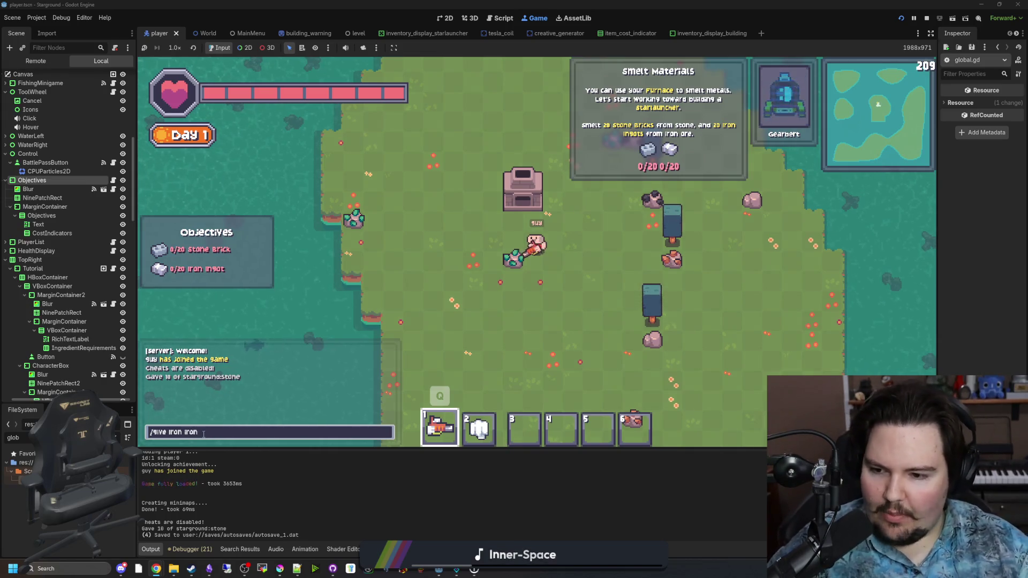
Select the /give iron iron chat command text, then deselect it.
left_click_drag(211, 437, 171, 437)
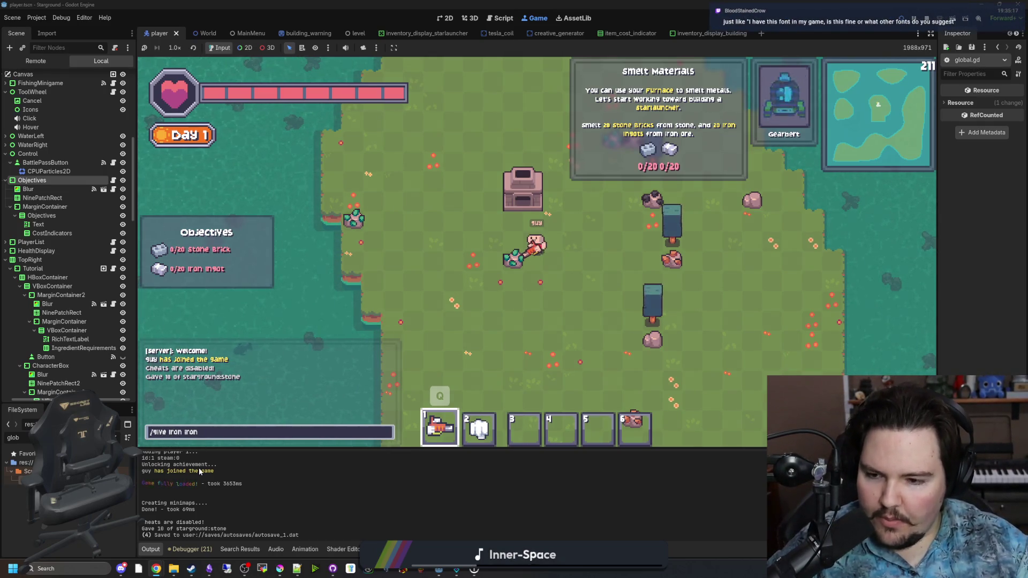
left_click_drag(200, 433, 138, 438)
left_click(170, 433)
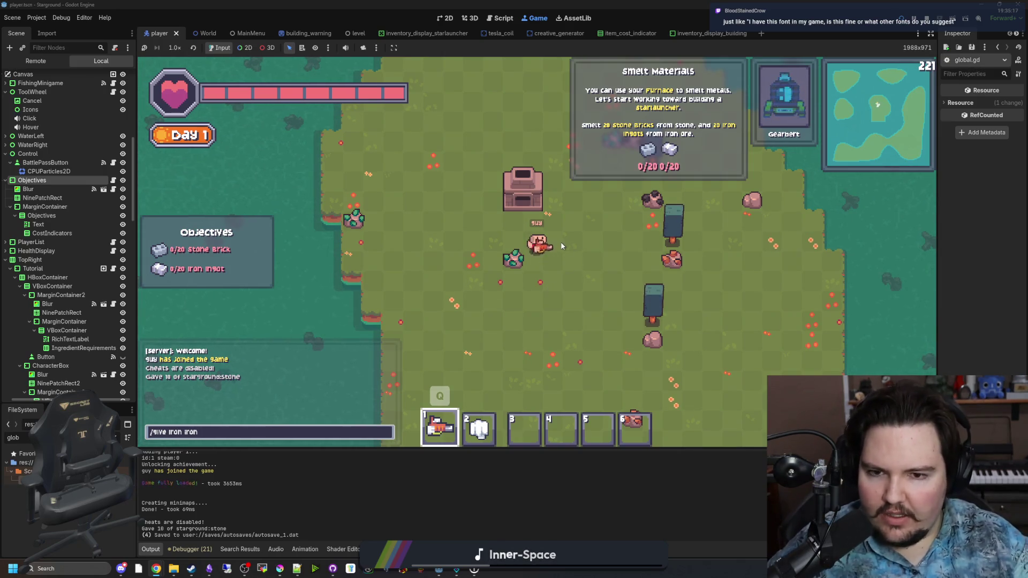
Open the accessibility options and toggle Regular Font on and off, ending on the pixel font.
key("Escape")
left_click(535, 271)
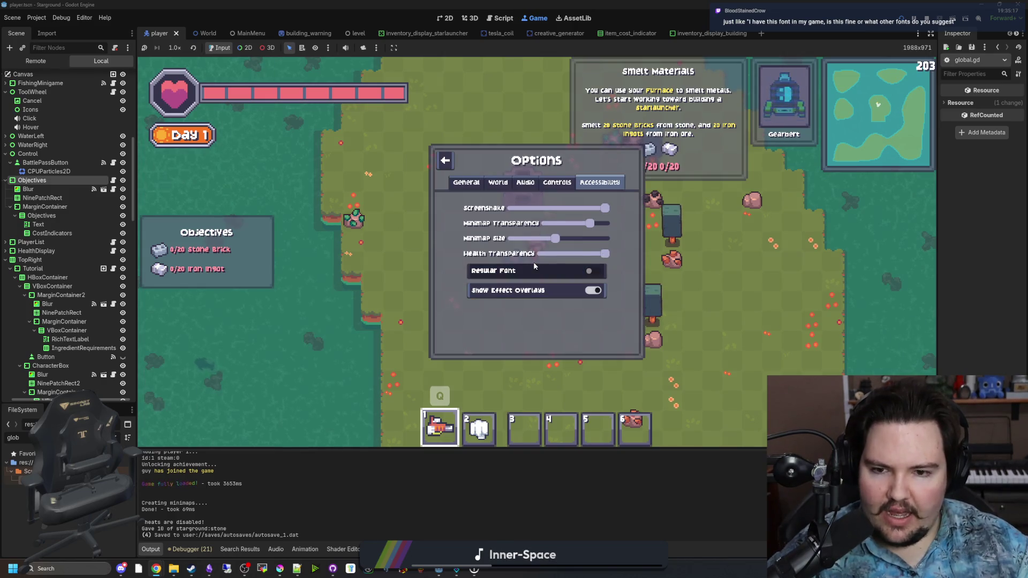
left_click(527, 272)
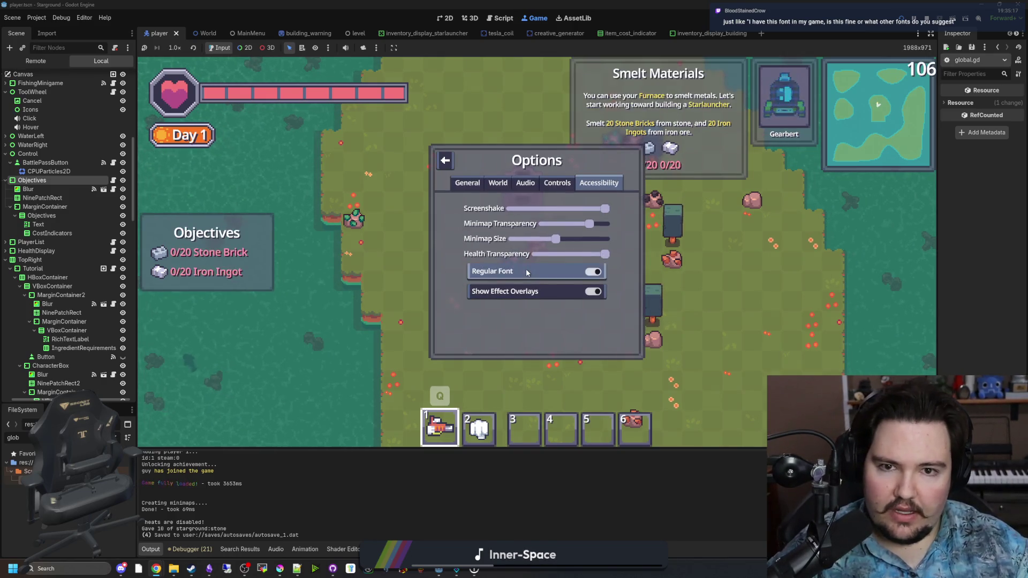
left_click(525, 272)
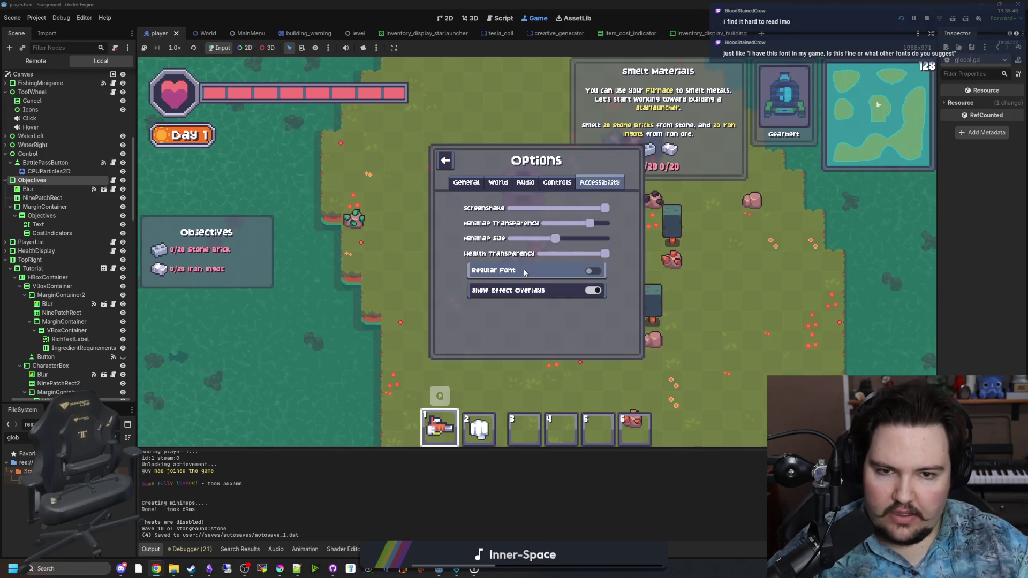
left_click(523, 272)
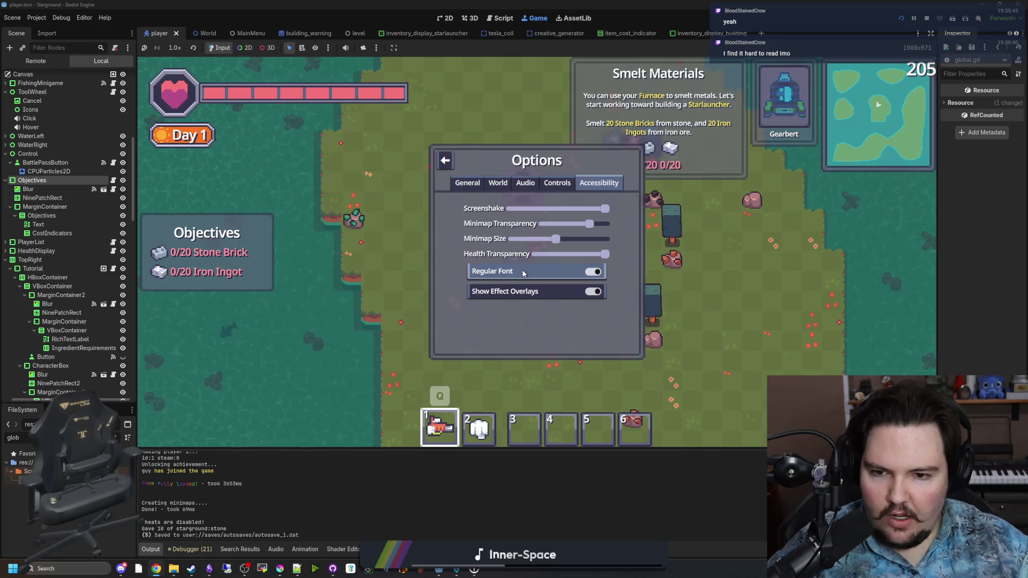
left_click(522, 271)
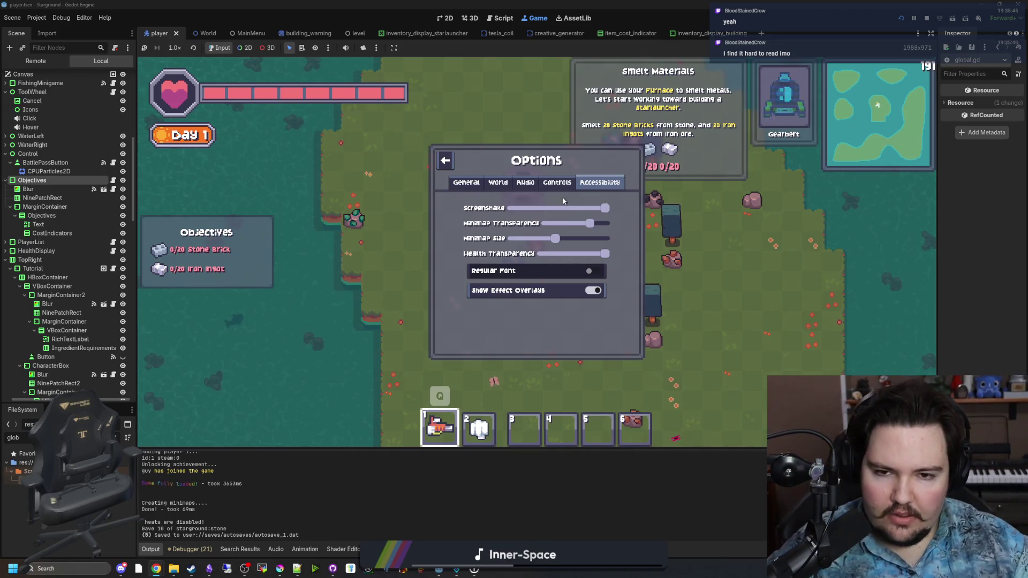
Switch to the General settings tab, then bring up the dafont Ari-W9500 font page.
left_click(557, 183)
left_click(514, 184)
left_click(466, 183)
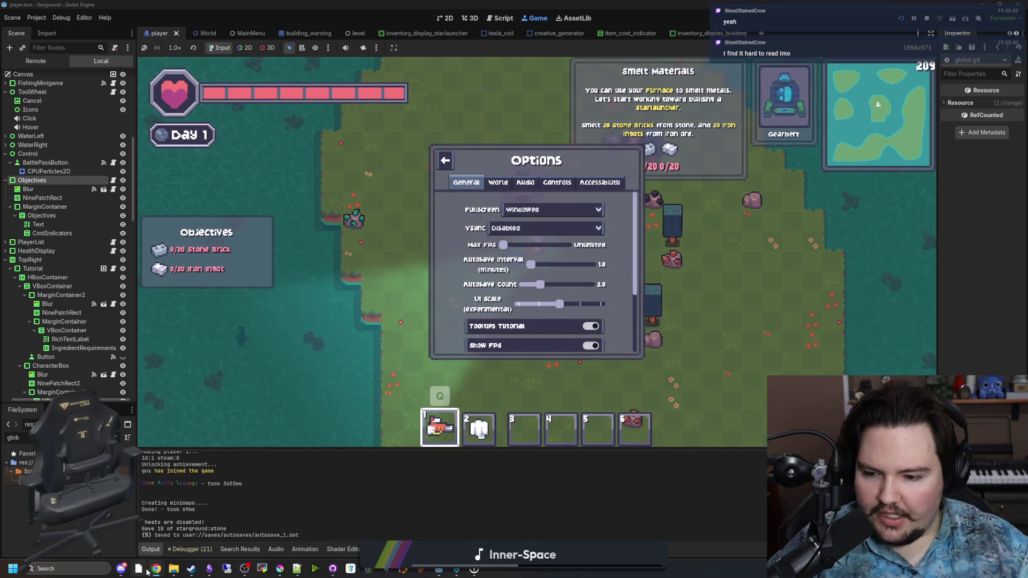
mouse_move(158, 568)
left_click(396, 527)
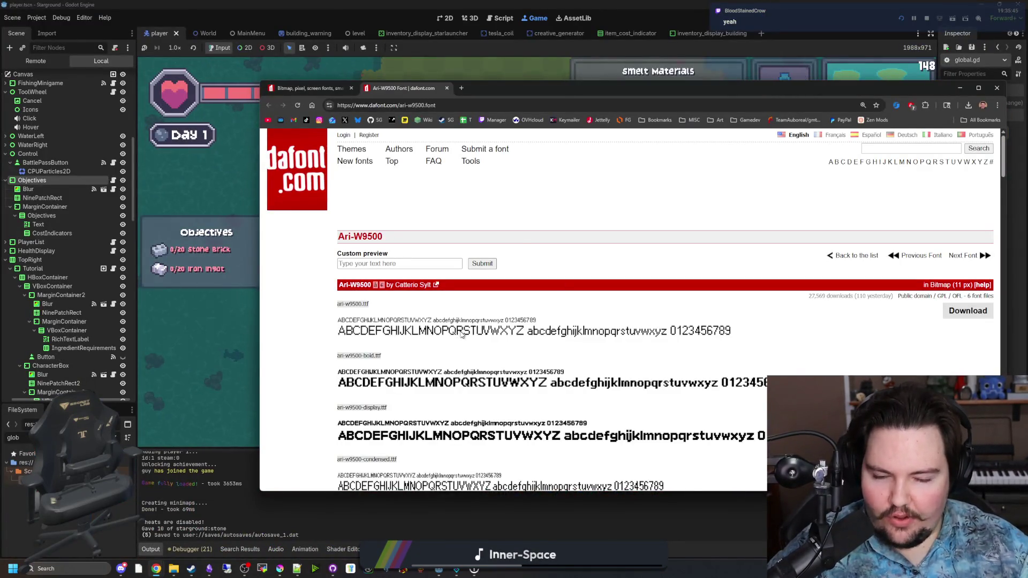
scroll(462, 335, "down", 2)
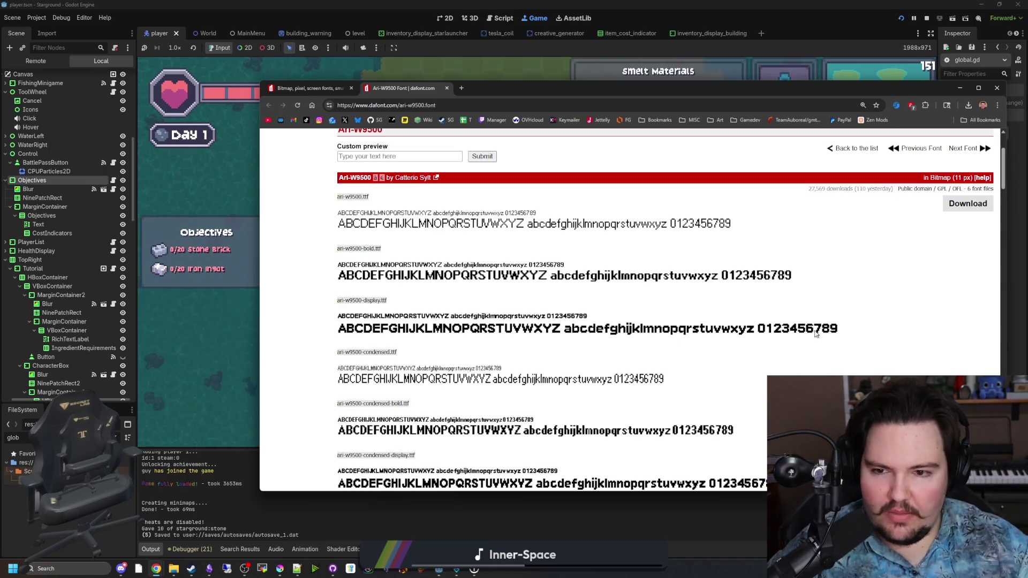
scroll(815, 335, "up", 1)
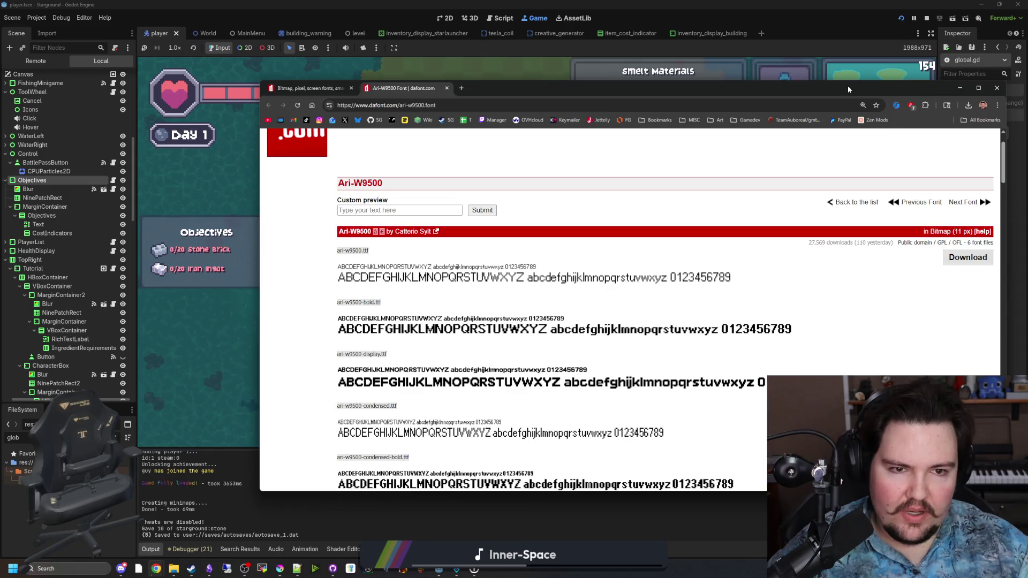
left_click(959, 88)
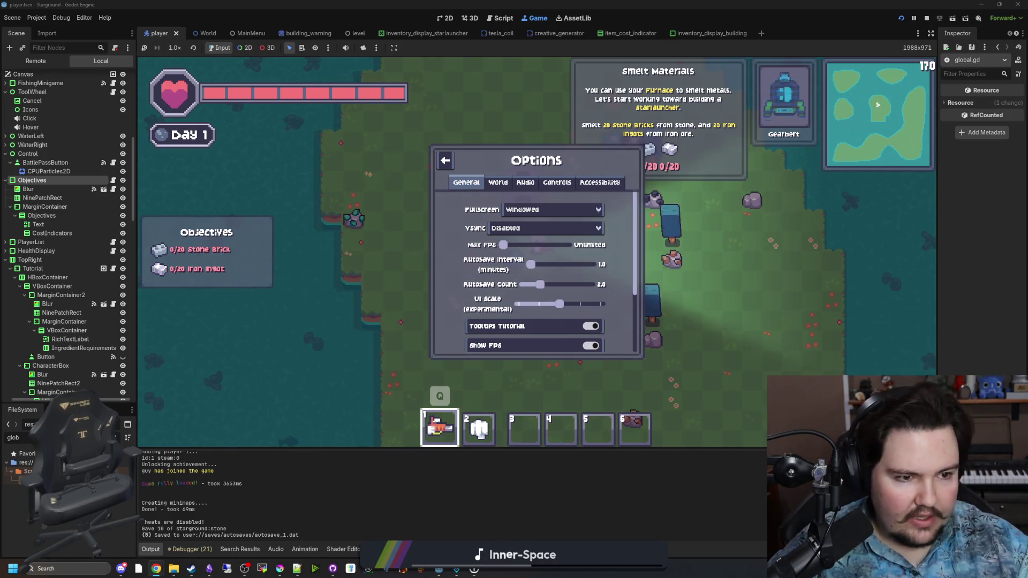
Clear the FileSystem filter and filter the project files by 'font'.
key("BackSpace")
key("BackSpace")
key("BackSpace")
type("font")
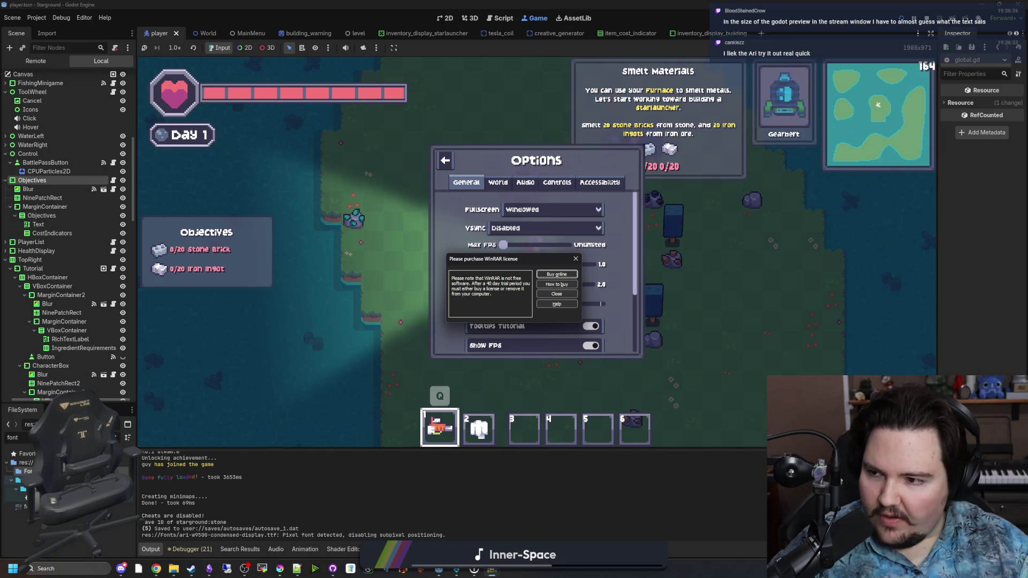
Dismiss the WinRAR license reminder, check the ari_w9500 archive info, and close the archive.
left_click(575, 258)
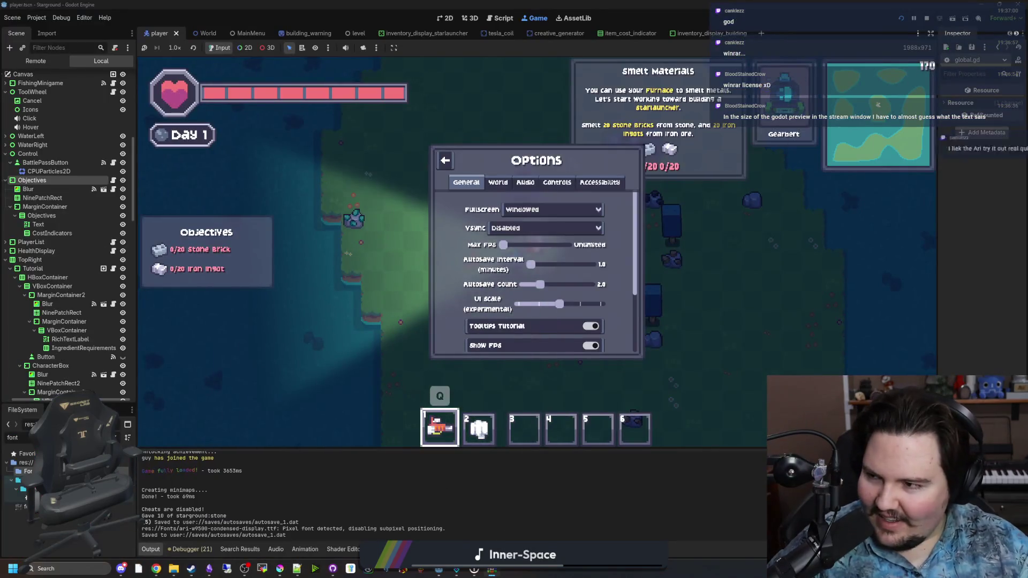
left_click_drag(590, 230, 565, 204)
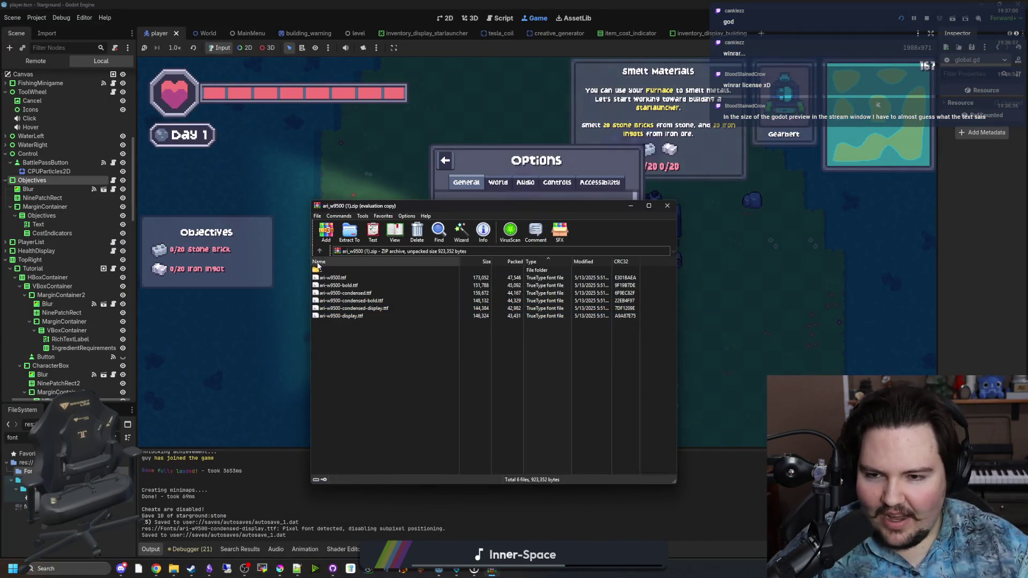
left_click(485, 232)
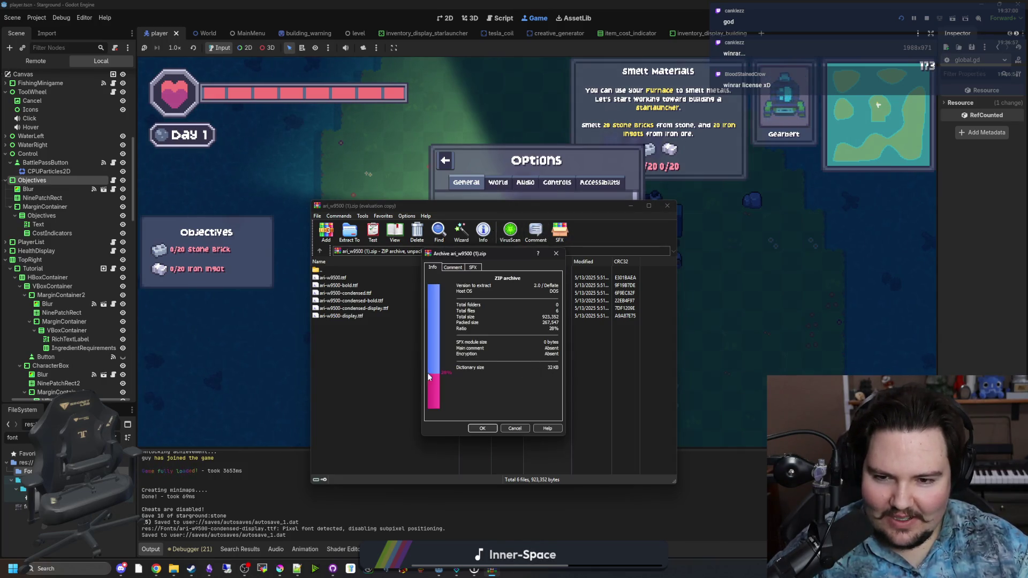
left_click(557, 254)
left_click(667, 206)
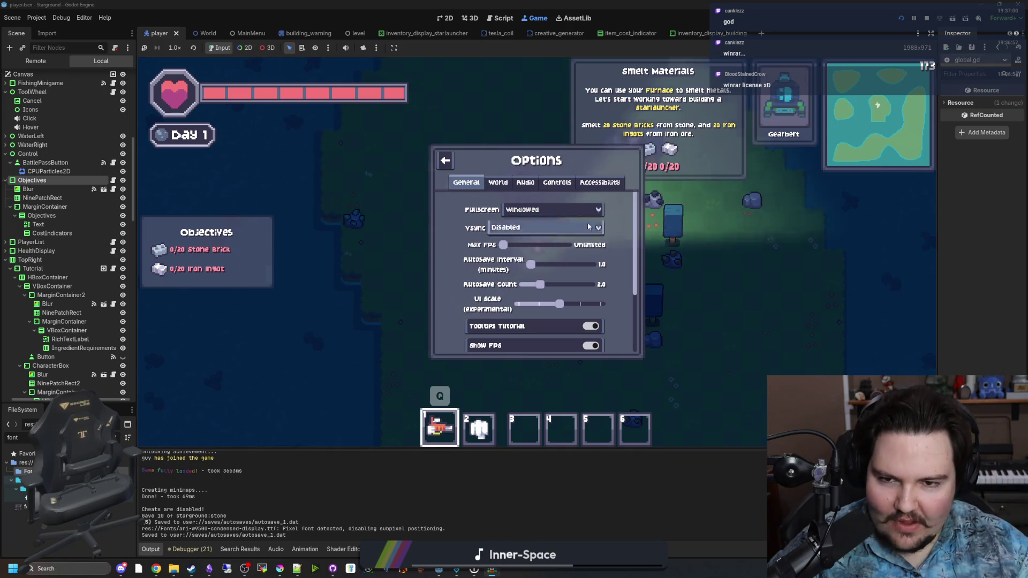
Stop the game and find the set_font function in global.gd.
left_click(927, 19)
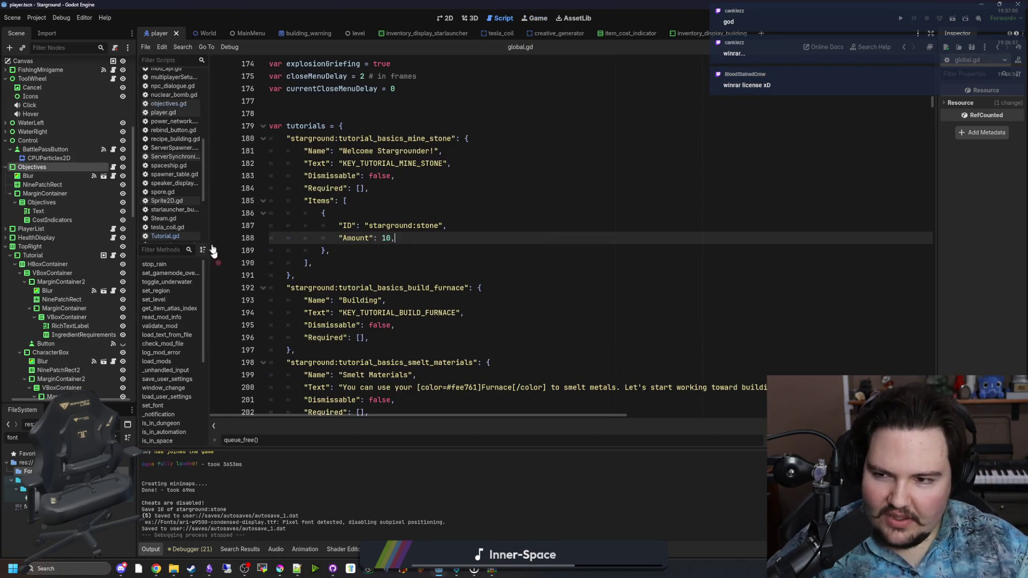
scroll(170, 236, "down", 1)
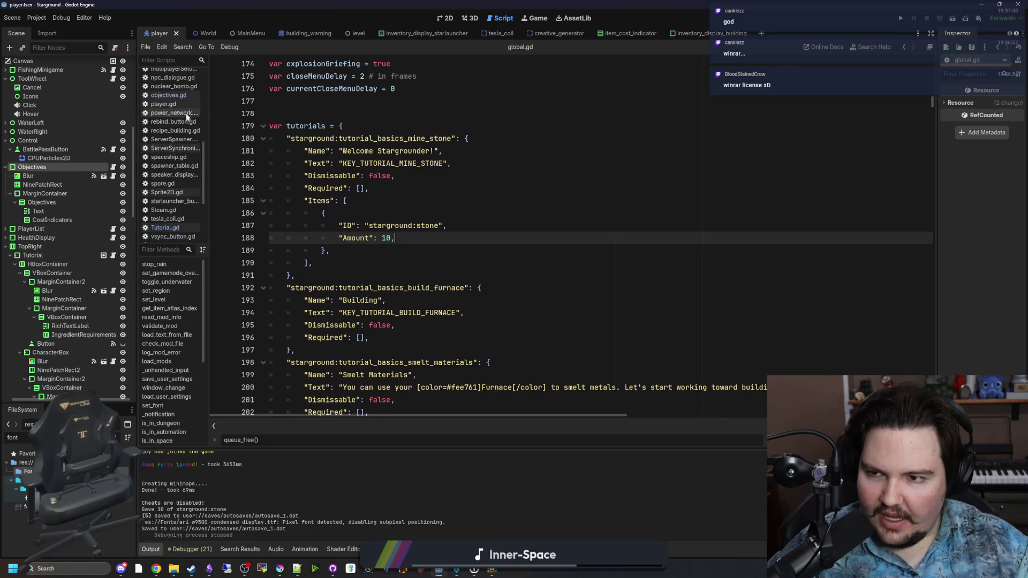
key("ctrl+f")
type("global")
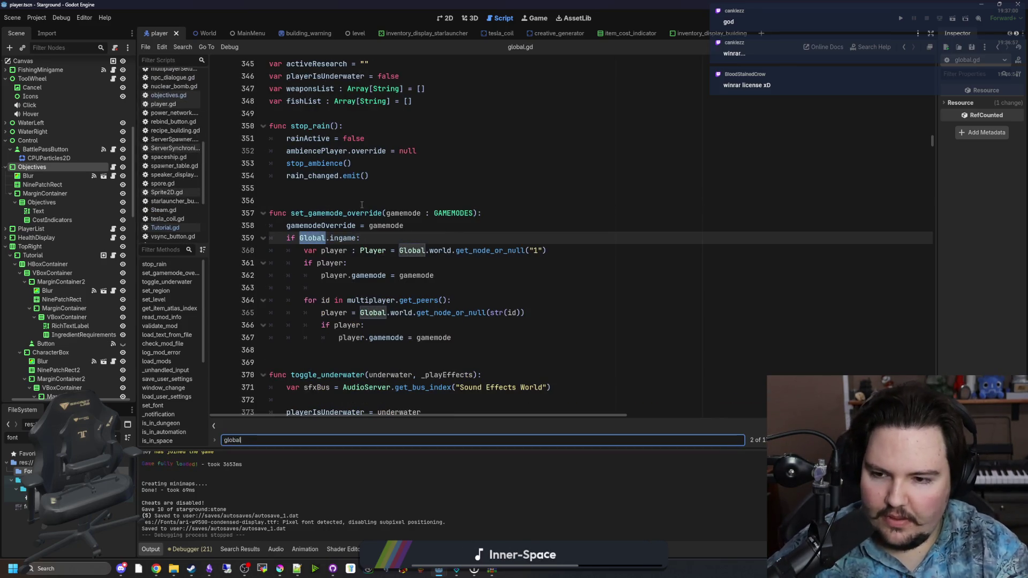
left_click(362, 205)
key("ctrl+f")
type("s")
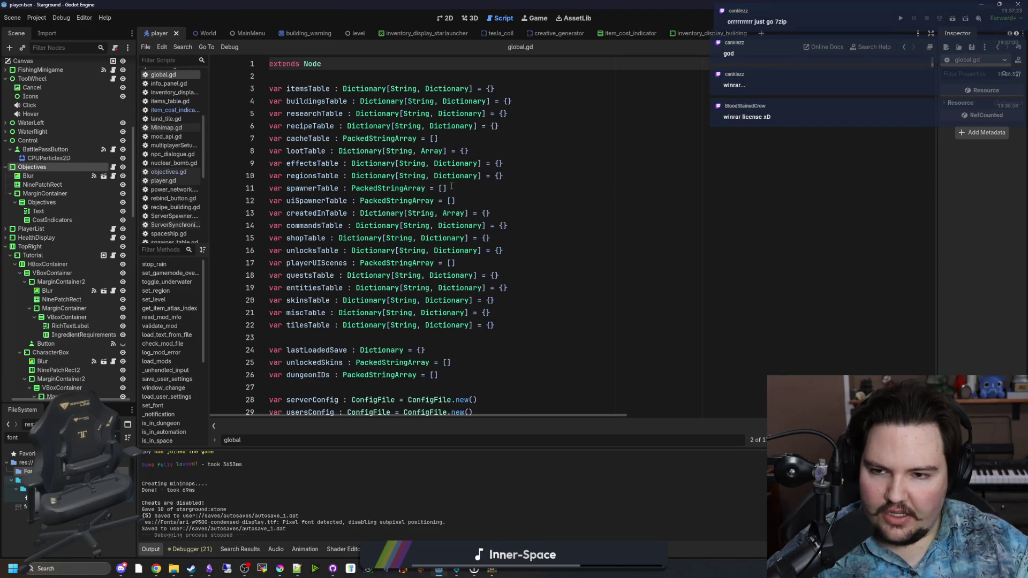
type("et_f9ont")
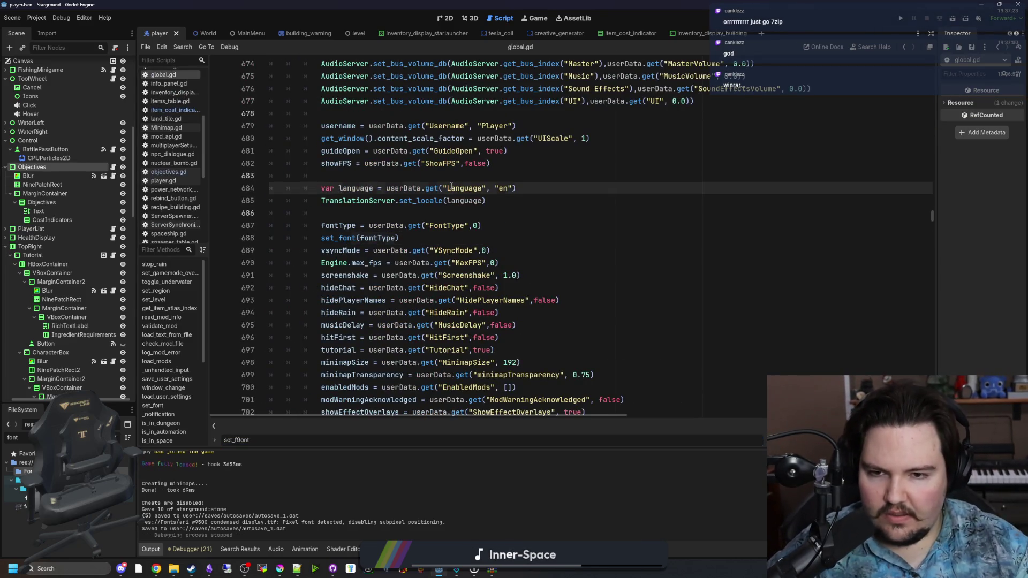
left_click(346, 239, "ctrl")
Replace LycheeSoda with ari-w9500-condensed-display in set_font, save, and run the project.
scroll(479, 299, "down", 3)
left_click(598, 188)
left_click(614, 163)
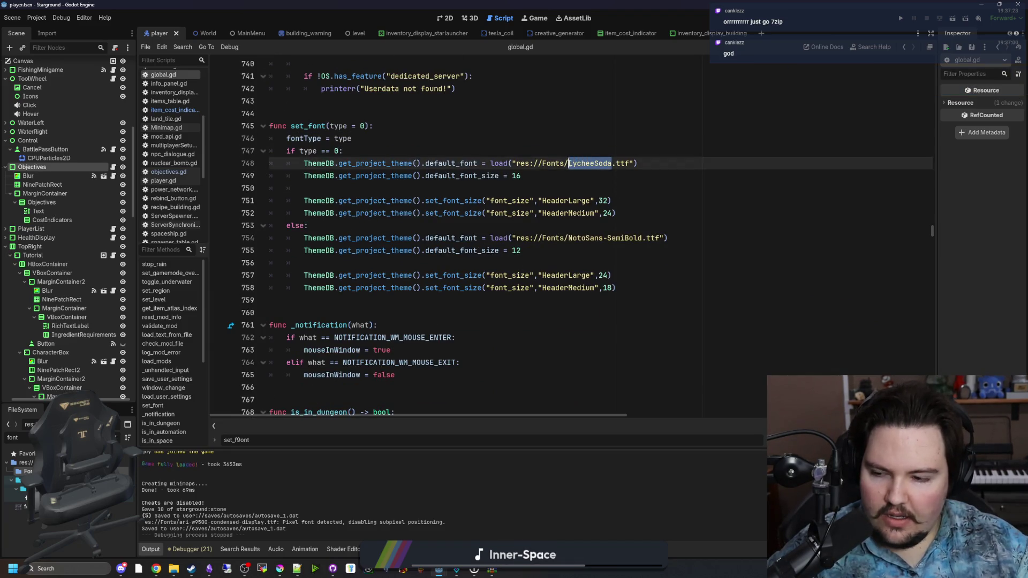
type("ari")
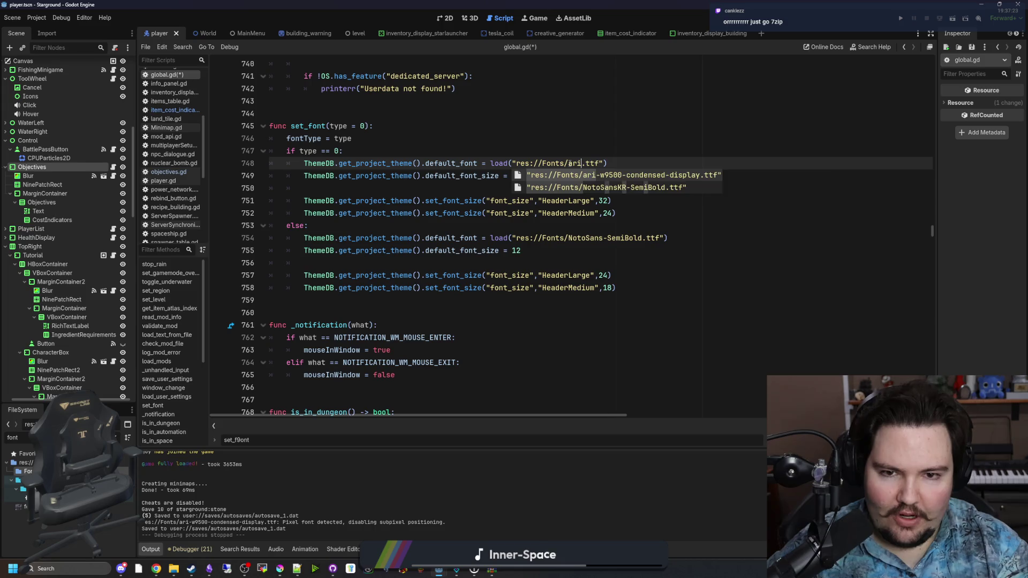
key("Return")
key("Up")
key("ctrl+s")
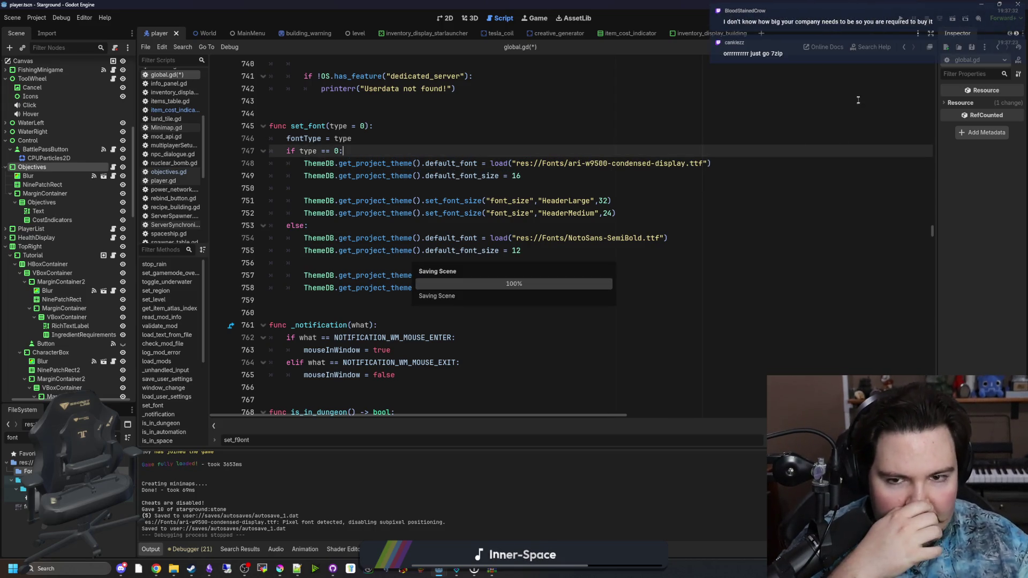
left_click(902, 21)
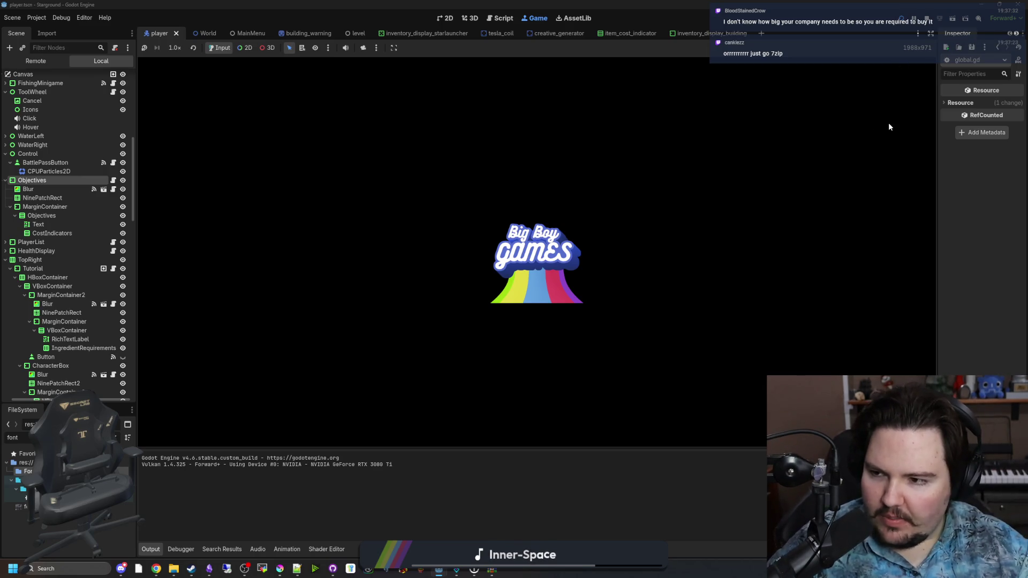
Search winrar in a new Chrome window, open the Buy WinRAR page, and move the browser aside.
left_click(156, 569)
left_click_drag(576, 136, 416, 136)
type("winr")
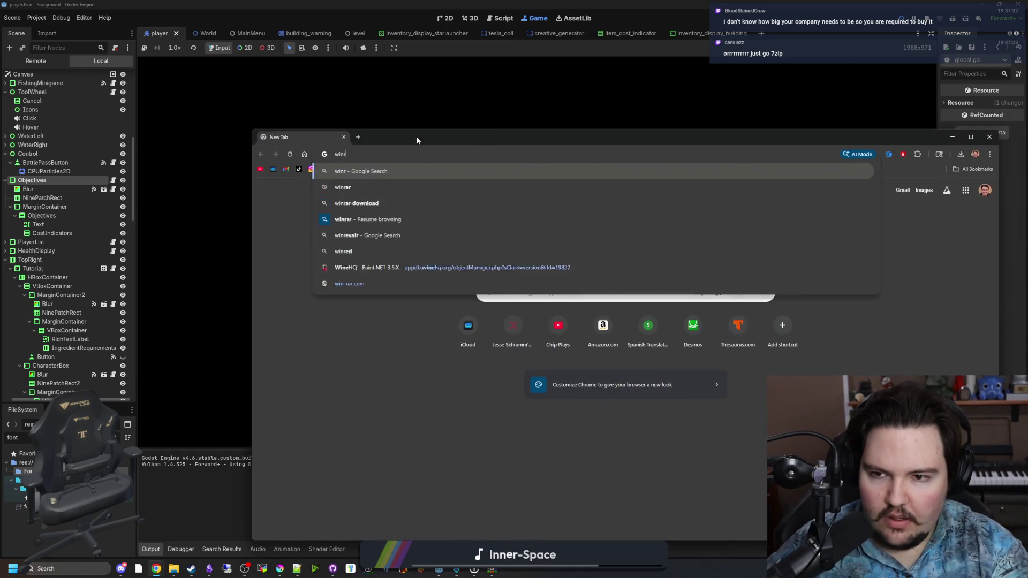
type("ar")
key("Return")
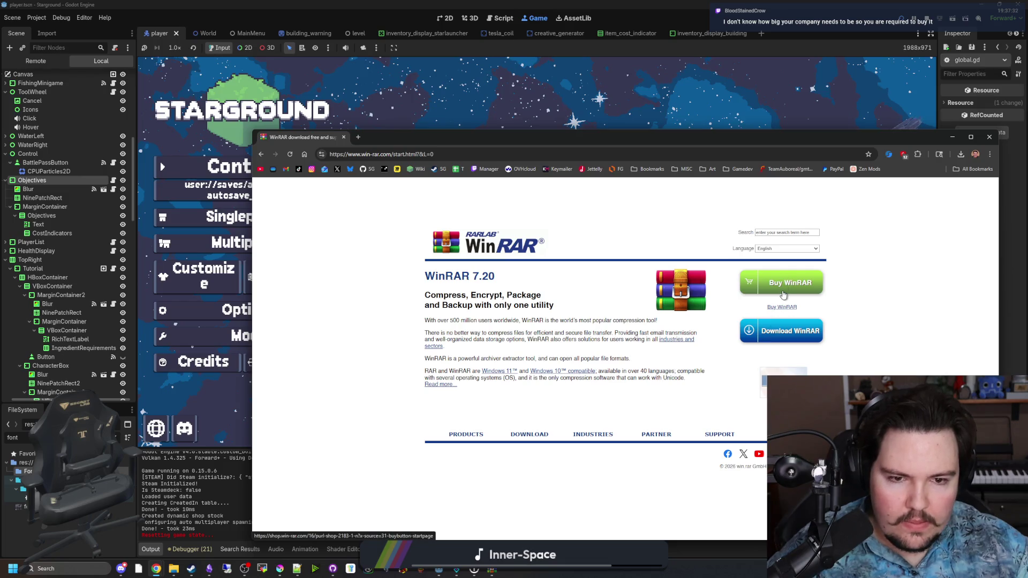
left_click(792, 291)
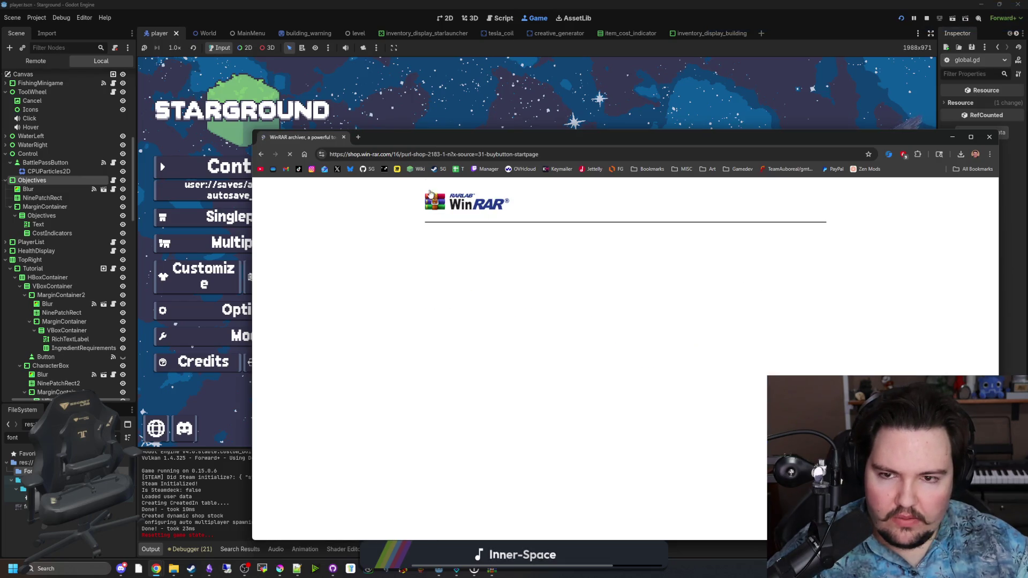
mouse_move(459, 138)
left_mouse_down()
mouse_move(369, 107)
mouse_move(445, 123)
mouse_move(1027, 101)
left_mouse_up()
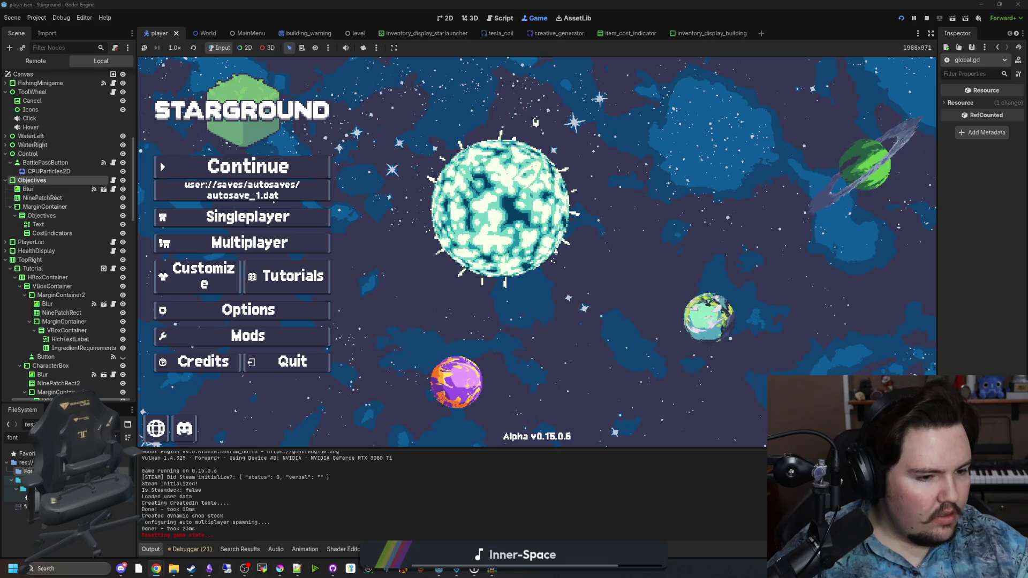
Uncover the game's main menu and open its Options panel.
left_click_drag(1027, 102, 303, 102)
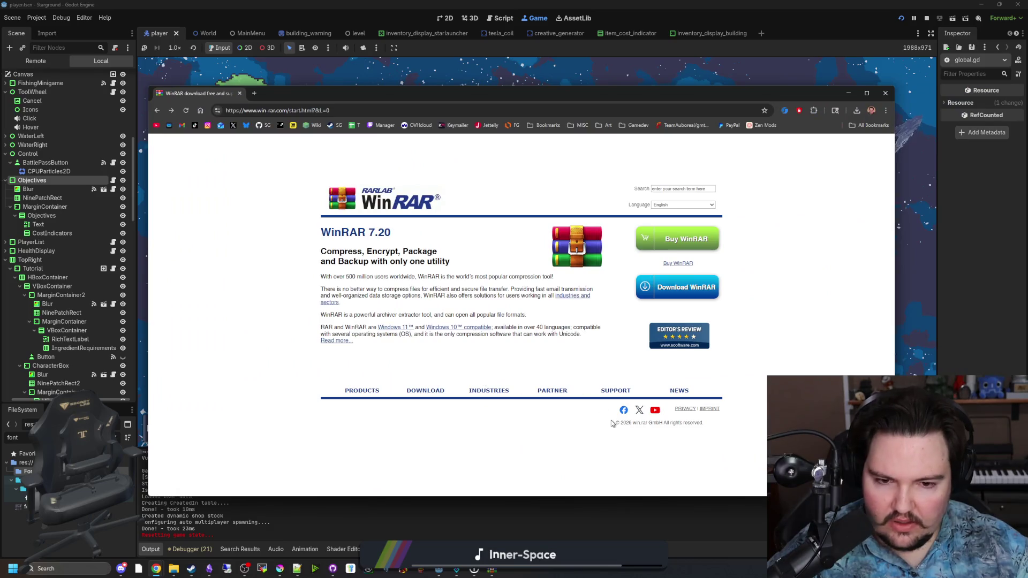
left_click_drag(444, 97, 1027, 102)
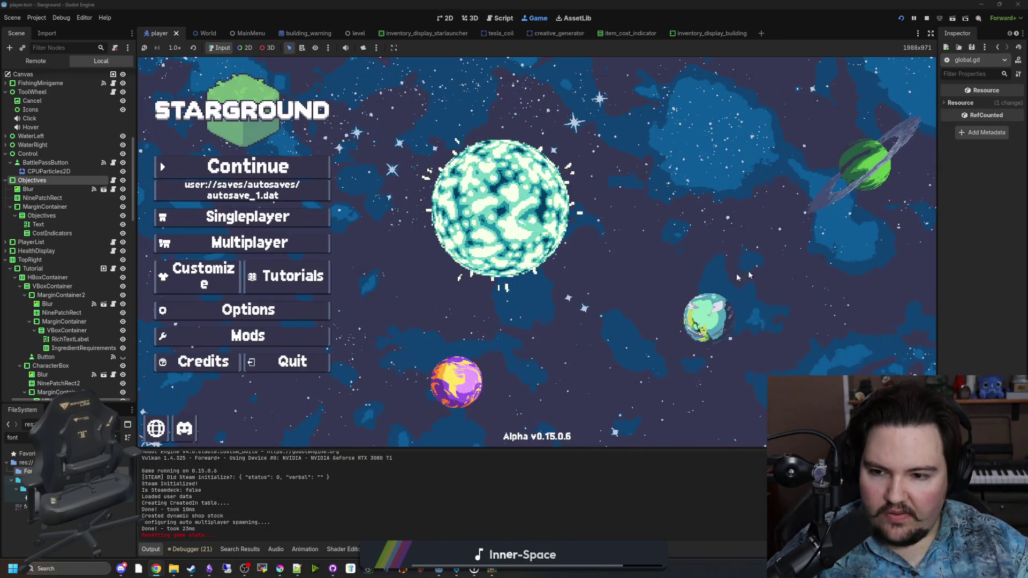
left_click(311, 310)
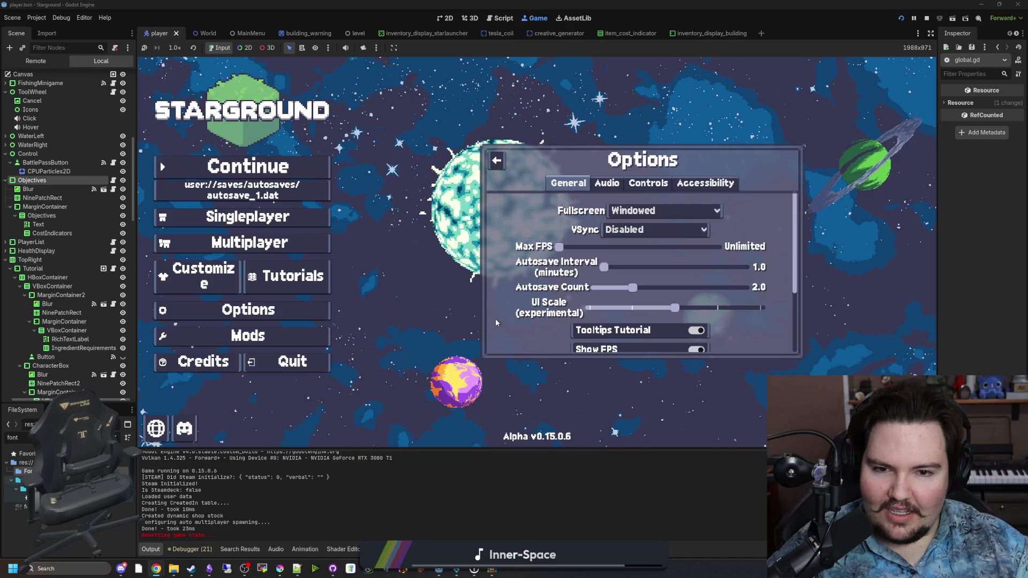
scroll(530, 230, "down", 3)
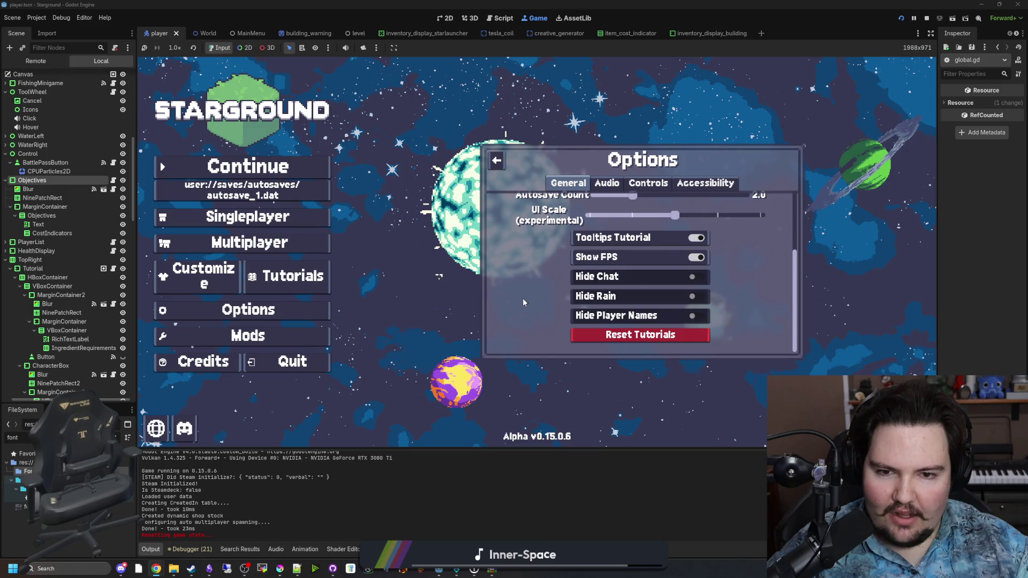
scroll(514, 317, "up", 3)
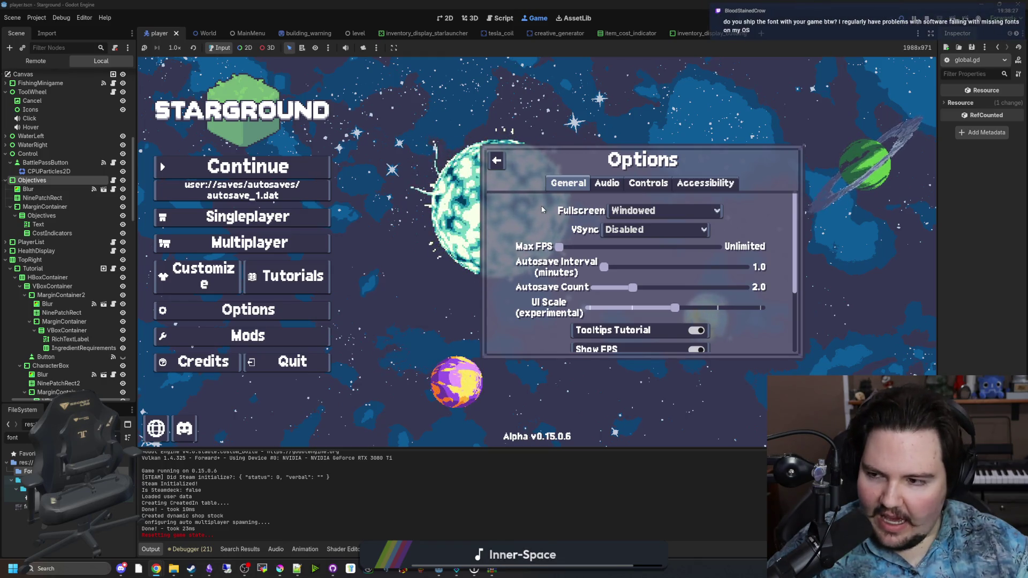
Browse the Controls, Audio, Accessibility and General tabs, close Options, and return to the dafont page.
left_click(647, 183)
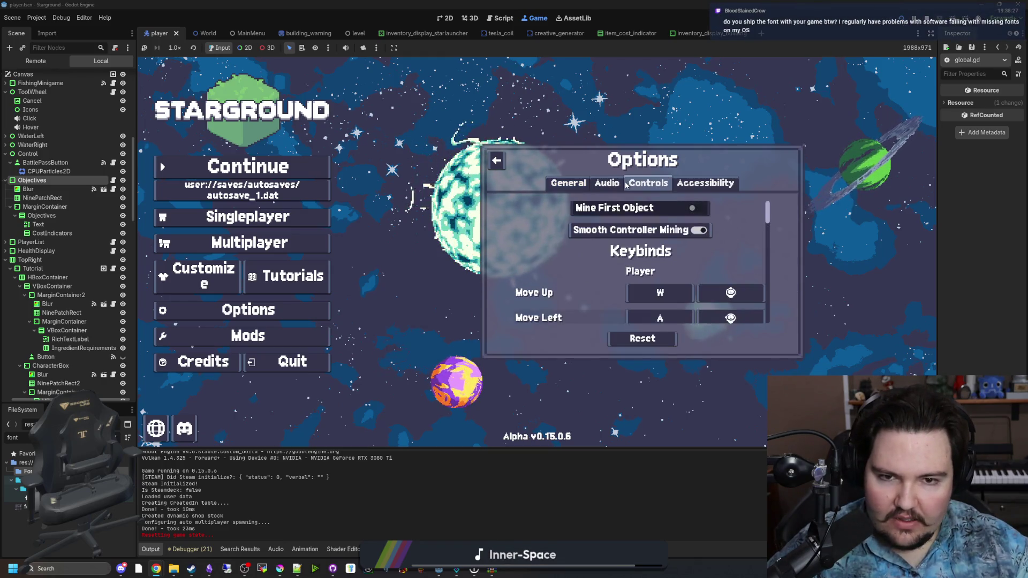
left_click(606, 184)
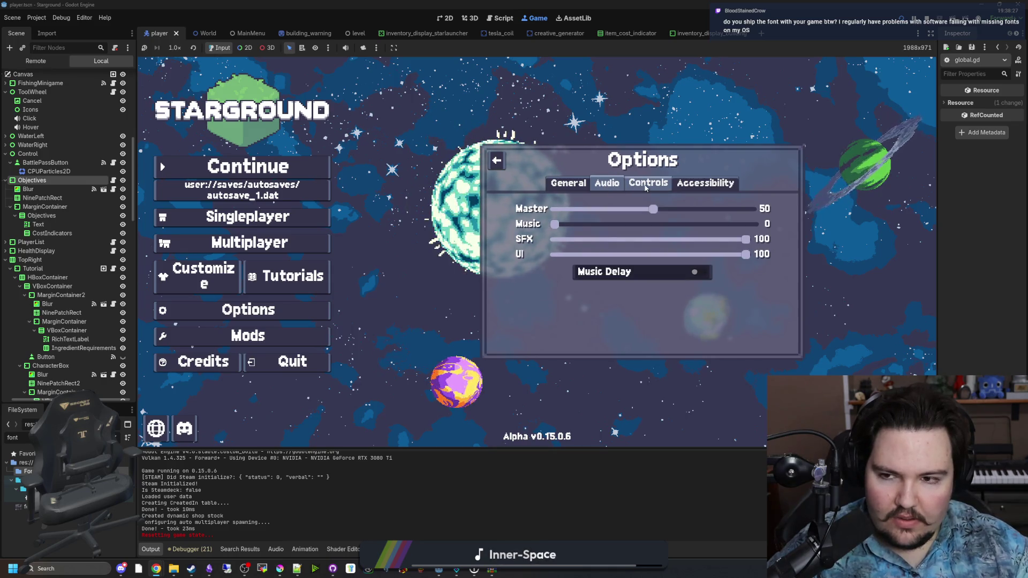
left_click(646, 186)
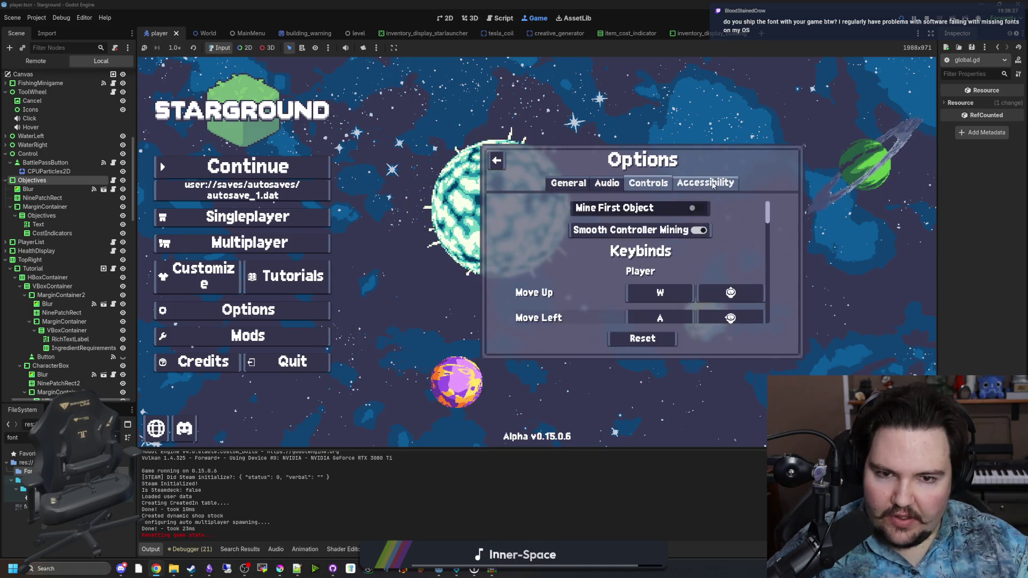
left_click(706, 184)
left_click(562, 183)
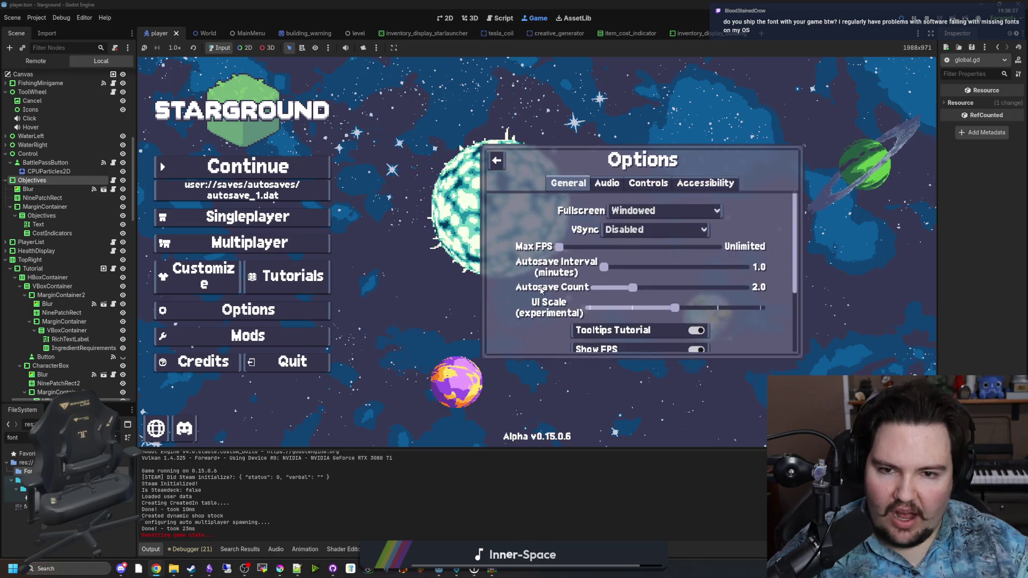
left_click(497, 161)
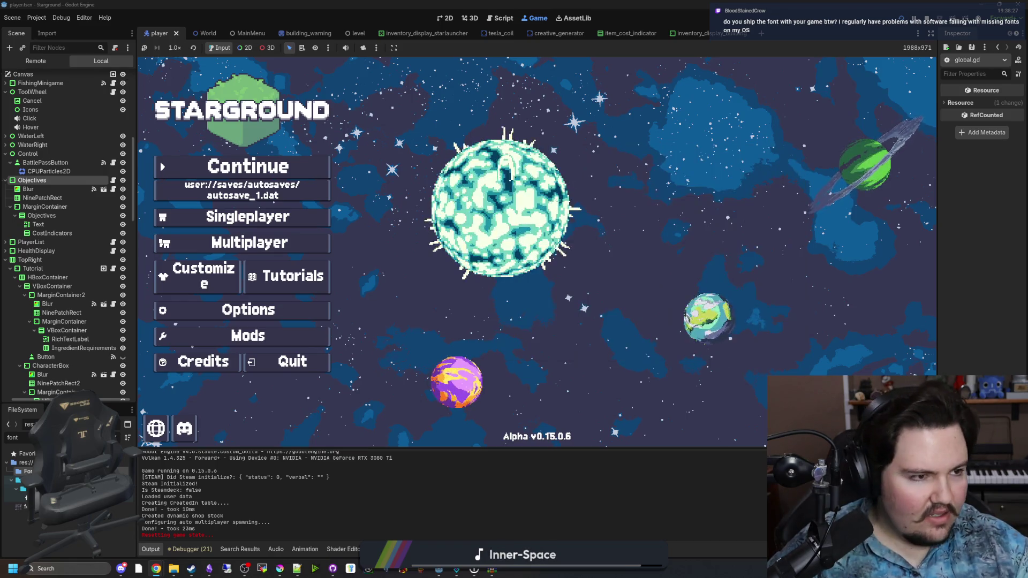
key("alt+Tab")
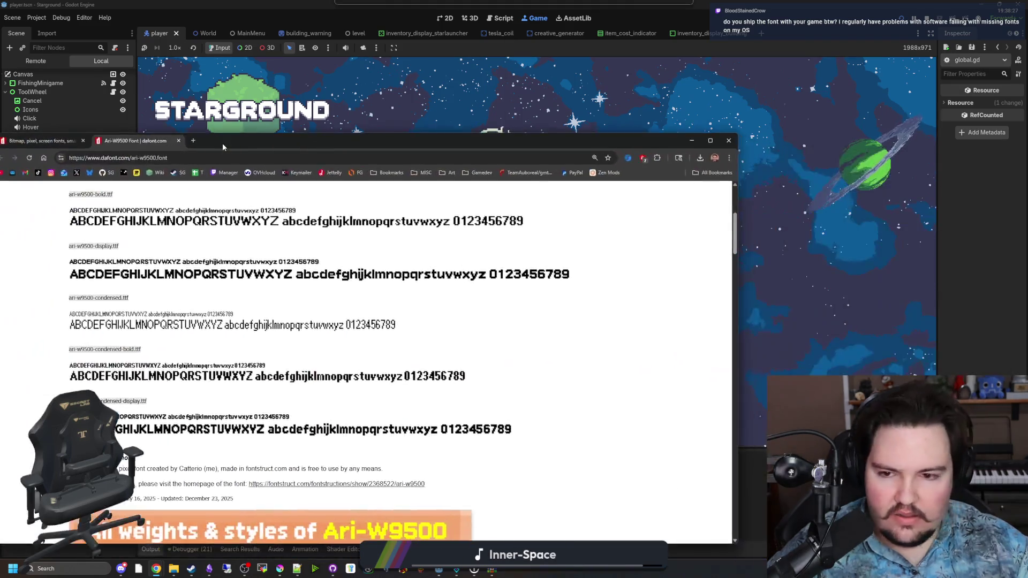
Open dafont's Bitmap pixel-font listing and scroll through page 3.
scroll(353, 339, "up", 4)
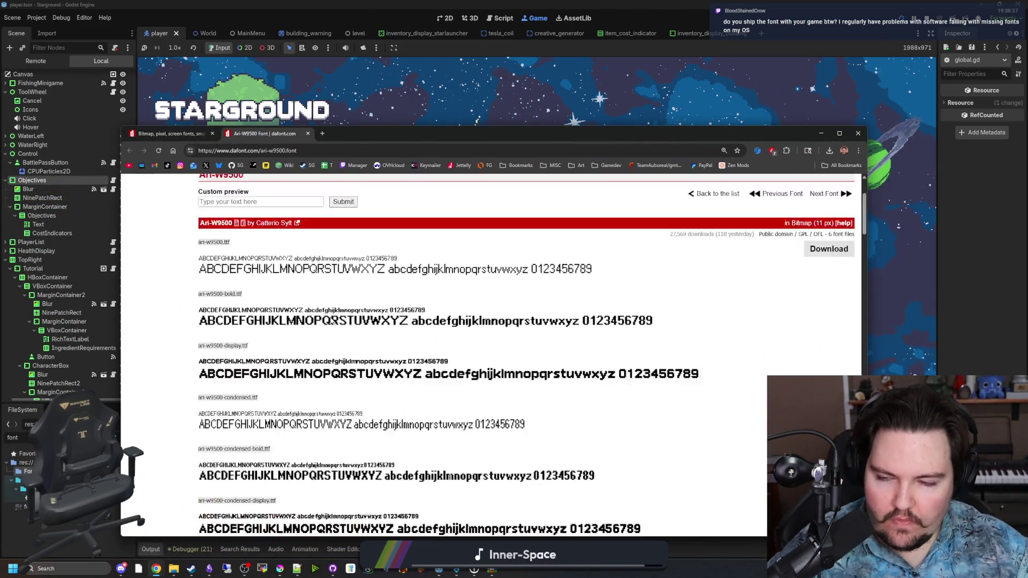
left_click(199, 134)
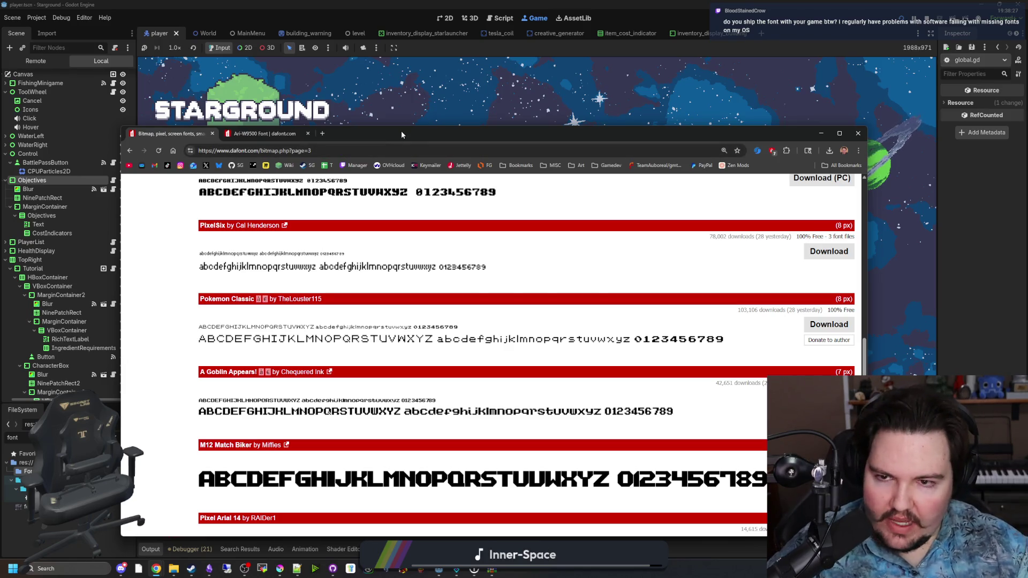
left_click_drag(401, 131, 476, 86)
scroll(510, 243, "down", 2)
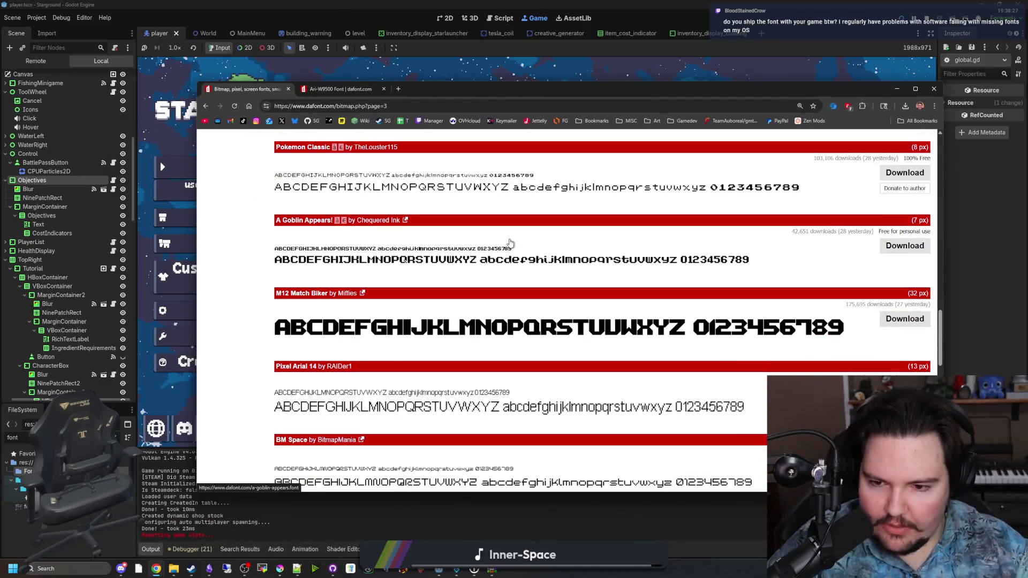
scroll(506, 242, "down", 2)
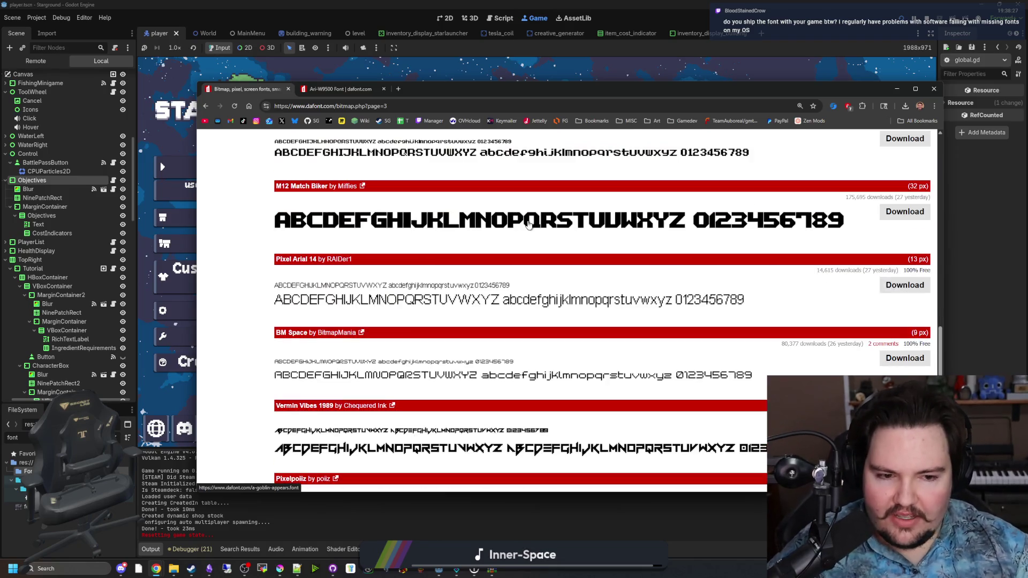
scroll(521, 224, "down", 1)
scroll(522, 224, "down", 2)
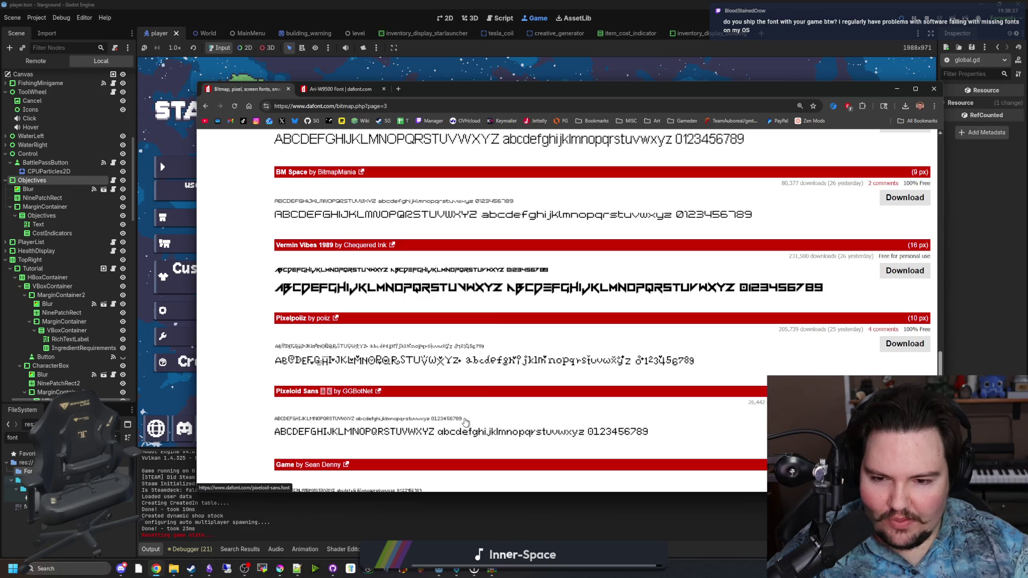
scroll(465, 421, "down", 1)
scroll(466, 422, "down", 2)
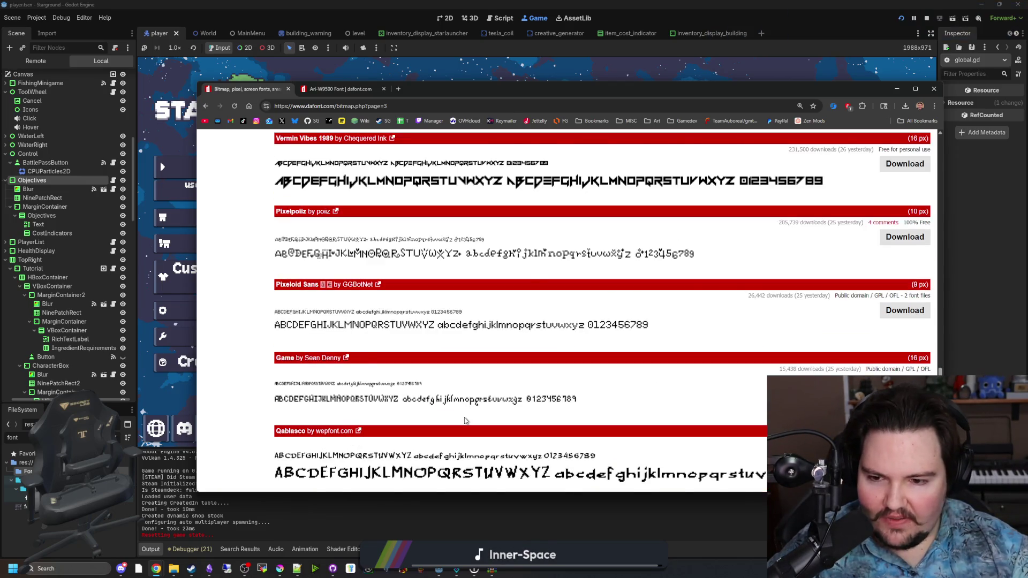
scroll(466, 422, "down", 1)
scroll(455, 401, "down", 2)
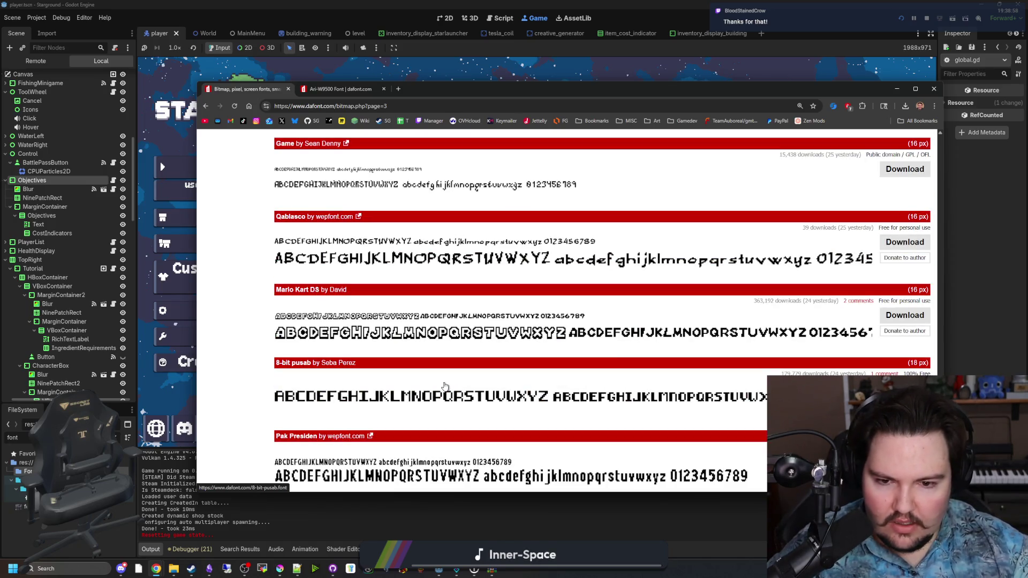
scroll(443, 386, "down", 2)
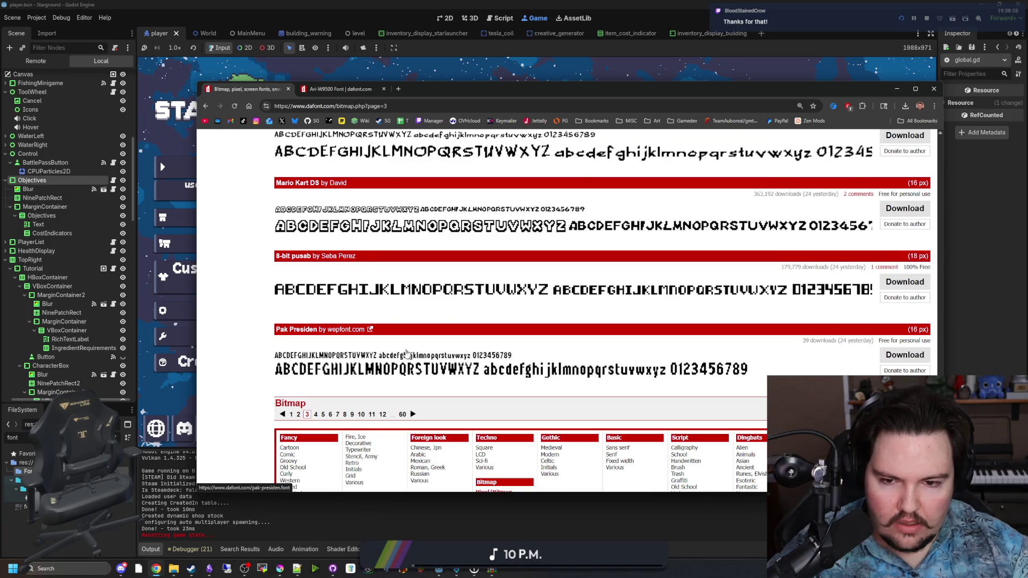
scroll(435, 373, "down", 1)
scroll(435, 373, "up", 12)
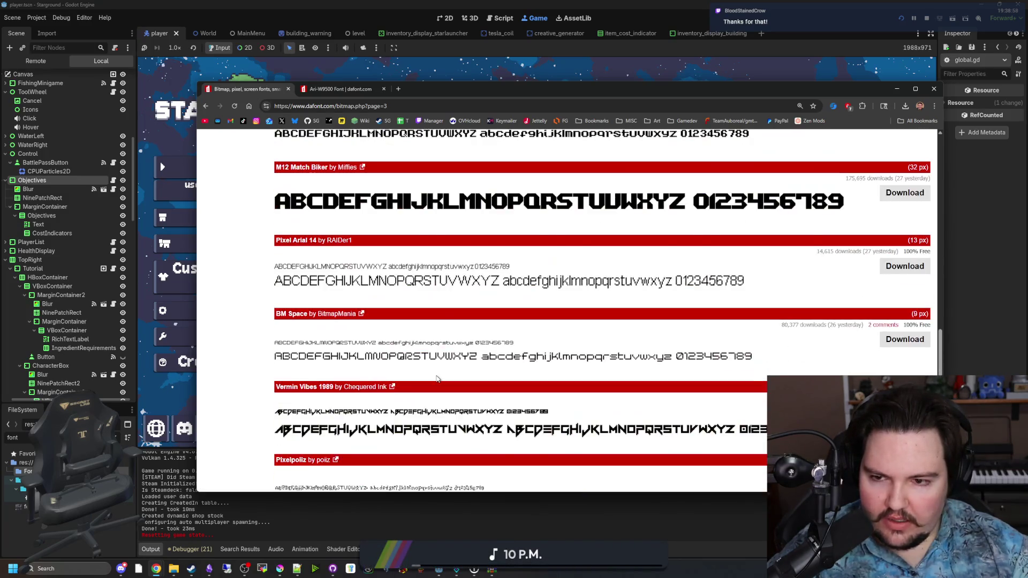
scroll(437, 379, "up", 4)
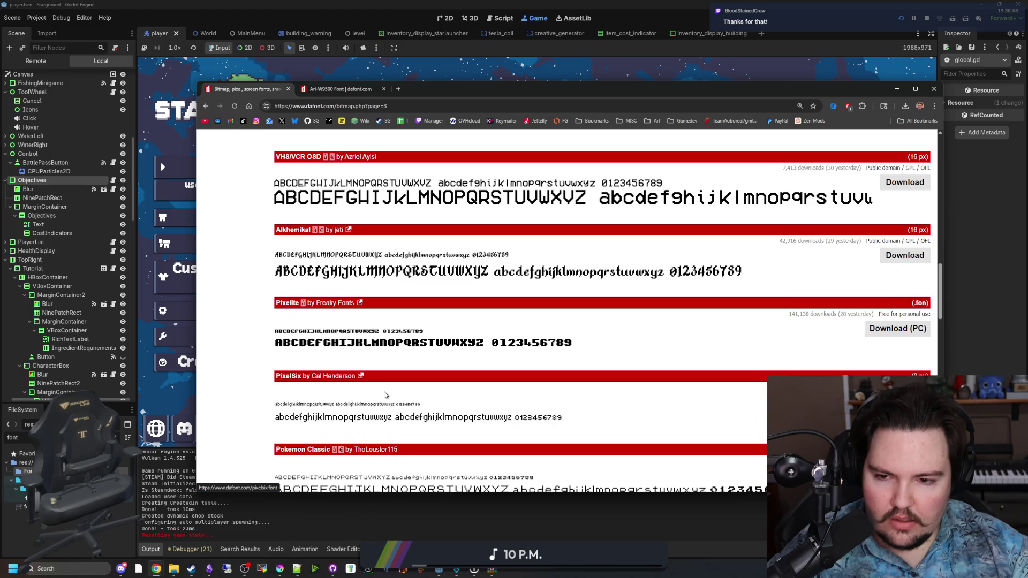
scroll(413, 347, "up", 3)
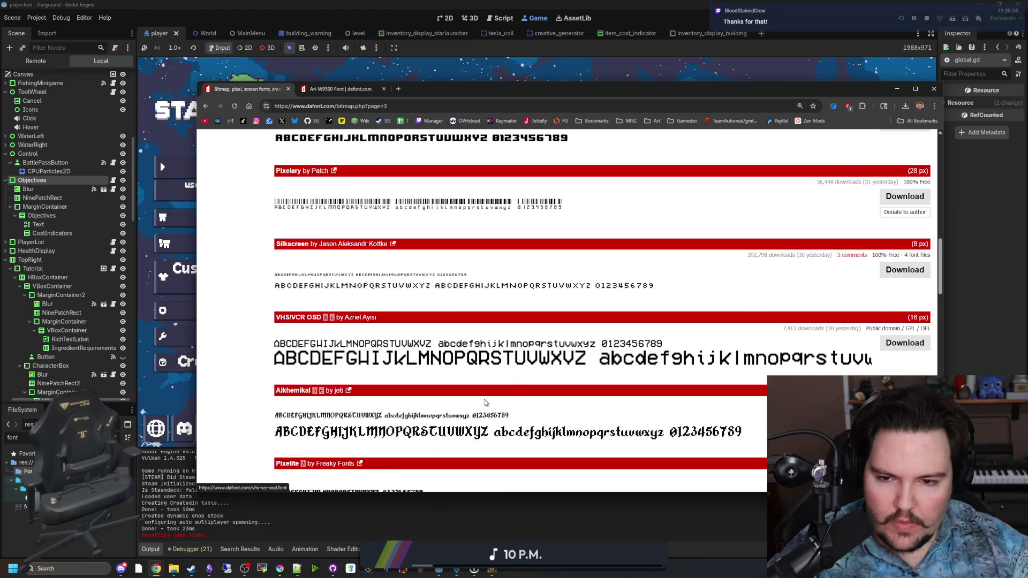
scroll(406, 373, "up", 2)
scroll(467, 400, "up", 2)
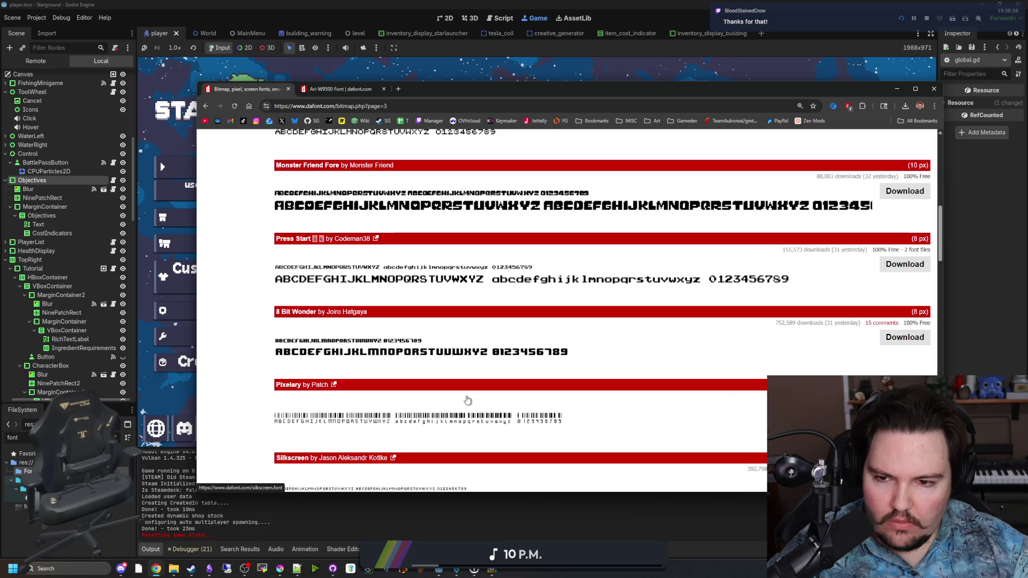
scroll(433, 391, "up", 1)
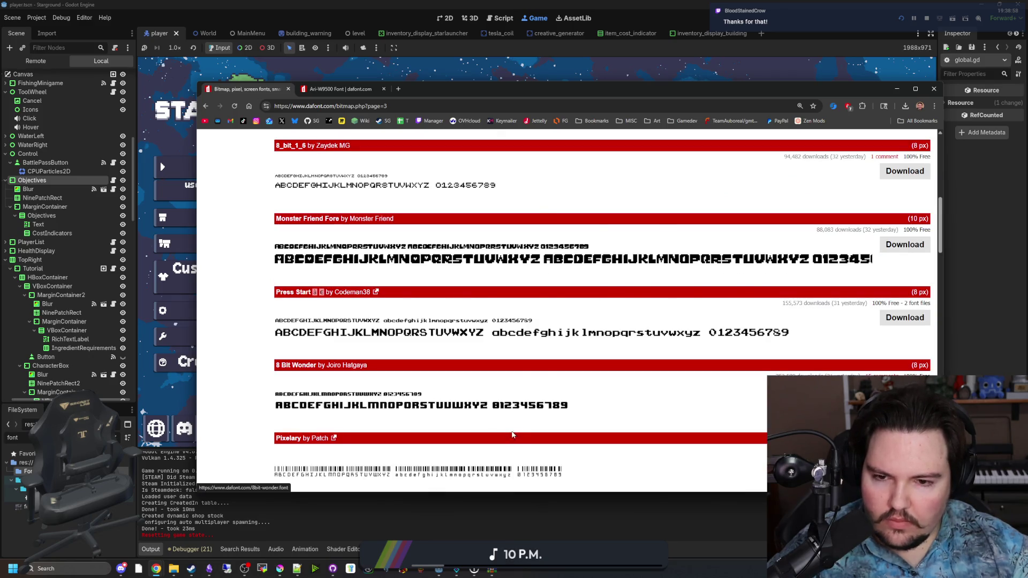
scroll(513, 435, "up", 2)
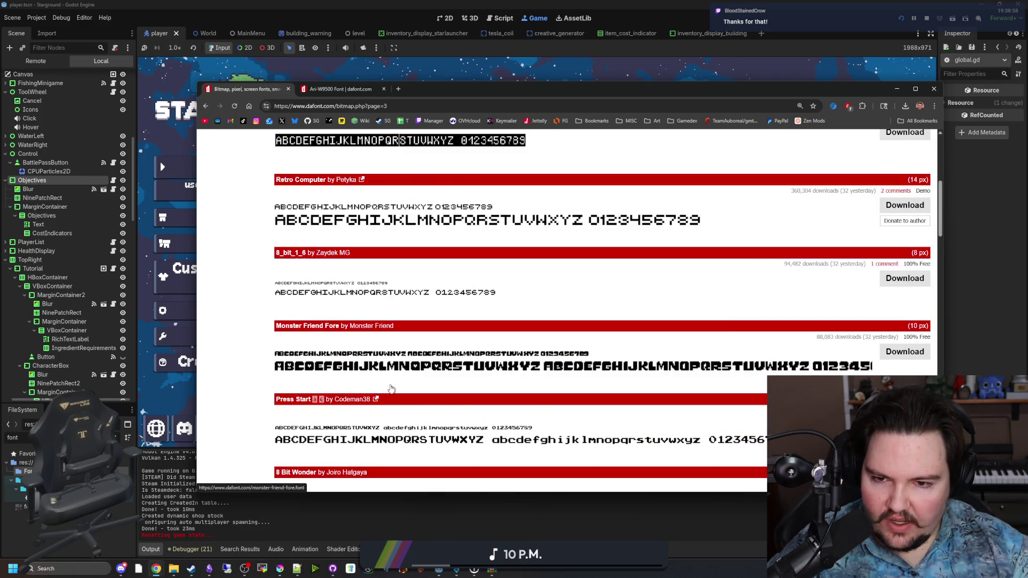
scroll(390, 389, "up", 2)
scroll(391, 389, "up", 3)
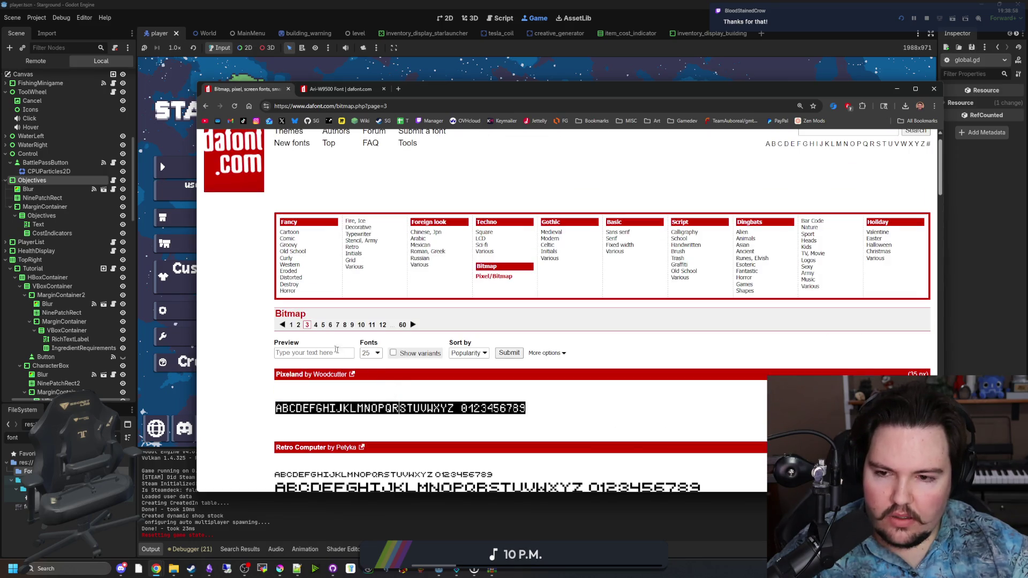
Load page 4 of the bitmap listing, scroll through it, and go to the next page.
left_click(316, 325)
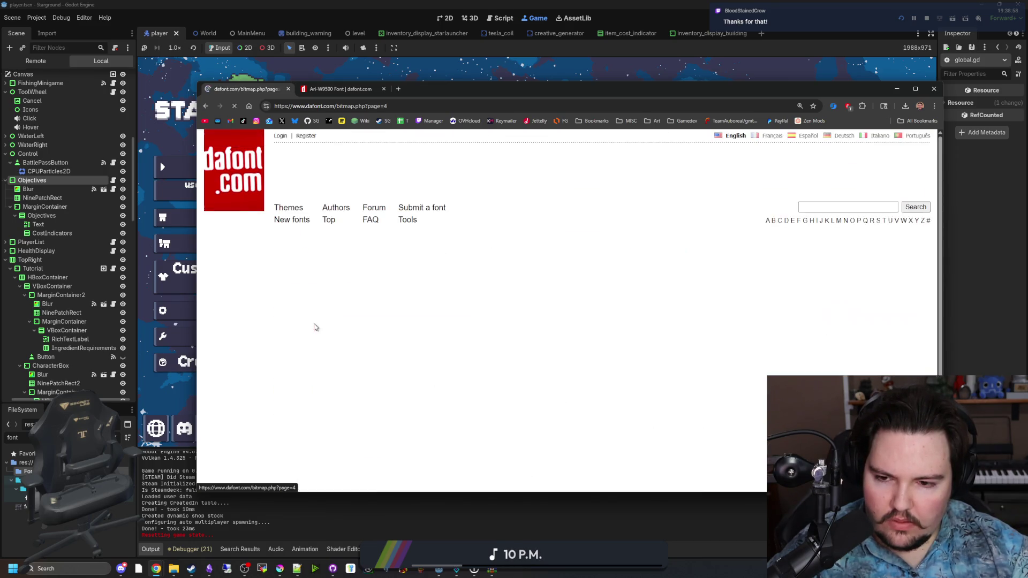
scroll(316, 327, "down", 4)
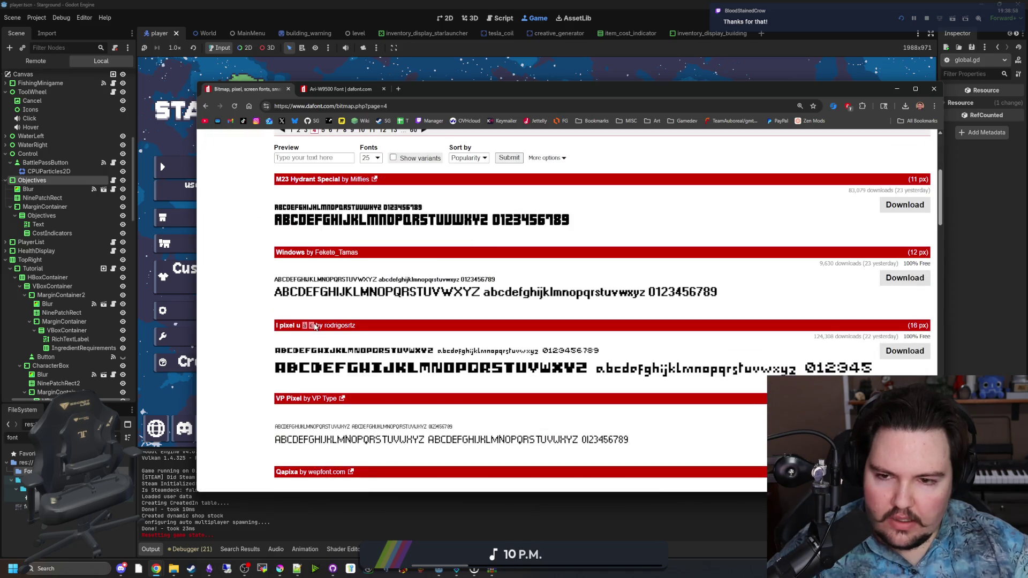
scroll(316, 326, "down", 3)
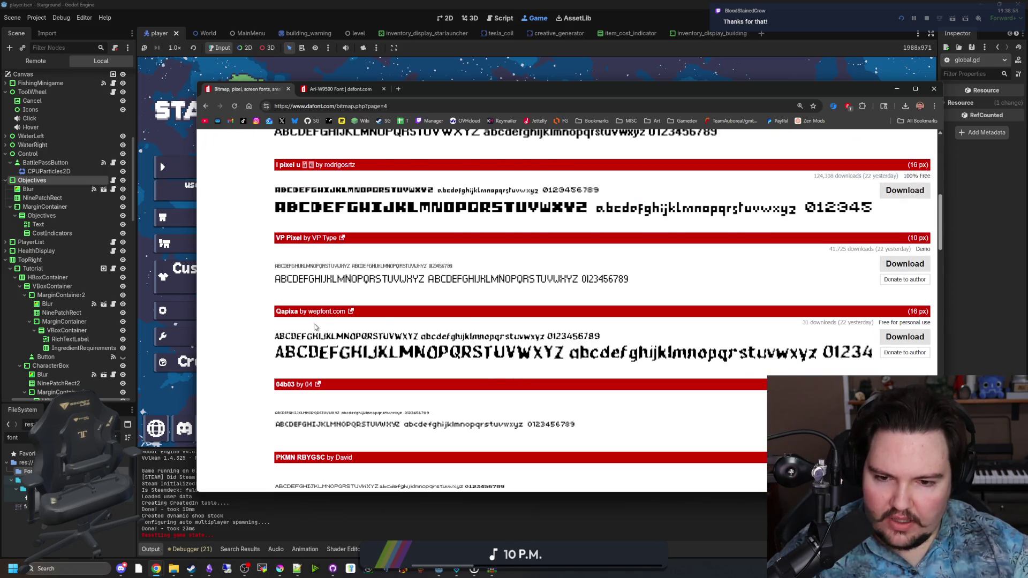
scroll(316, 327, "down", 3)
scroll(317, 327, "down", 3)
scroll(319, 326, "down", 3)
scroll(318, 326, "down", 15)
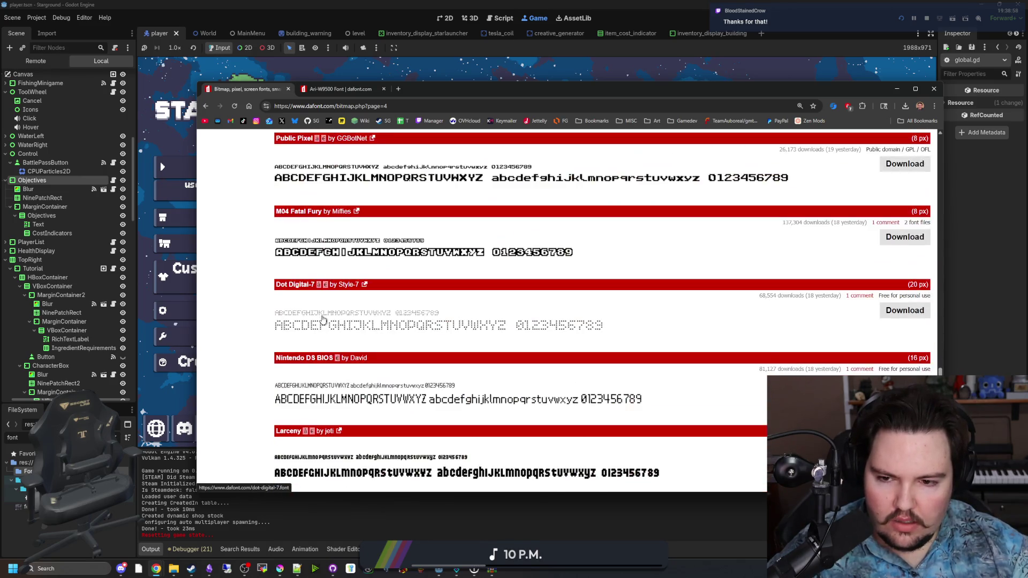
scroll(323, 320, "down", 5)
scroll(328, 341, "down", 1)
left_click(423, 414)
Start a new singleplayer world from the game's main menu.
left_click(154, 406)
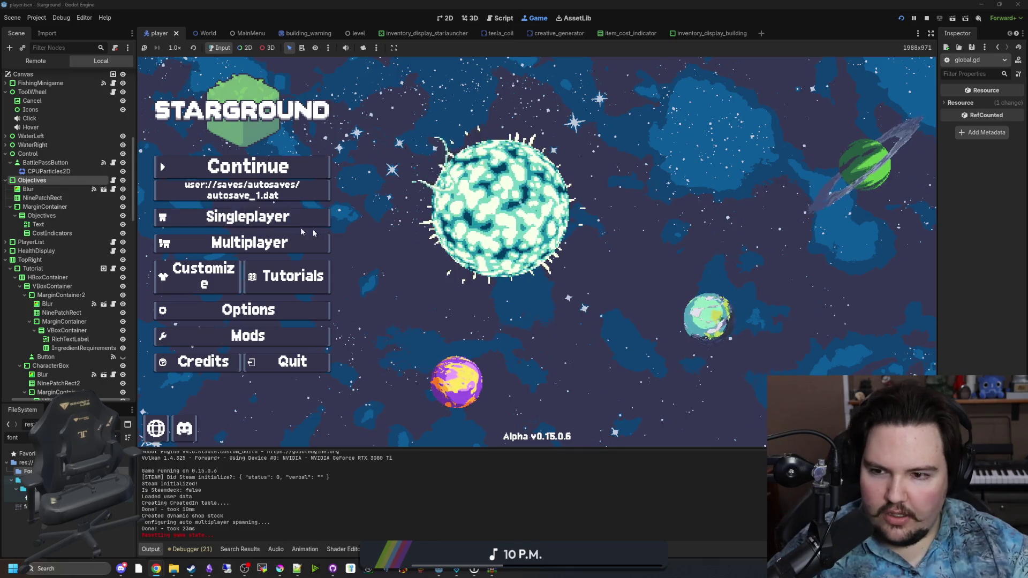
left_click(247, 216)
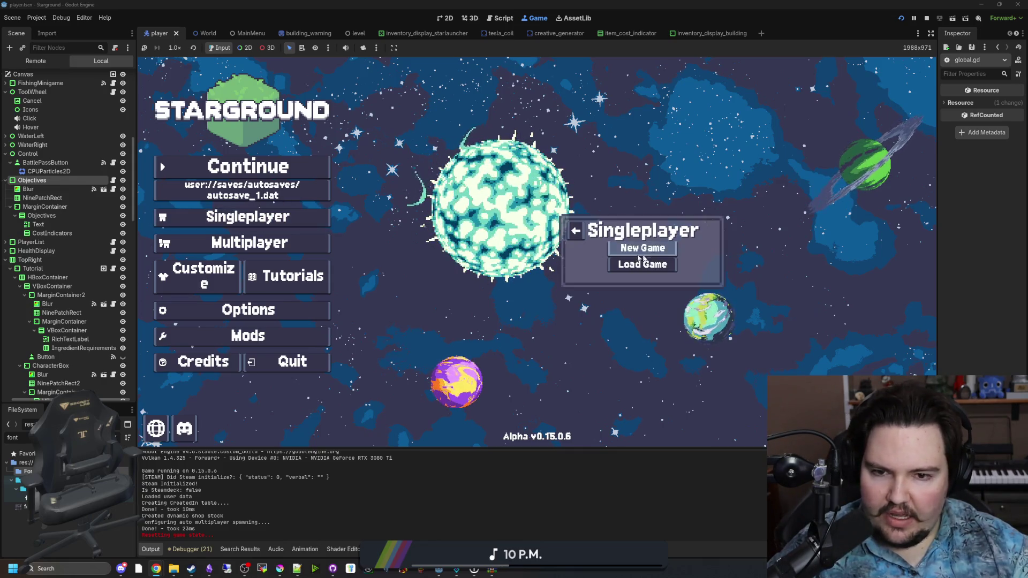
left_click(643, 248)
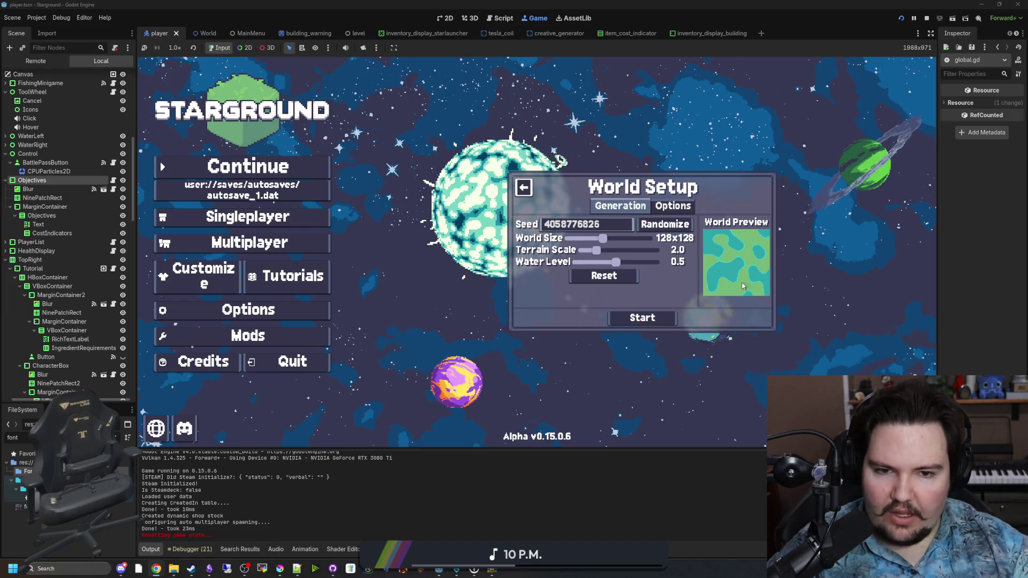
left_click(628, 320)
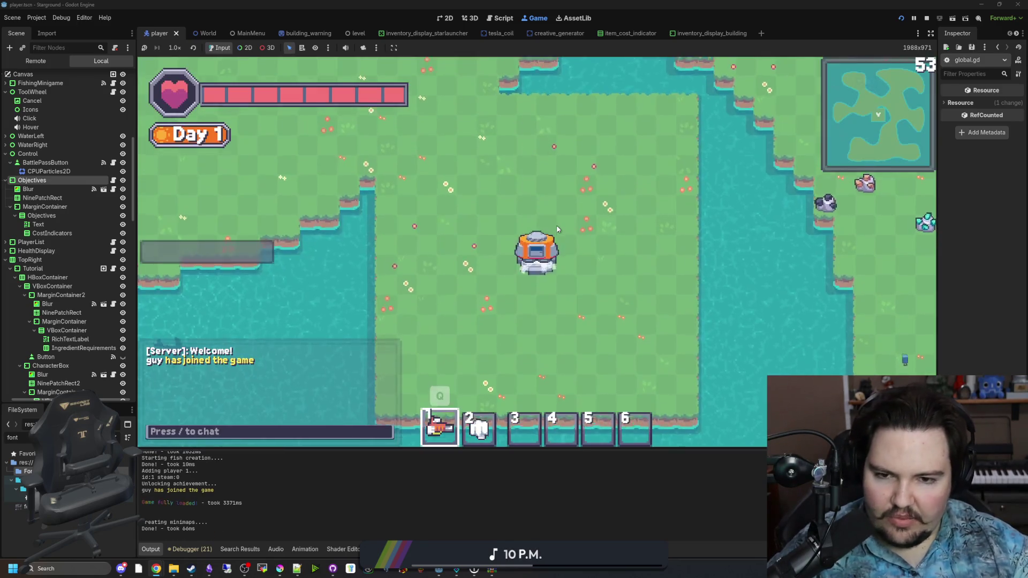
Walk the player around with WASD and open the Building Menu with B.
key("w")
key("a")
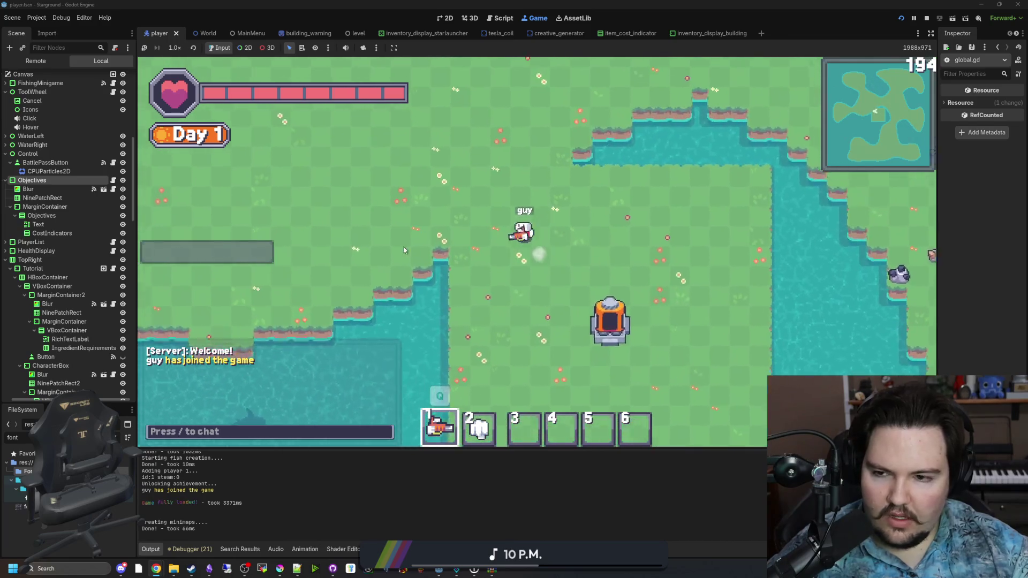
key("w")
key("a")
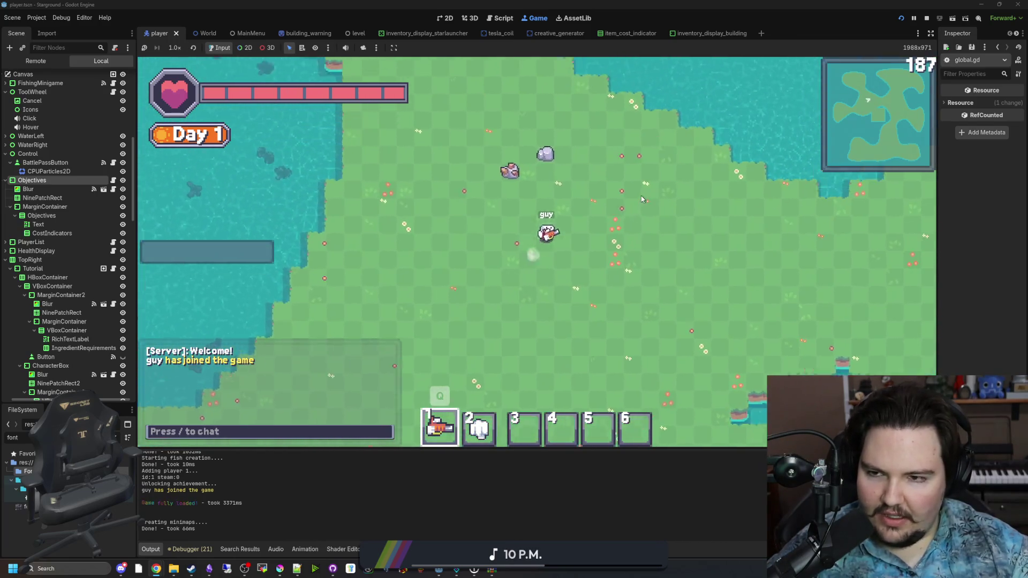
key("d")
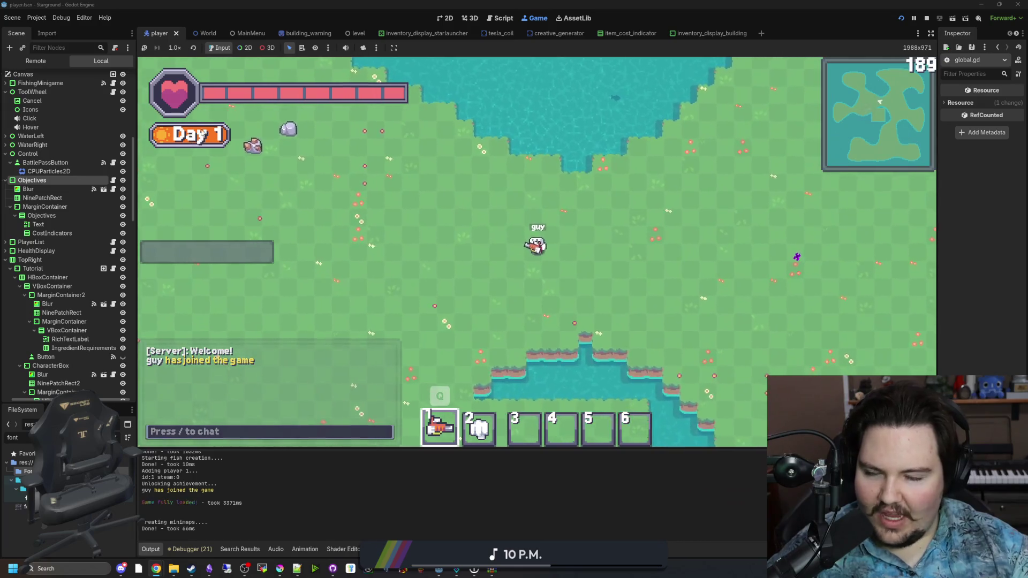
key("b")
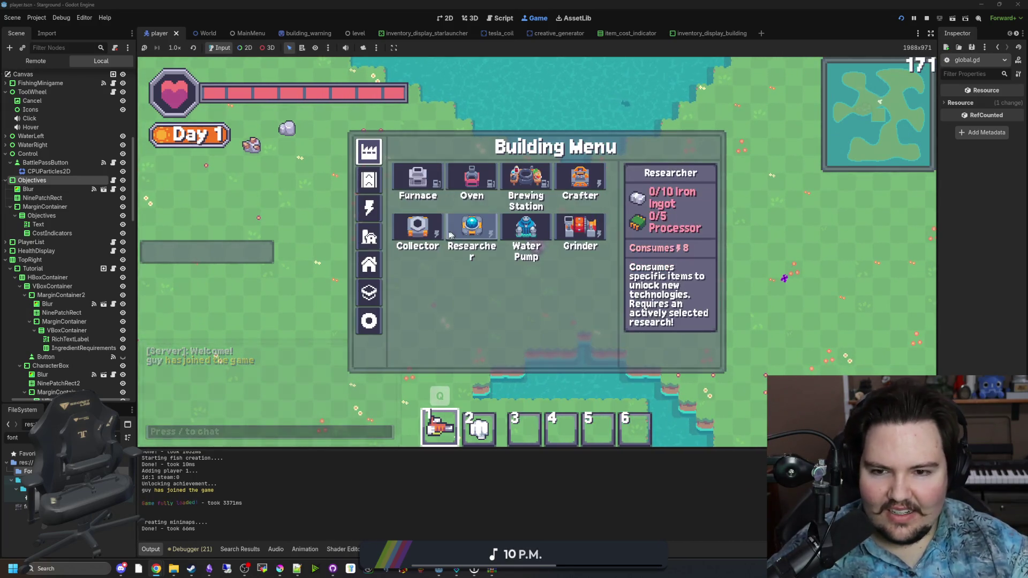
Browse every Building Menu category, including power, farm and tiles, then close it.
left_click(369, 180)
left_click(369, 208)
left_click(370, 243)
left_click(369, 264)
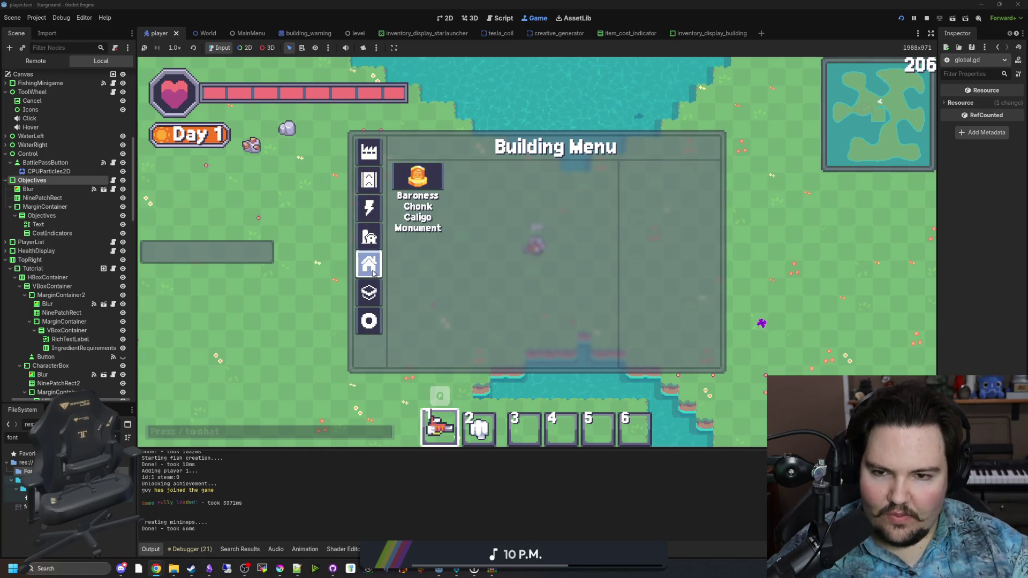
left_click(368, 296)
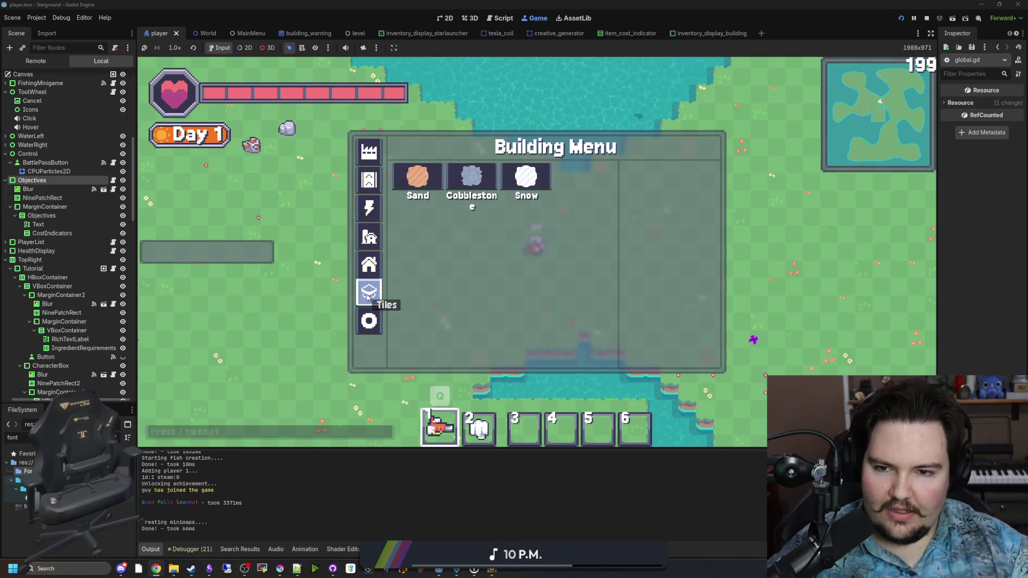
left_click(369, 321)
key("Escape")
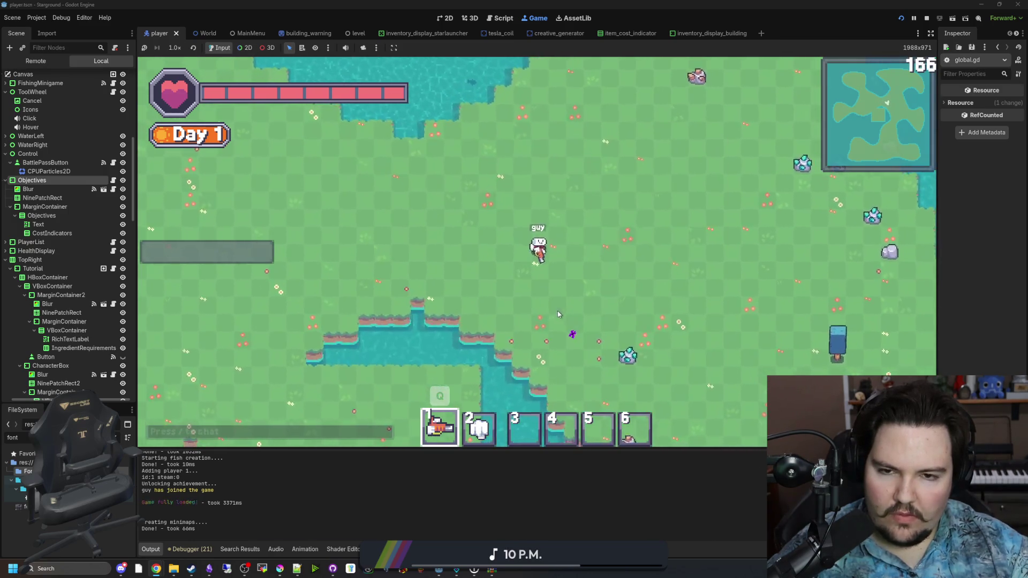
Open the Research window and view the Decorations and Better Storage details.
key("e")
scroll(410, 261, "down", 10)
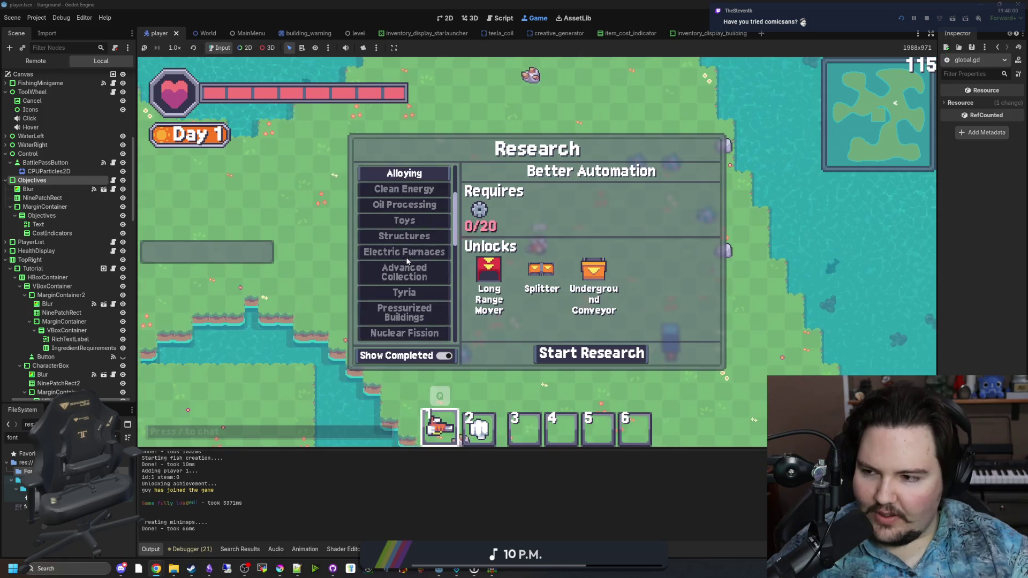
scroll(416, 261, "up", 10)
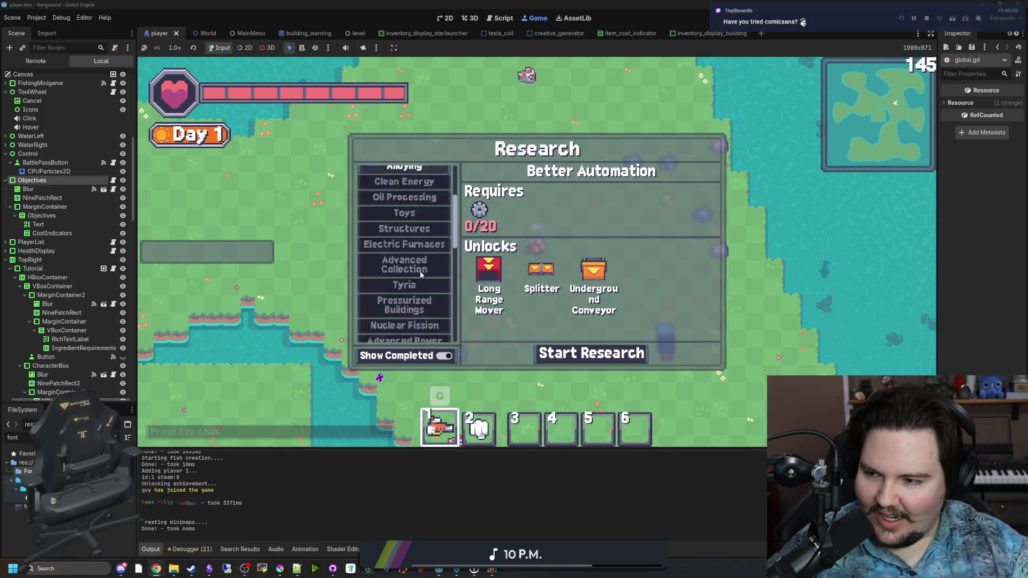
scroll(420, 267, "down", 10)
scroll(420, 278, "up", 10)
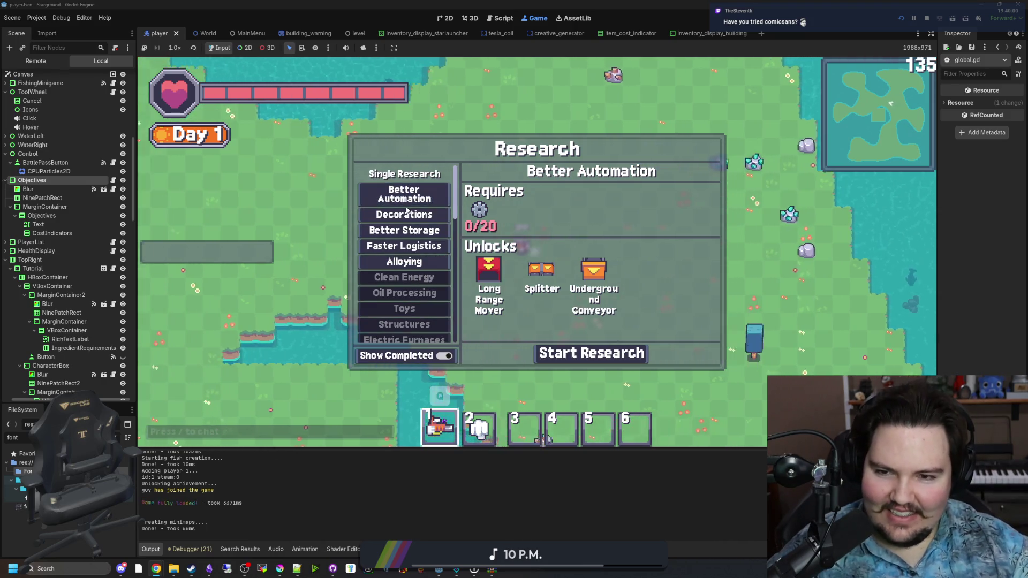
left_click(413, 214)
left_click(420, 228)
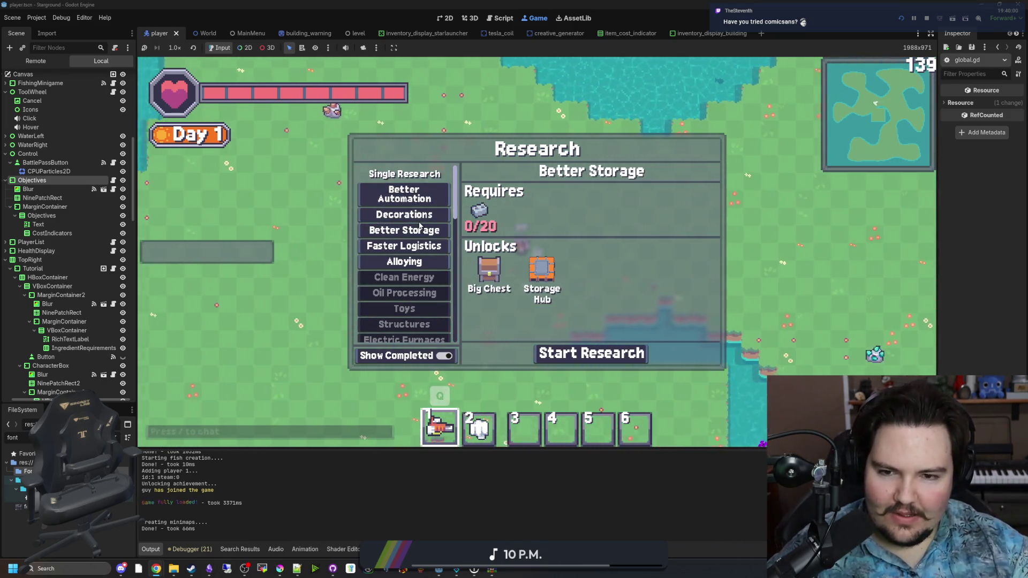
left_click(412, 214)
View the Faster Logistics and Alloying research, then close Research and stop the game.
mouse_move(691, 308)
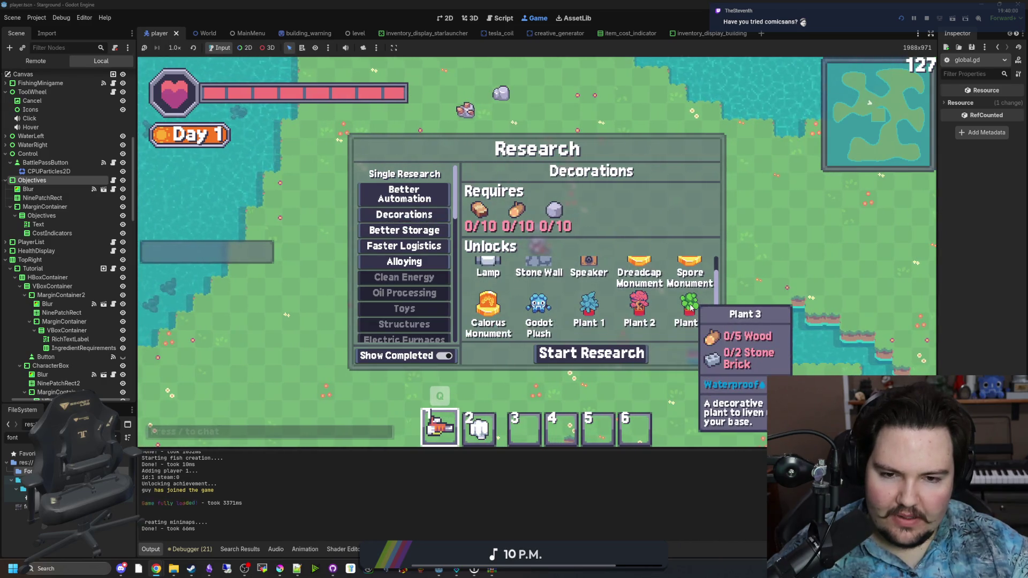
left_click(415, 245)
left_click(420, 264)
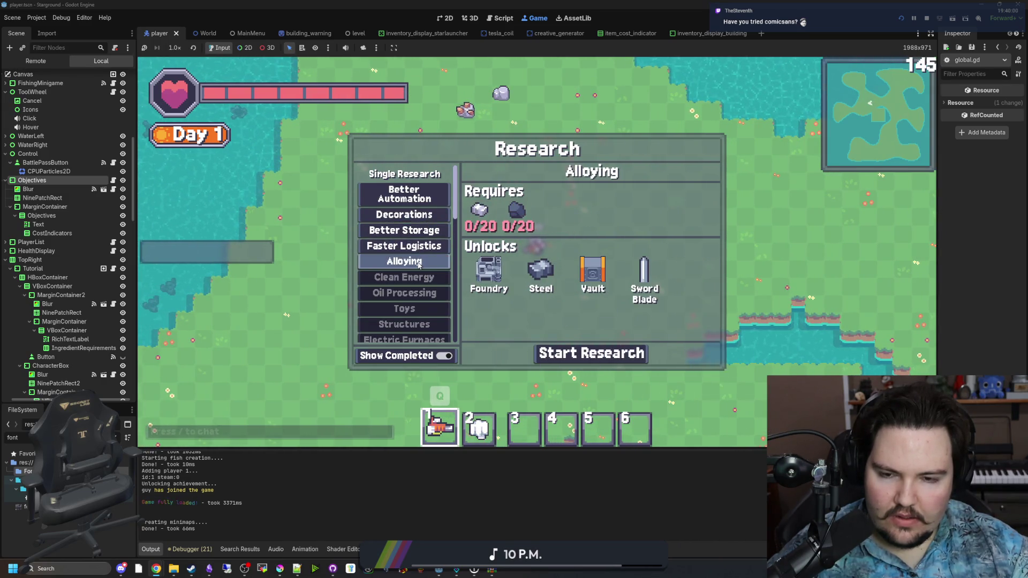
scroll(420, 282, "down", 5)
scroll(420, 282, "up", 5)
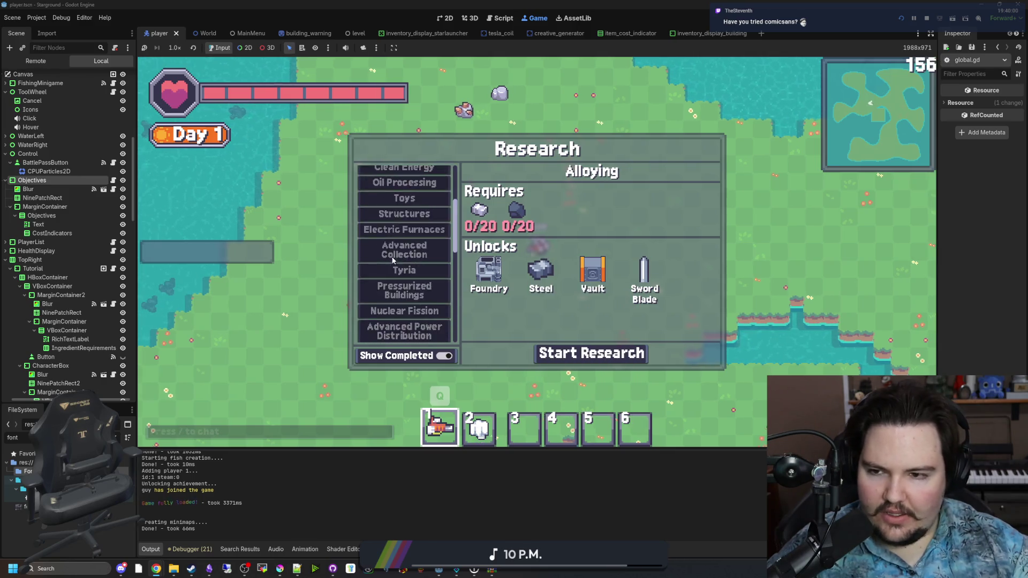
key("Escape")
left_click(927, 18)
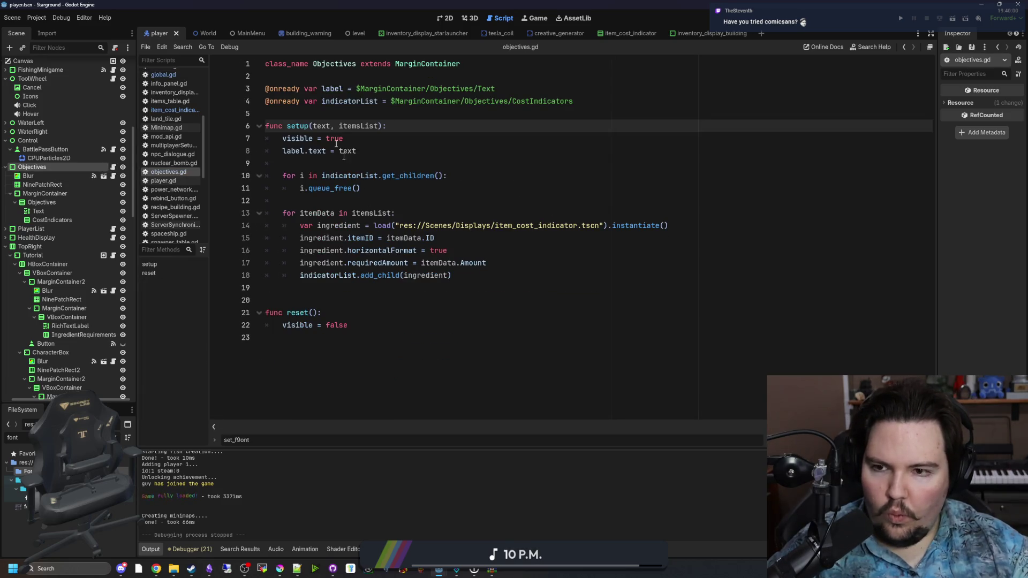
Add a func _ready() -> void that calls reset() above setup in objectives.gd, and save.
key("Up")
key("Return")
key("Return")
key("Up")
type("func _re")
key("Return")
key("Return")
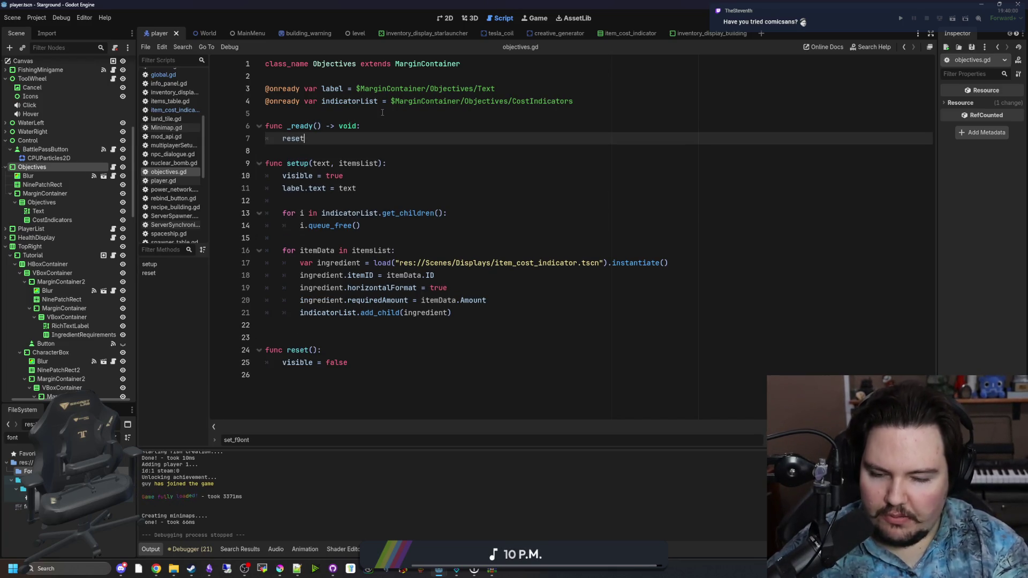
type("()")
key("Return")
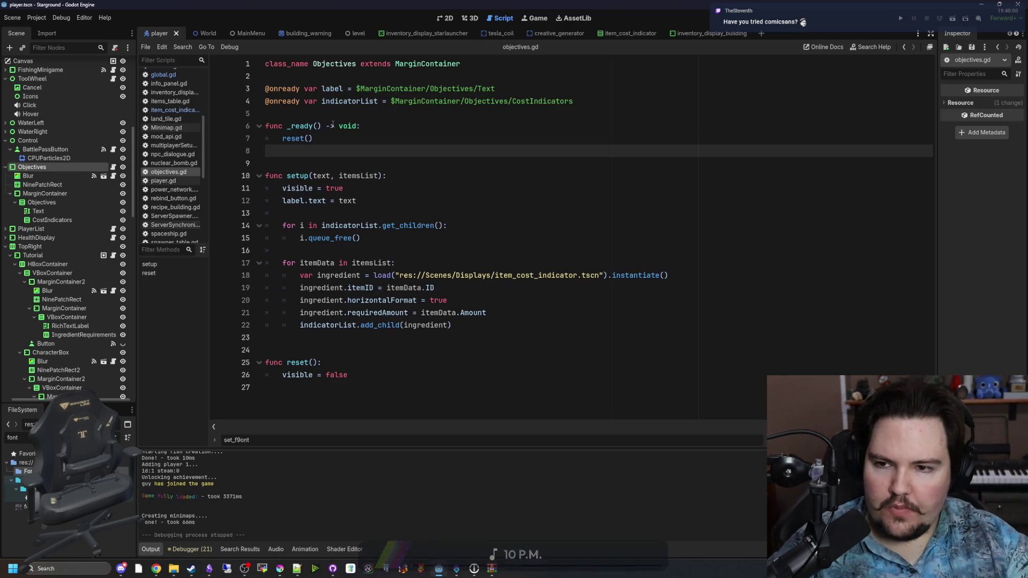
left_click(330, 126)
left_click(320, 116)
key("ctrl+s")
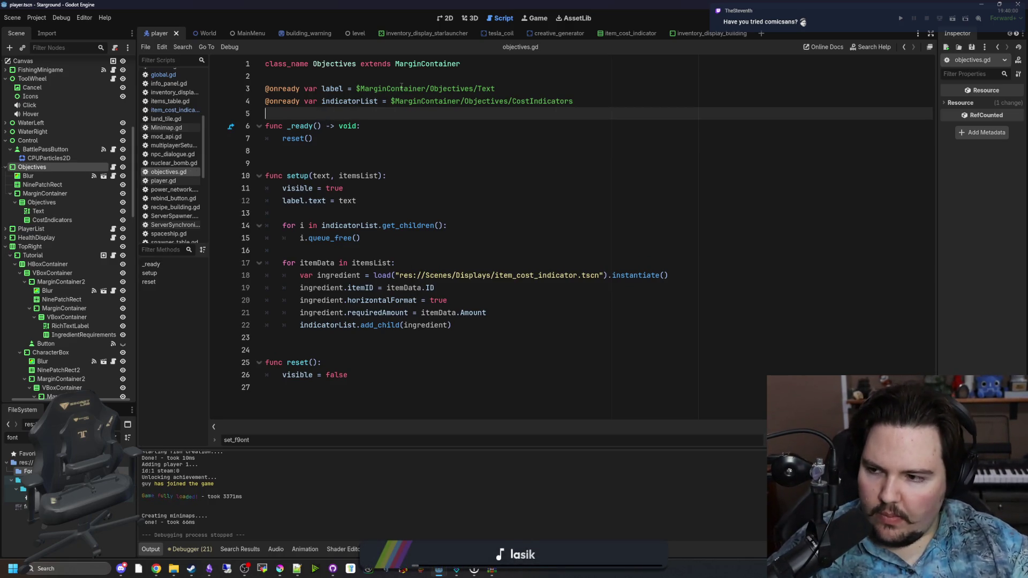
key("ctrl+s")
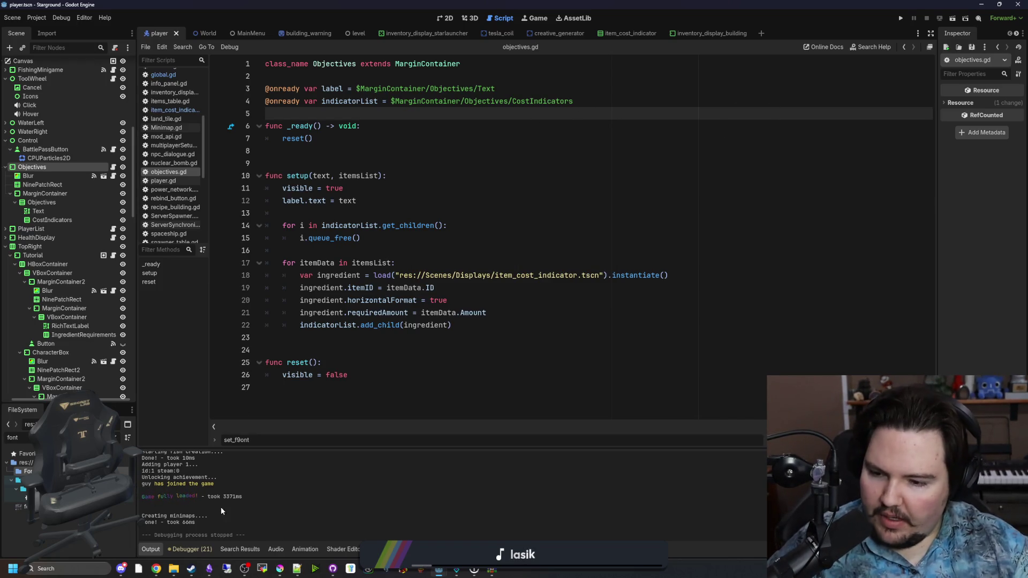
In Chrome, browse Bitmap fonts page 5 on dafont and open Cute Pixel in a new tab.
mouse_move(156, 569)
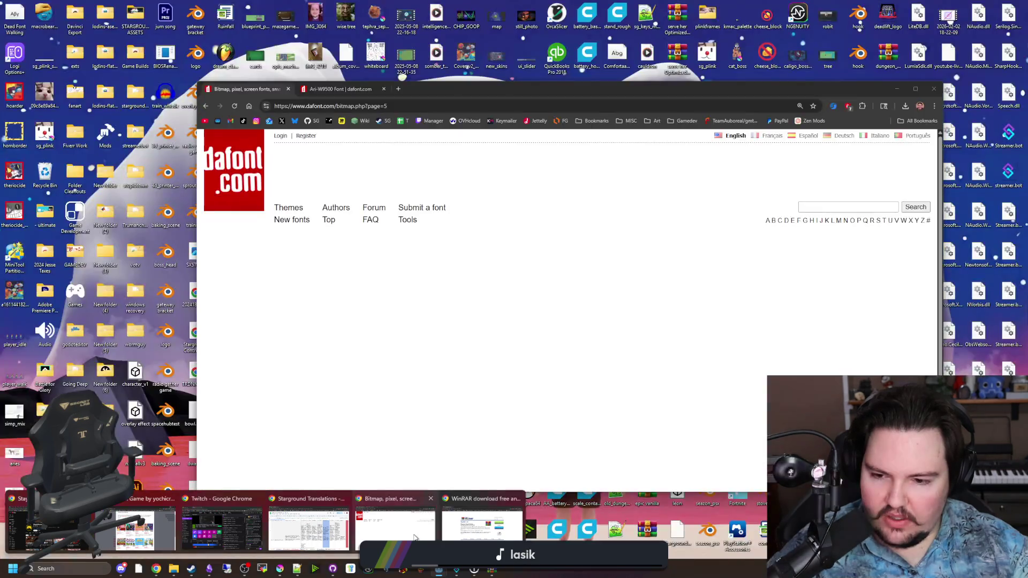
left_click(415, 537)
scroll(285, 351, "down", 3)
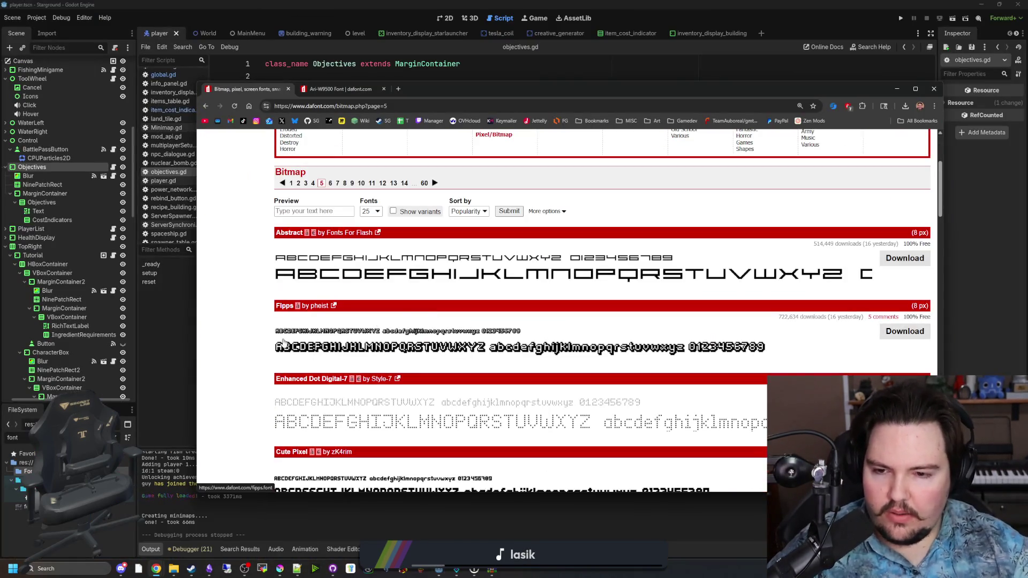
scroll(285, 298, "down", 3)
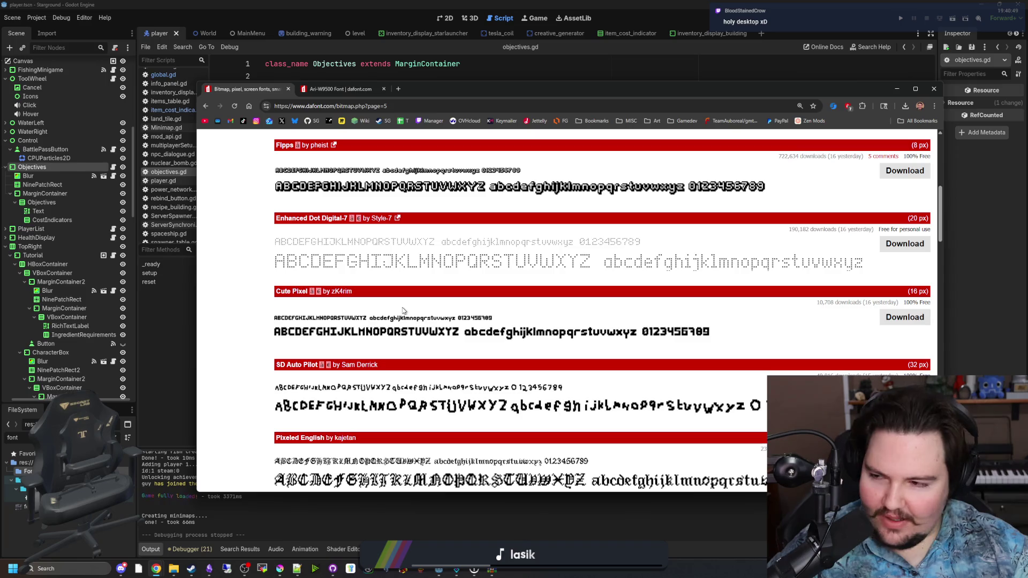
scroll(404, 292, "down", 2)
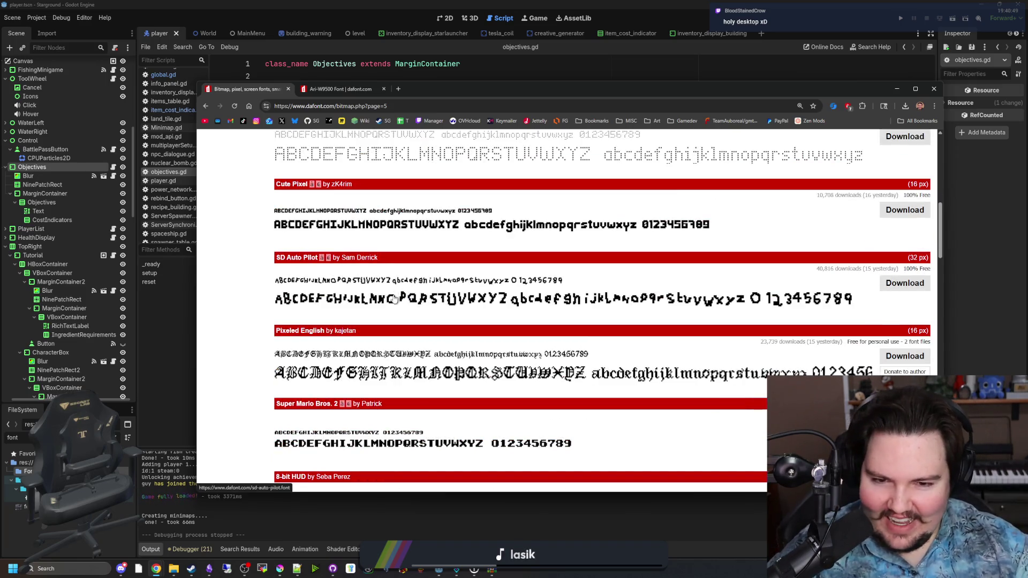
scroll(385, 378, "down", 5)
scroll(428, 355, "up", 6)
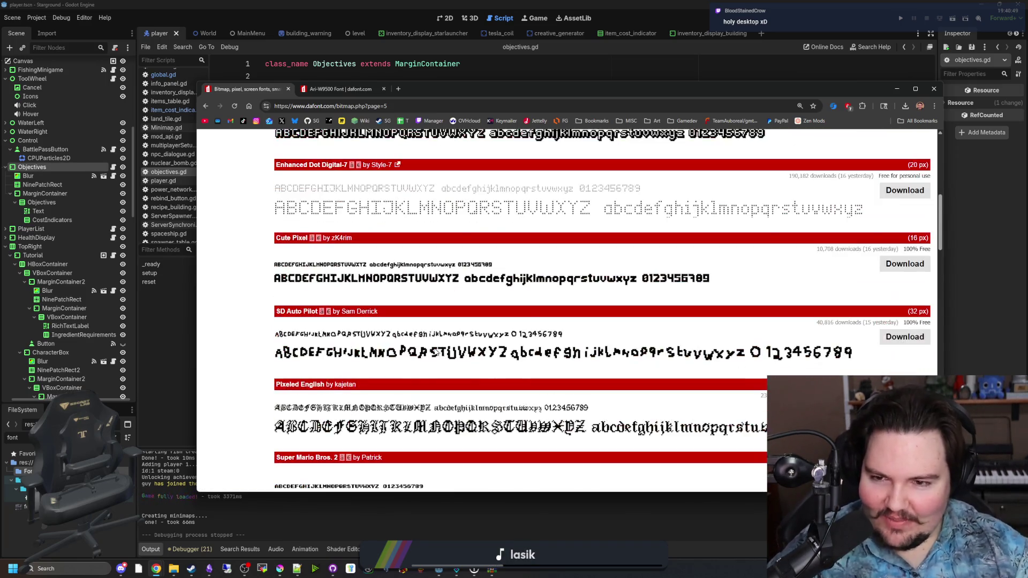
middle_click(330, 279)
scroll(331, 281, "up", 5)
scroll(330, 281, "down", 2)
scroll(331, 281, "down", 12)
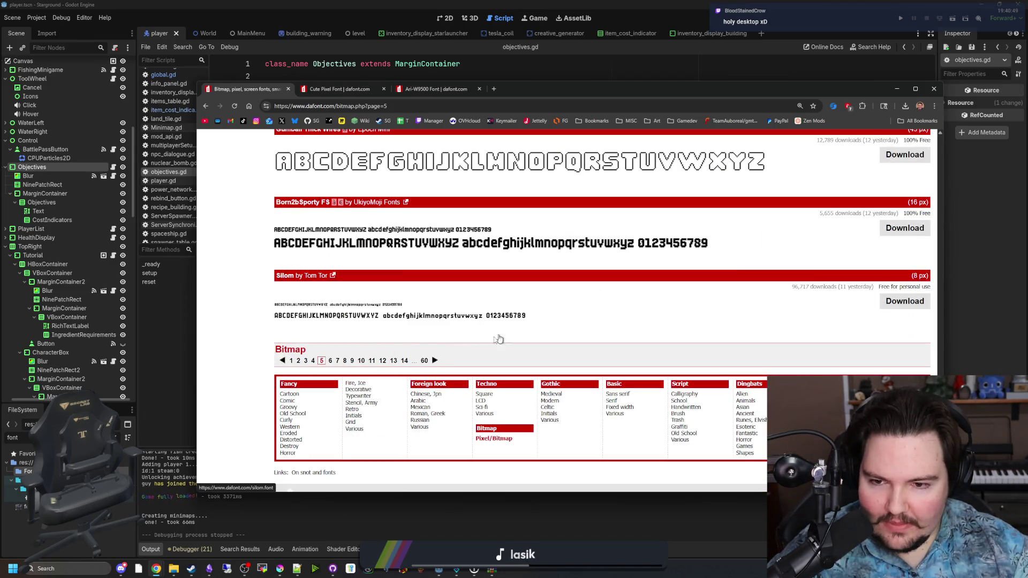
Advance to Bitmap page 6, scroll through all its fonts, then go on to page 7.
left_click(434, 362)
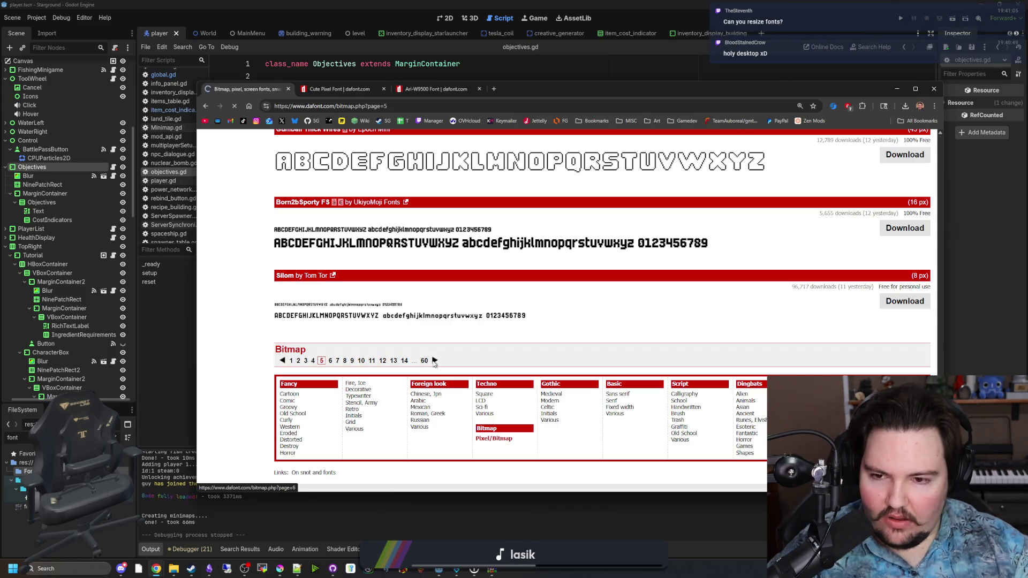
scroll(434, 358, "down", 4)
scroll(433, 358, "down", 9)
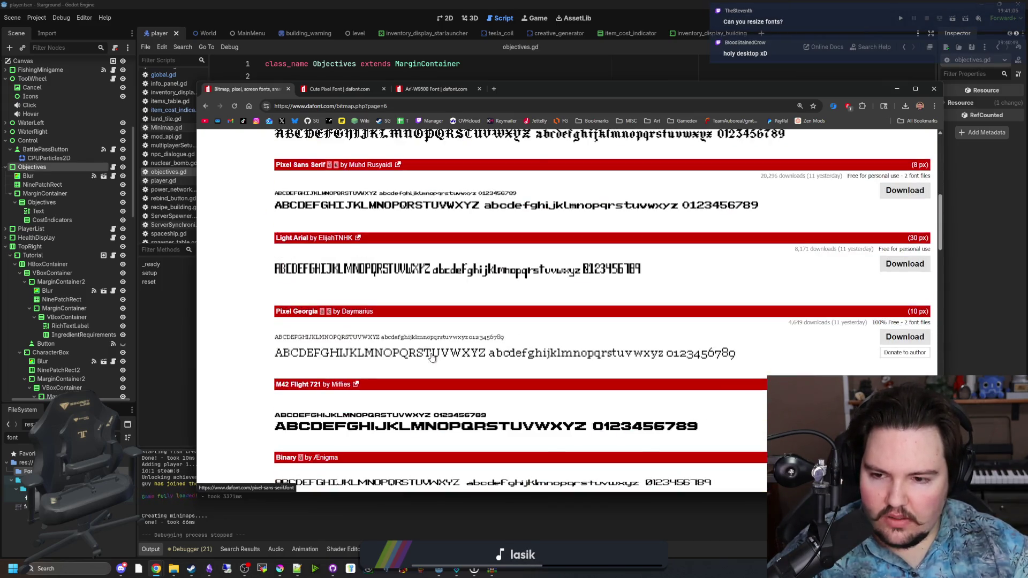
scroll(338, 348, "down", 3)
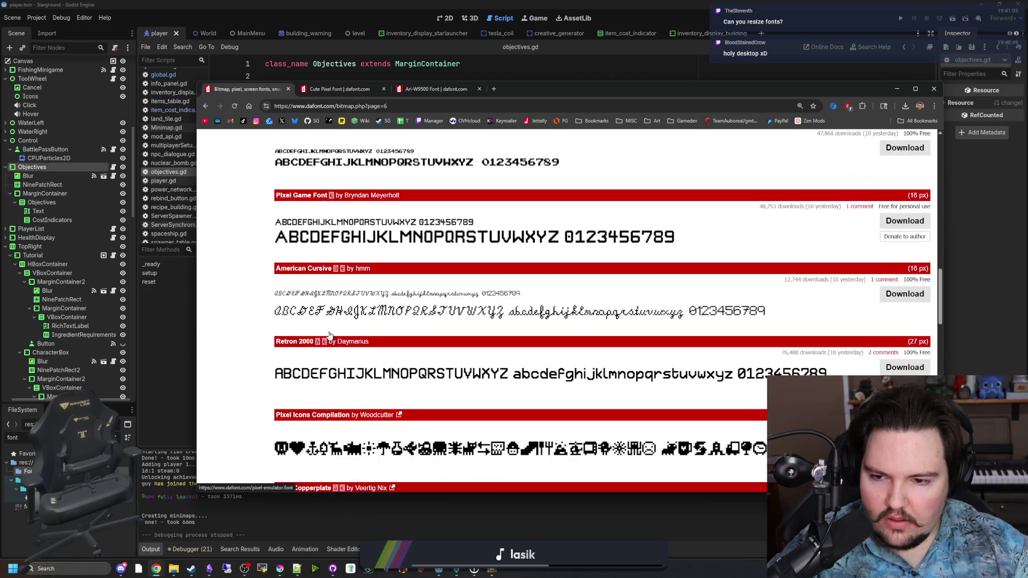
scroll(329, 335, "down", 4)
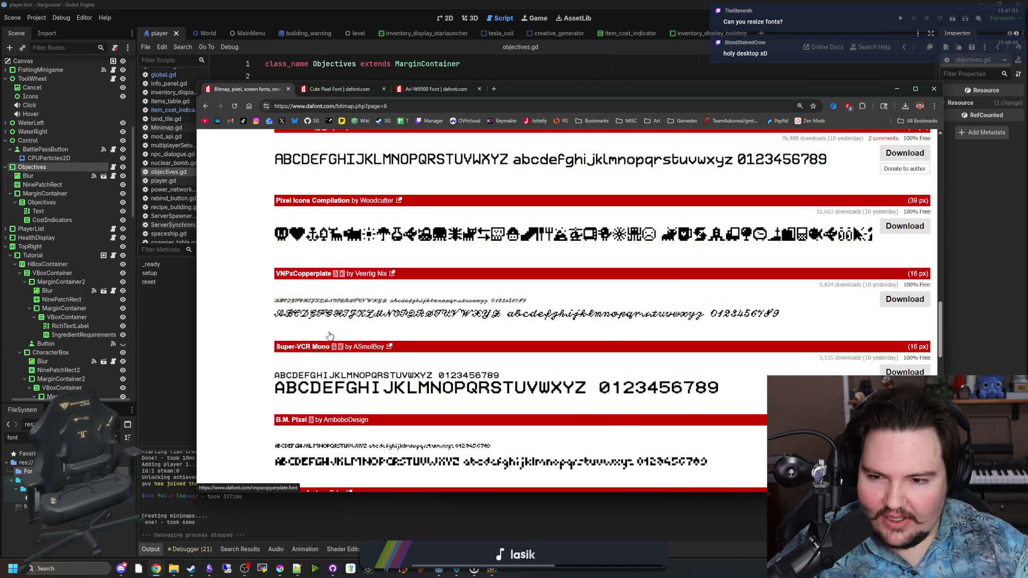
scroll(329, 334, "down", 2)
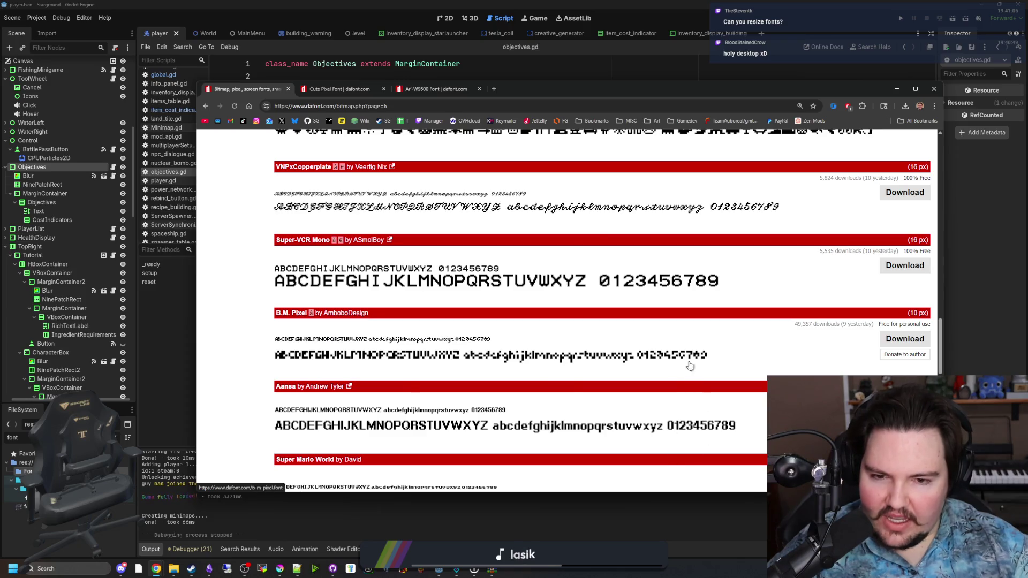
scroll(694, 378, "down", 2)
scroll(600, 327, "down", 5)
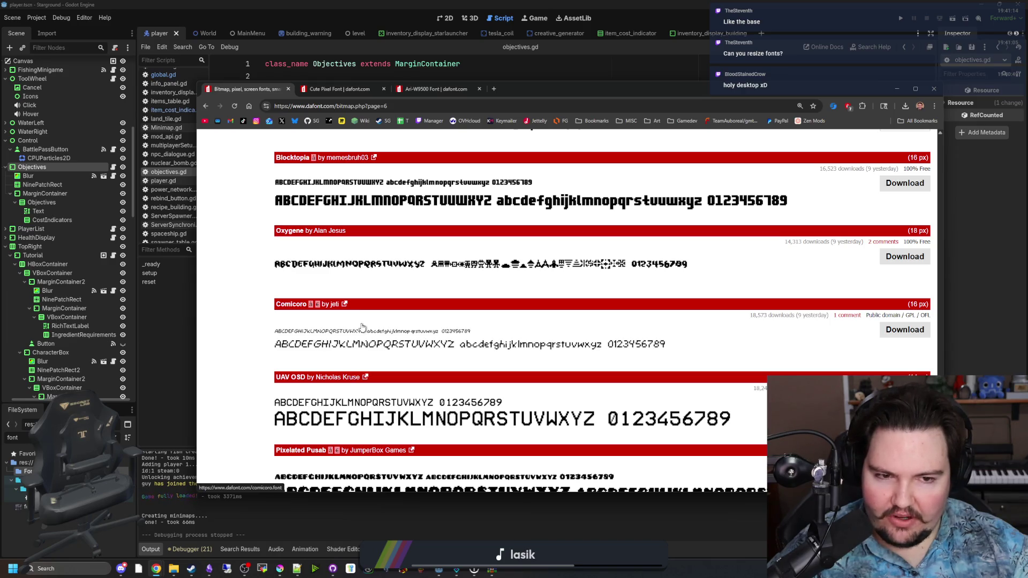
scroll(362, 327, "down", 3)
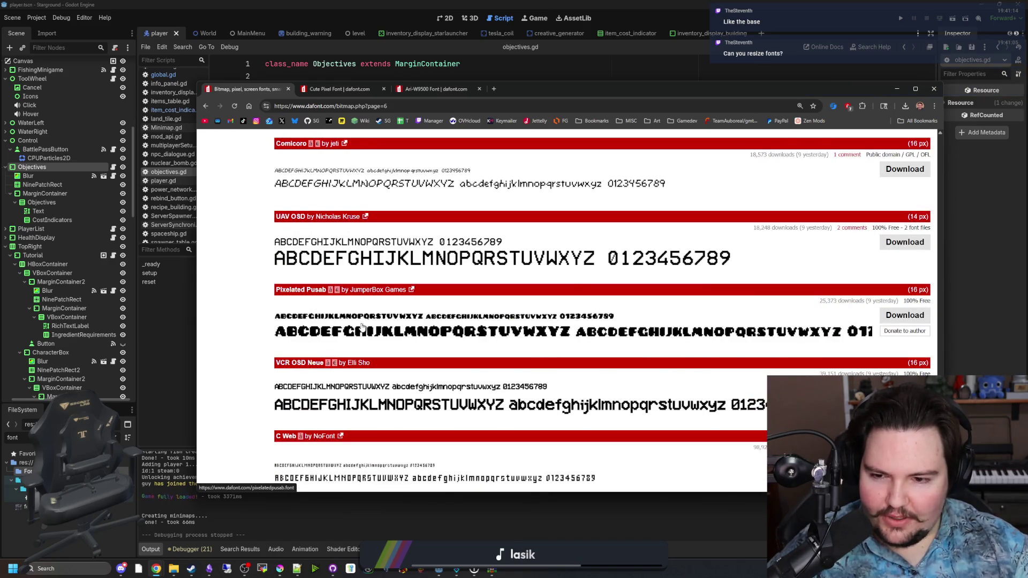
scroll(362, 326, "down", 3)
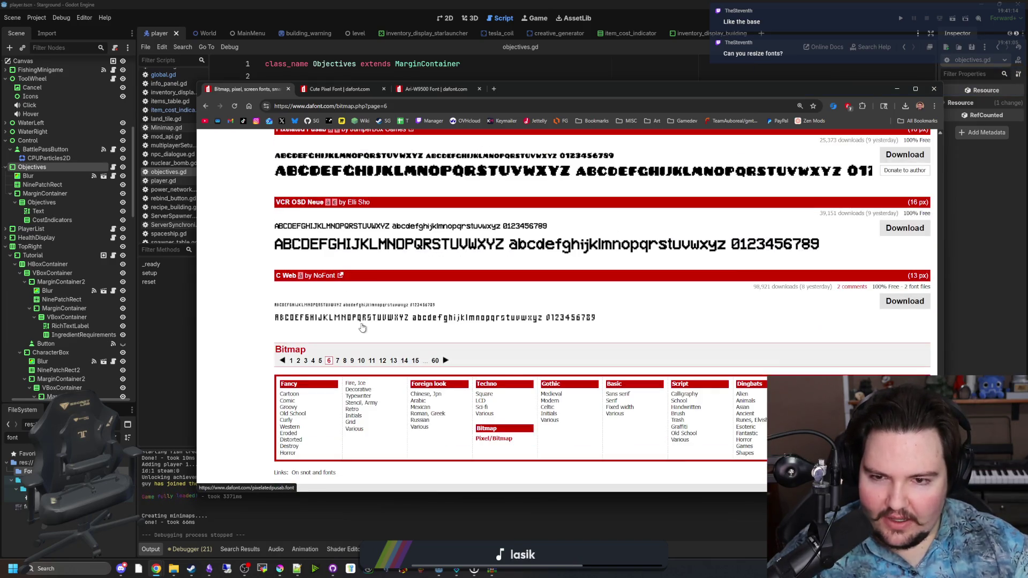
left_click(445, 361)
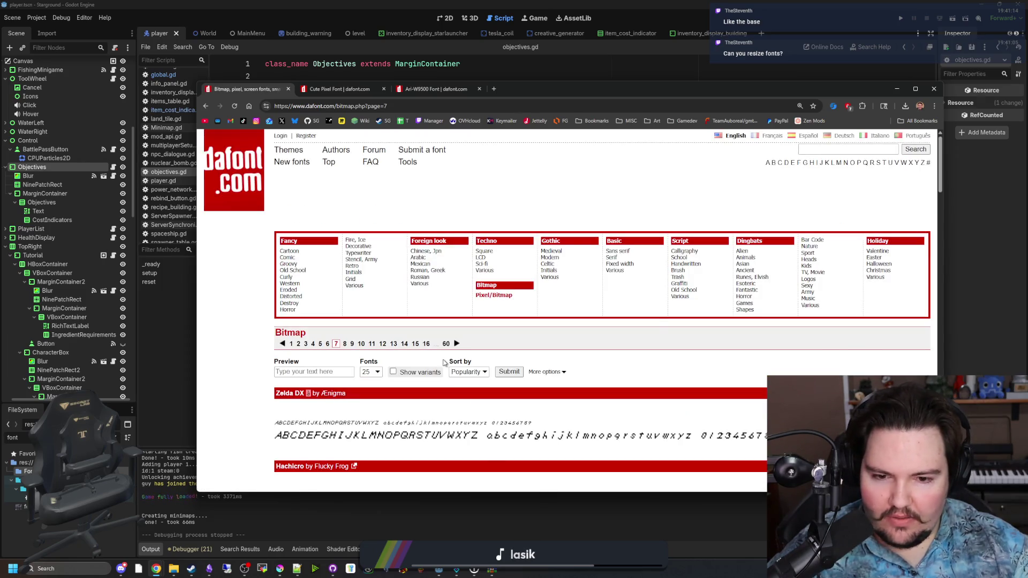
Scroll through the fonts on Bitmap page 7 down to the end of the listing.
scroll(444, 363, "down", 5)
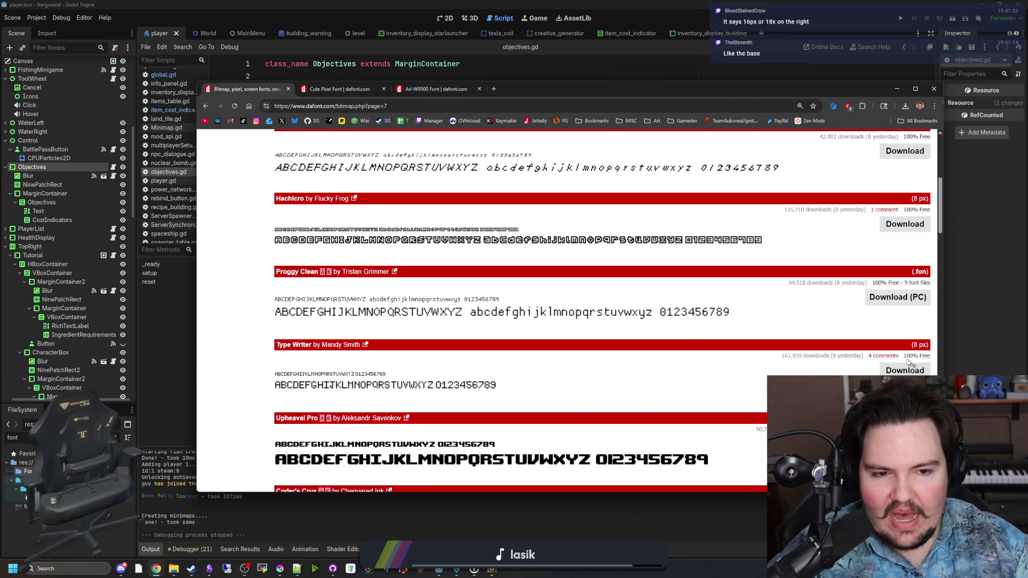
mouse_move(917, 346)
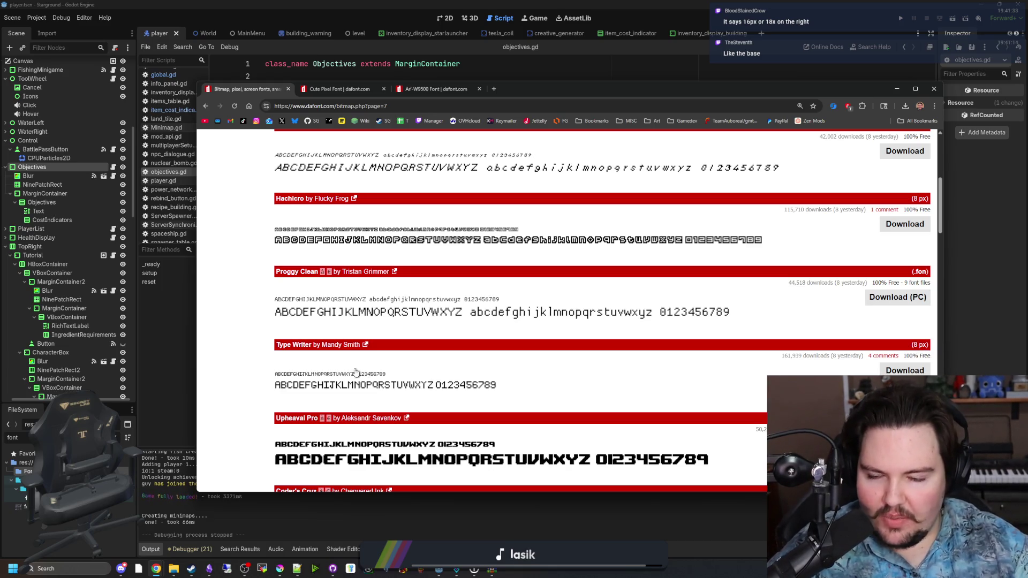
scroll(490, 370, "down", 2)
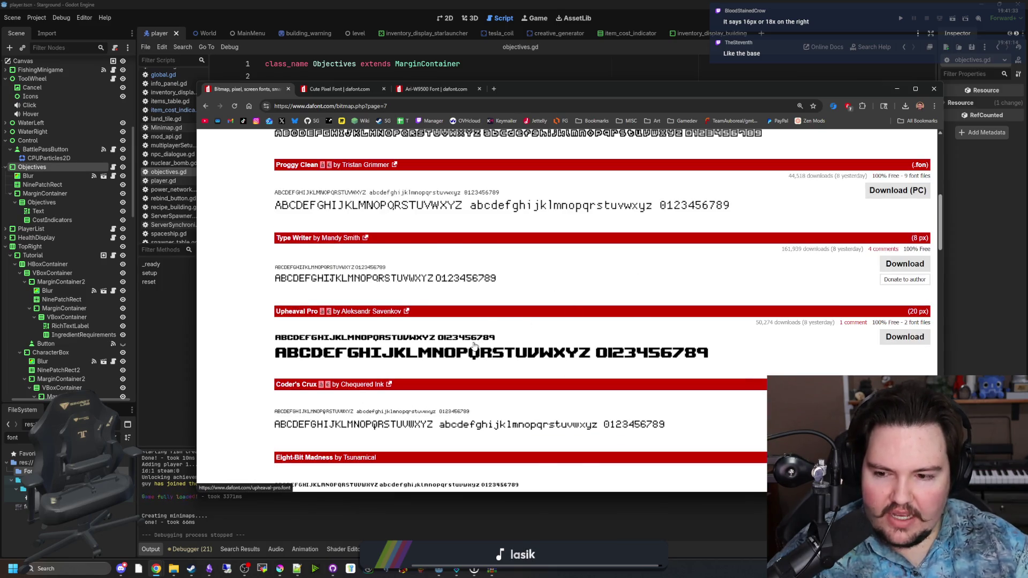
scroll(474, 346, "up", 1)
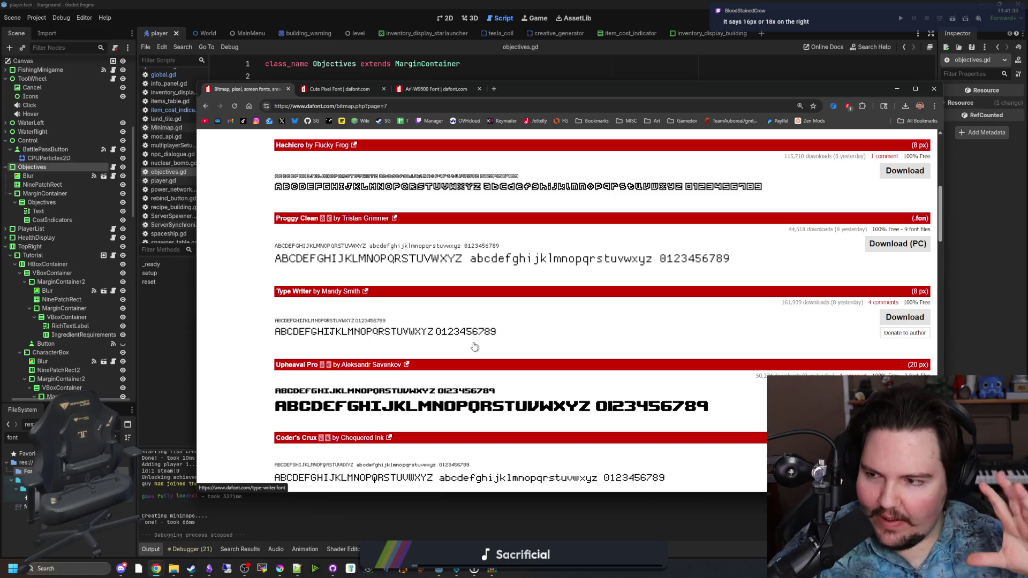
scroll(475, 346, "down", 3)
scroll(474, 346, "down", 2)
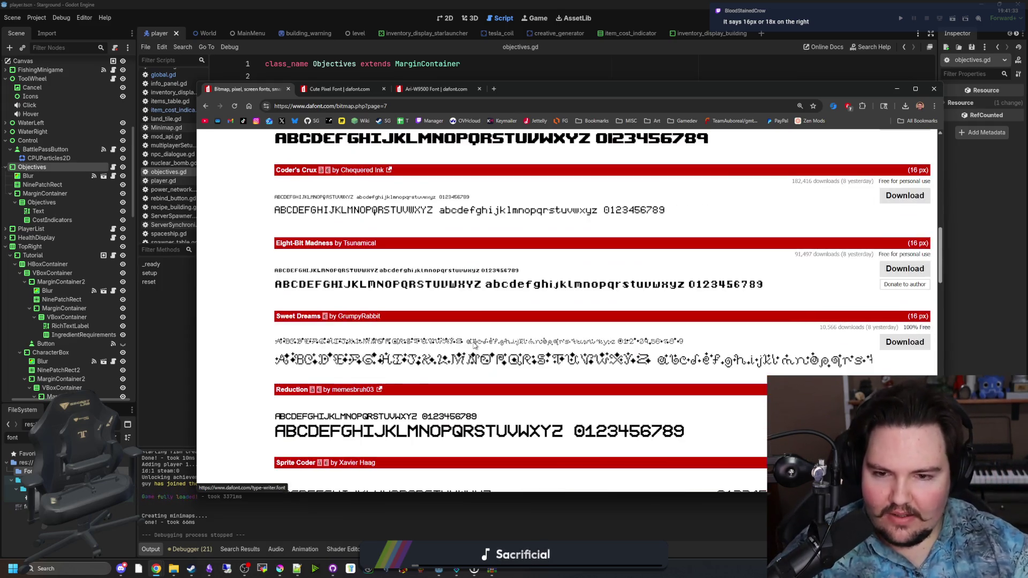
scroll(474, 347, "down", 3)
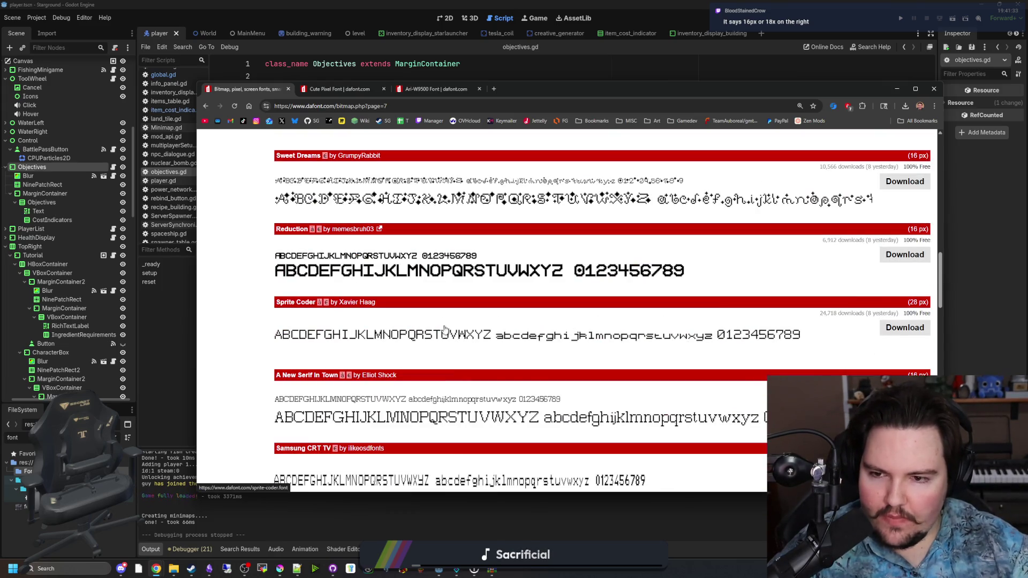
scroll(450, 336, "down", 4)
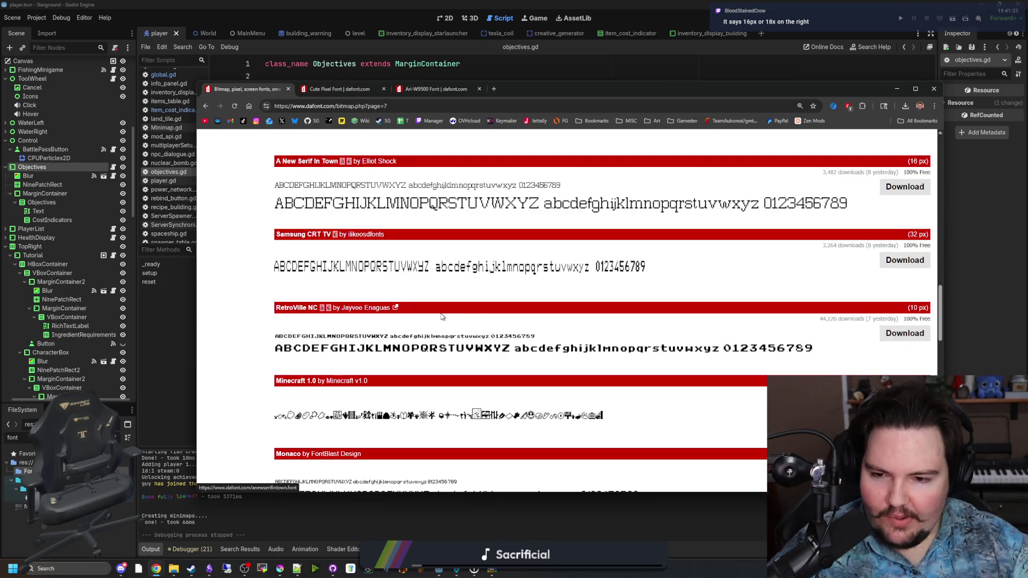
scroll(442, 317, "down", 3)
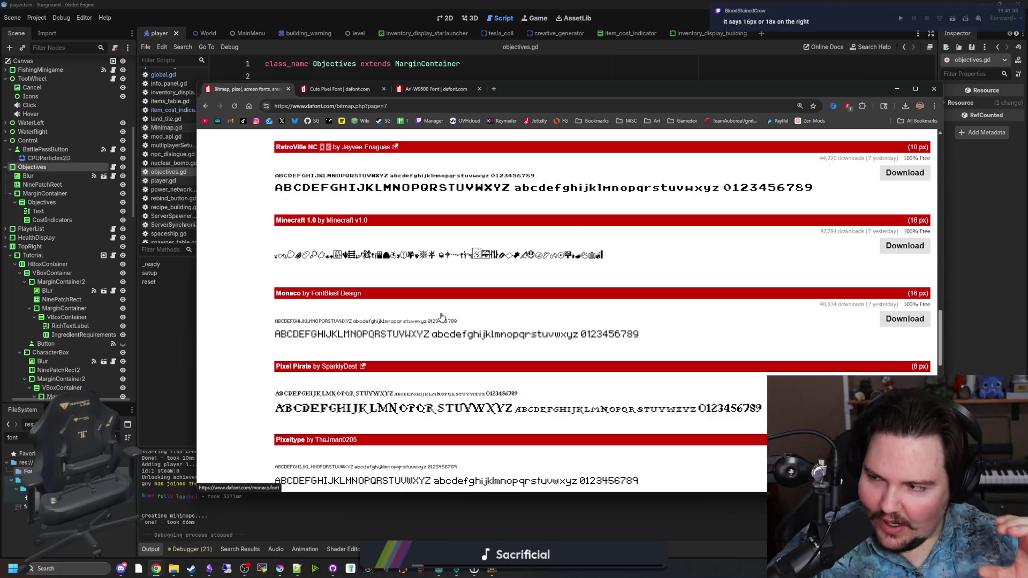
scroll(441, 317, "down", 4)
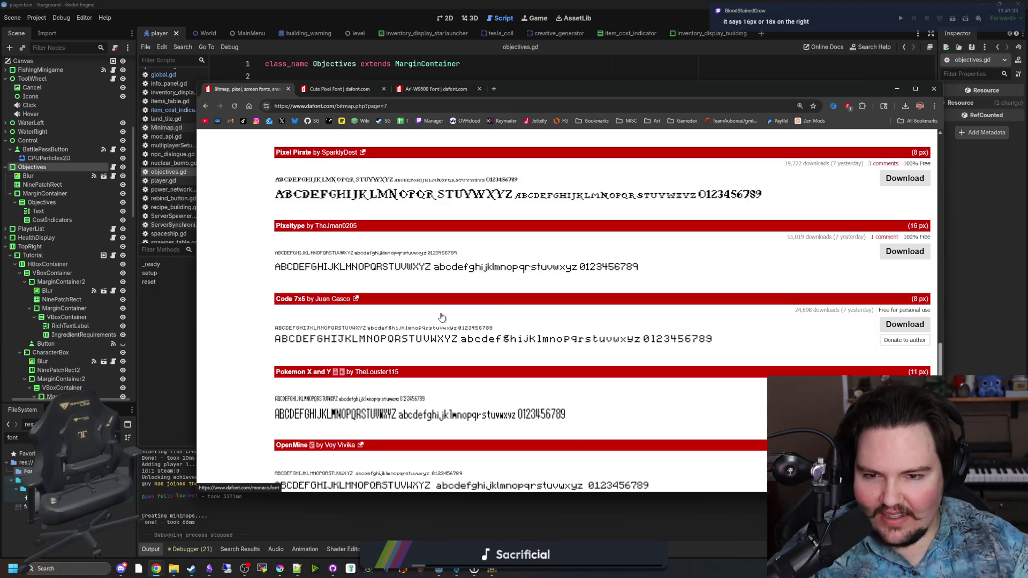
scroll(442, 317, "down", 3)
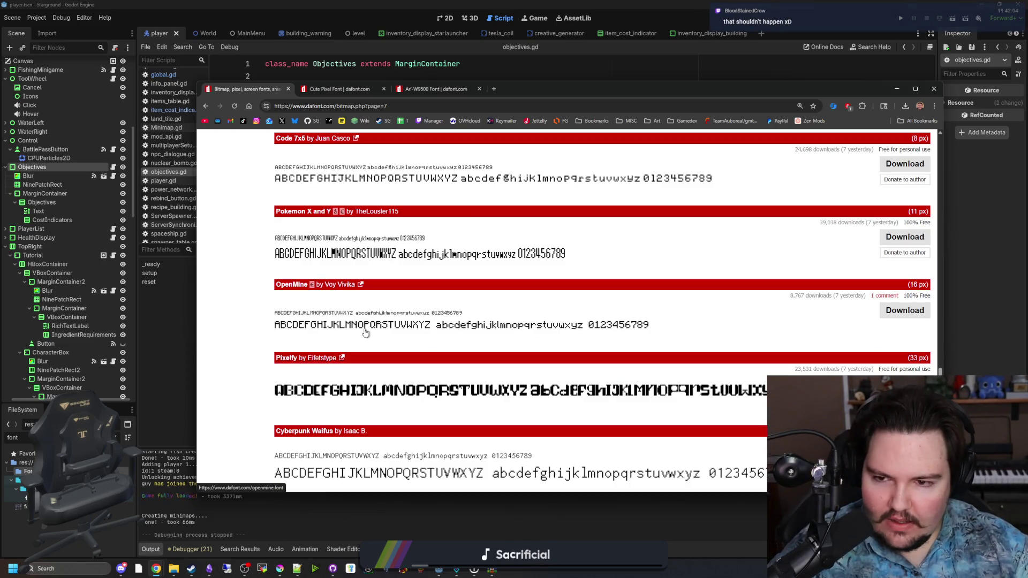
scroll(359, 313, "down", 5)
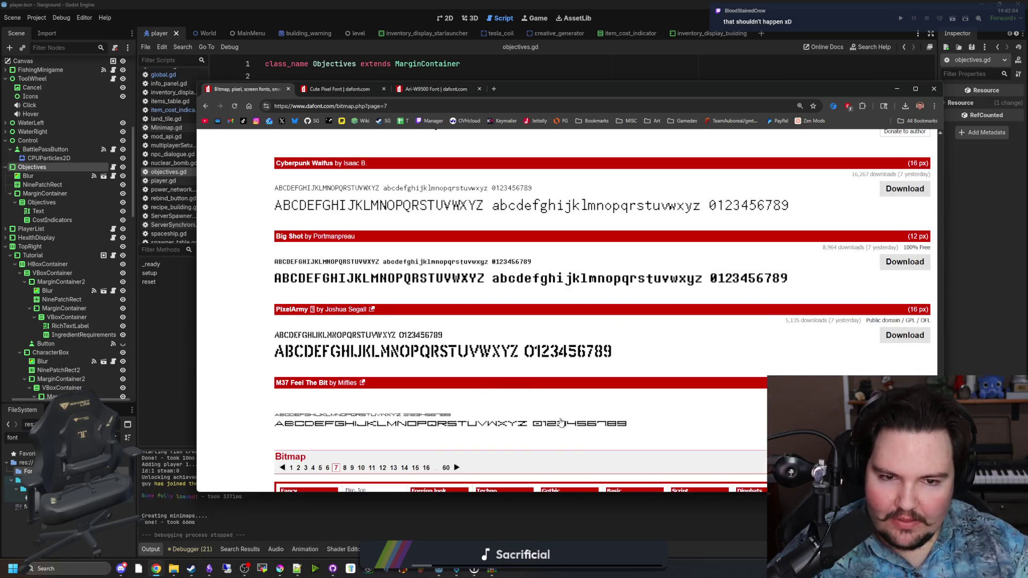
scroll(526, 409, "down", 1)
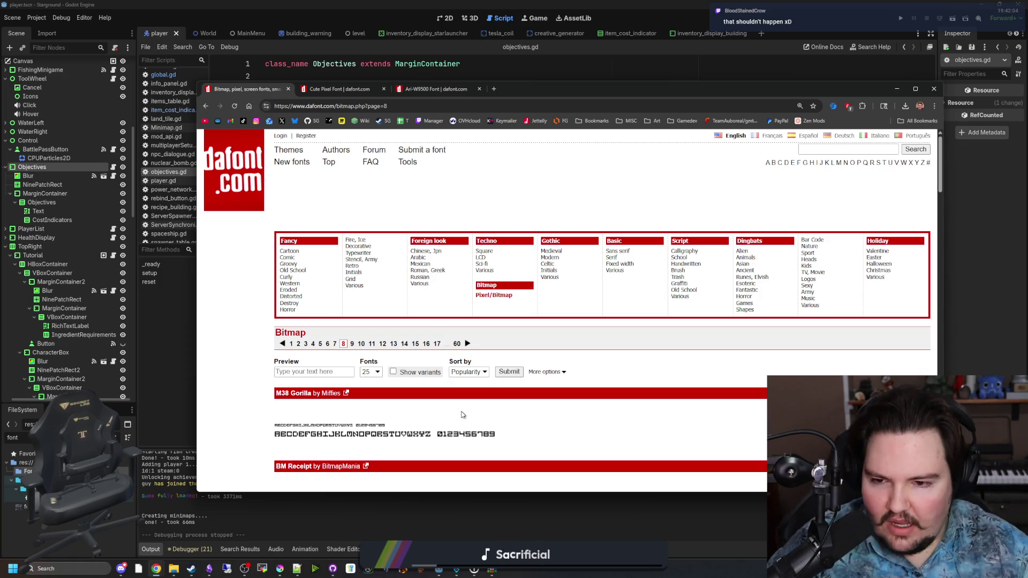
Browse Bitmap page 8 and open Little Malio 8-Bit in a new background tab.
scroll(519, 385, "down", 3)
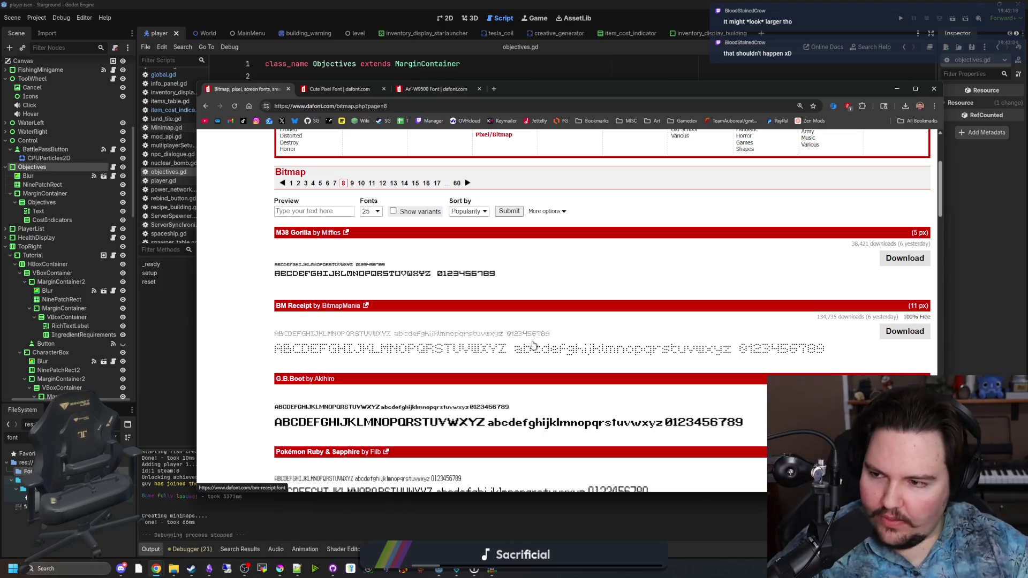
scroll(479, 347, "down", 2)
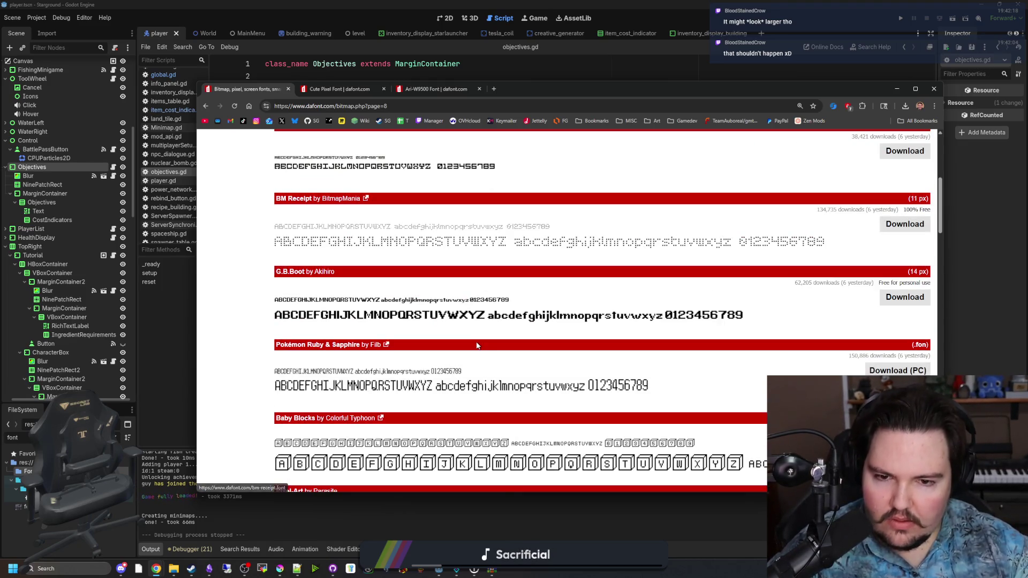
scroll(477, 346, "down", 5)
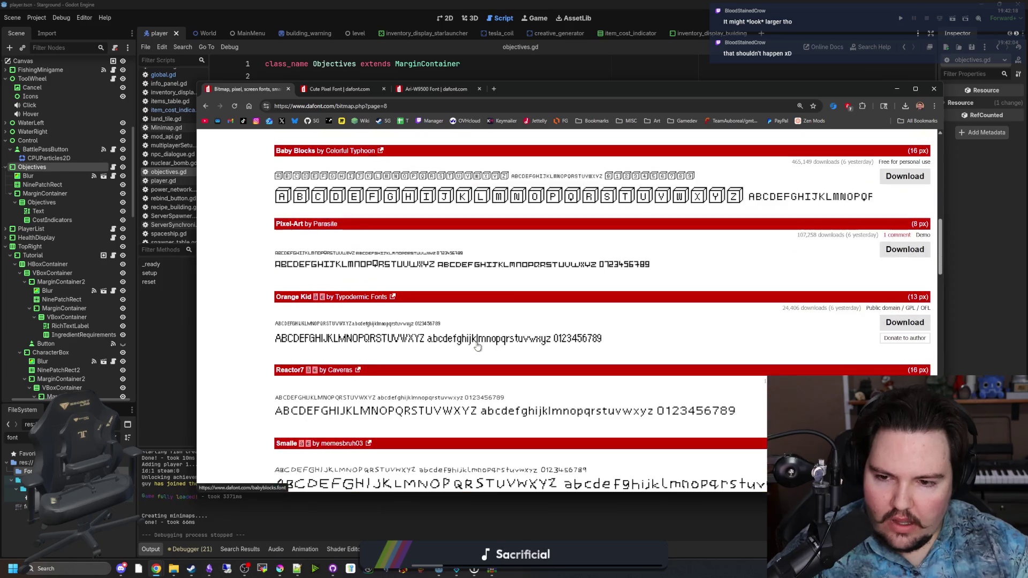
scroll(477, 346, "down", 2)
scroll(478, 346, "down", 5)
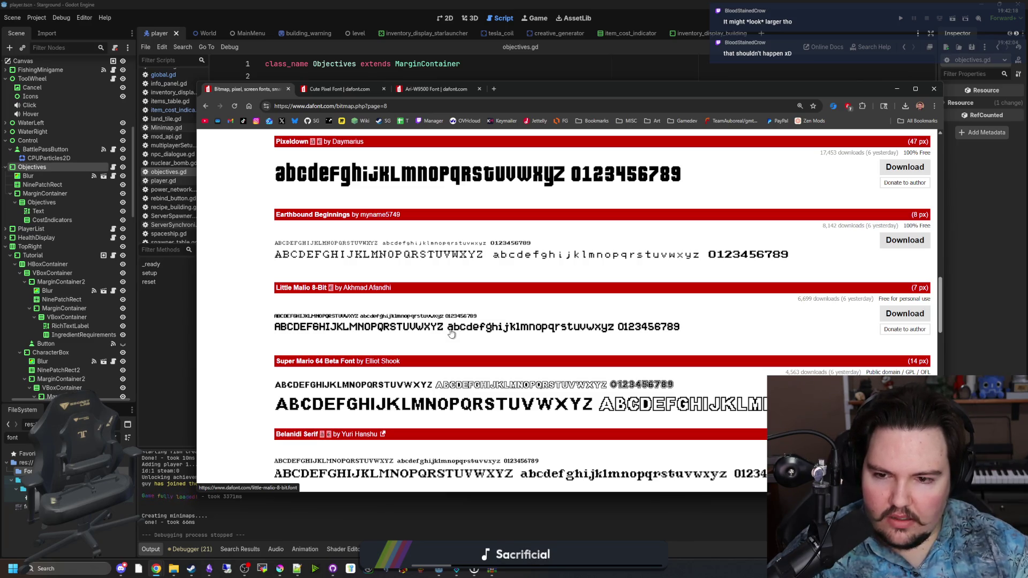
middle_click(451, 333)
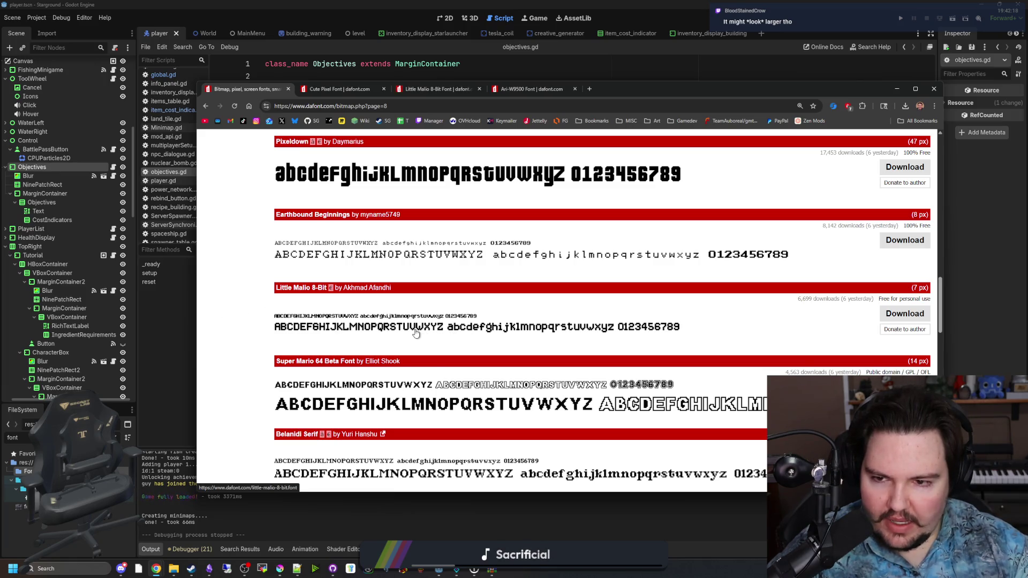
Scroll to the bottom of page 8 and move on to Bitmap page 9.
scroll(416, 334, "down", 4)
scroll(381, 331, "down", 4)
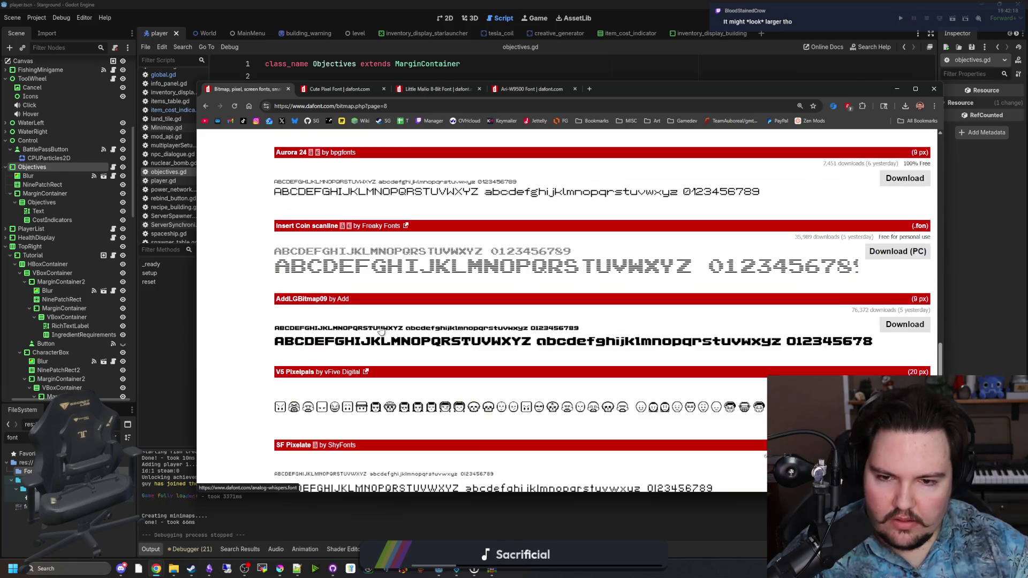
scroll(397, 346, "down", 3)
scroll(428, 346, "down", 7)
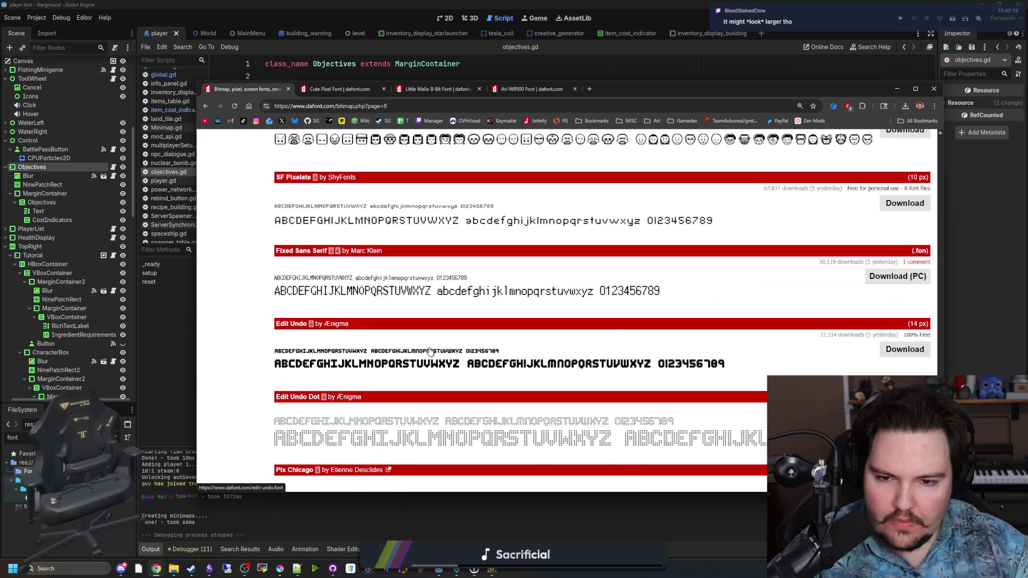
left_click(468, 342)
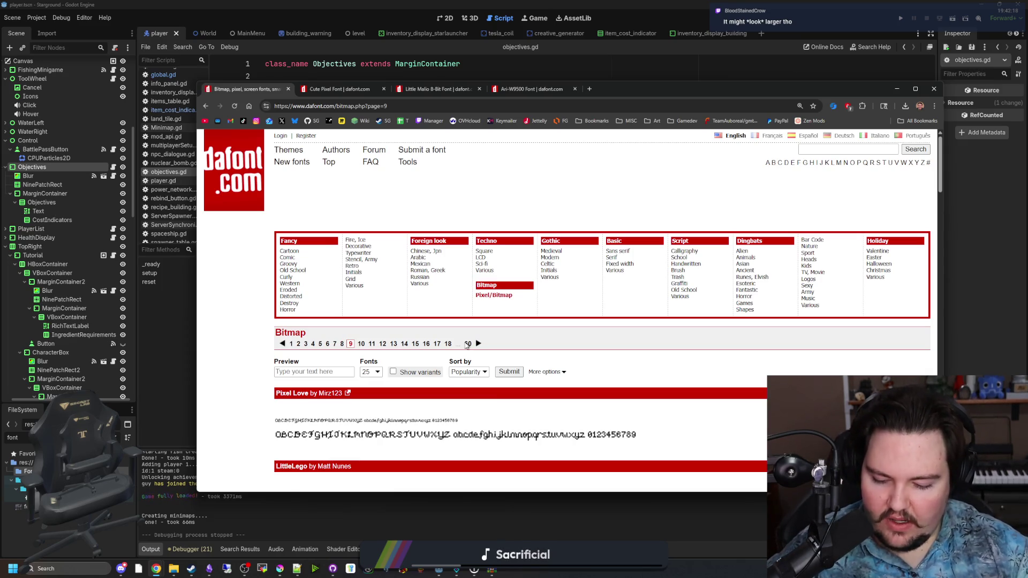
Scroll through Bitmap page 9 and continue to page 10.
scroll(467, 346, "down", 3)
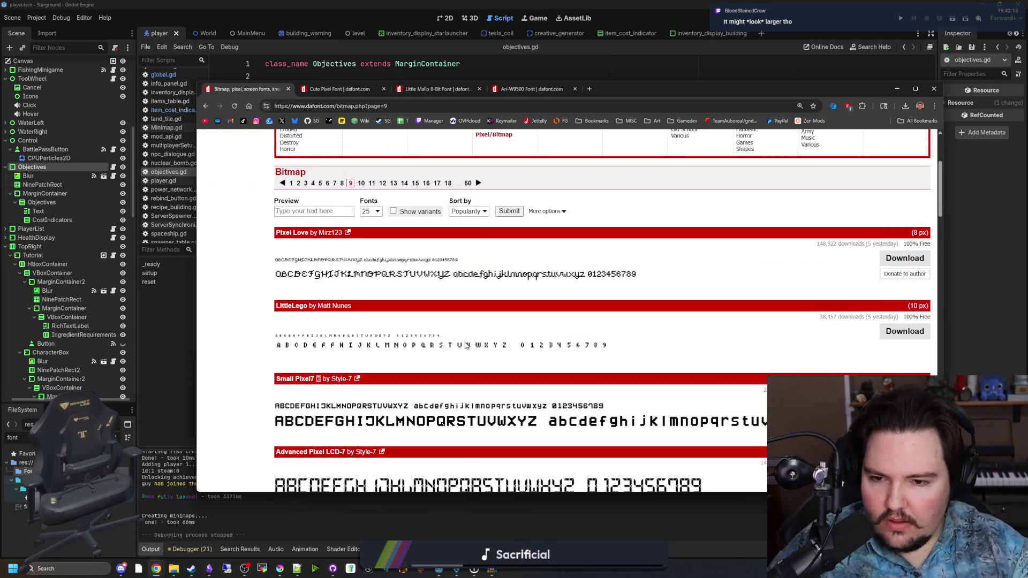
scroll(467, 346, "down", 9)
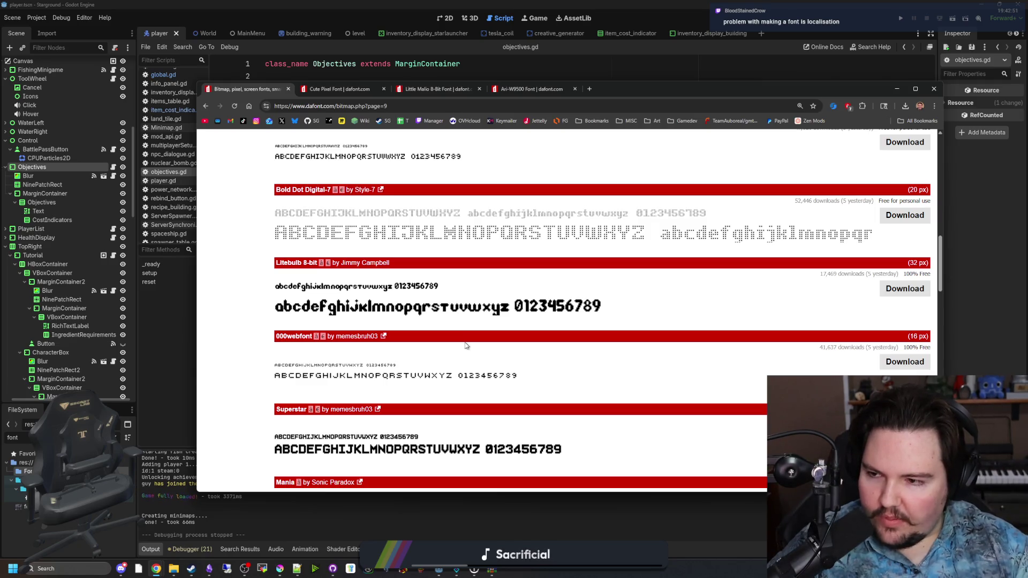
scroll(478, 338, "down", 2)
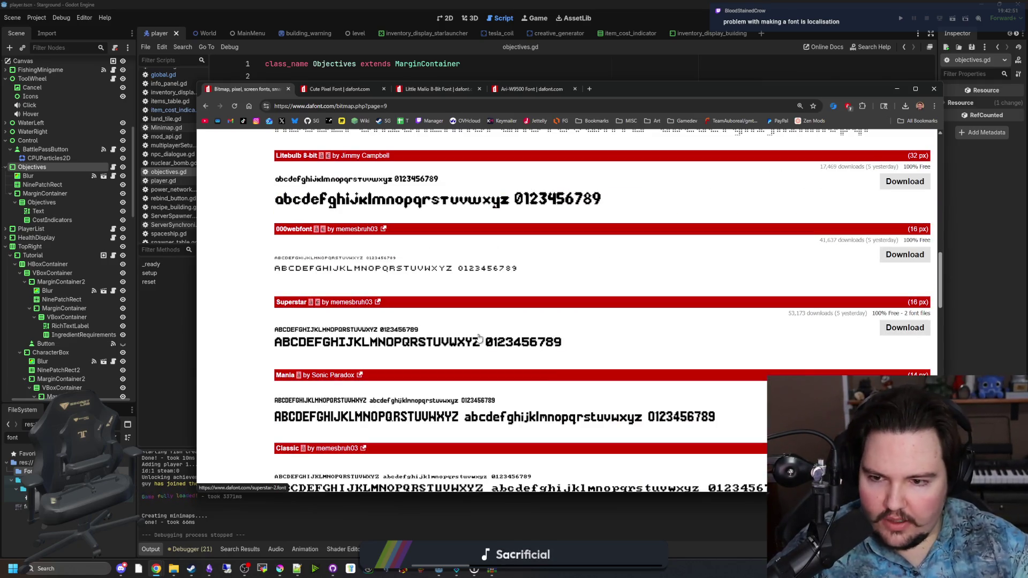
scroll(415, 317, "down", 1)
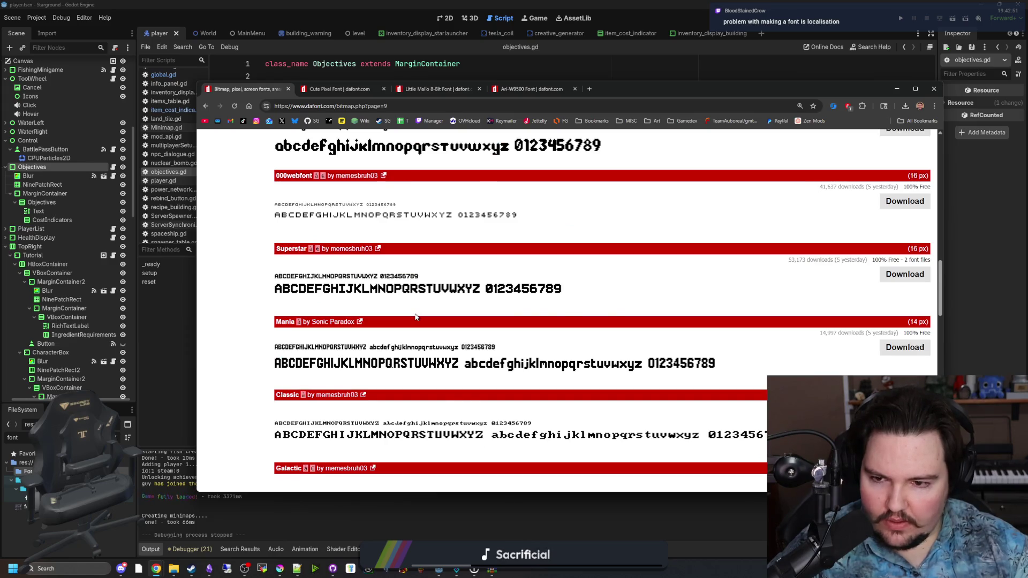
scroll(415, 317, "down", 9)
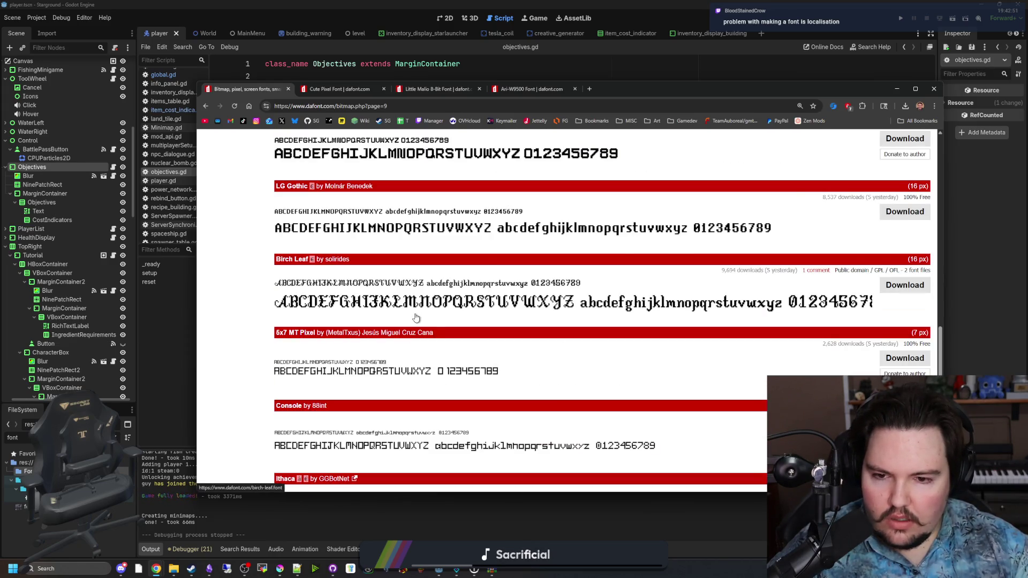
scroll(416, 318, "down", 4)
scroll(416, 318, "down", 4)
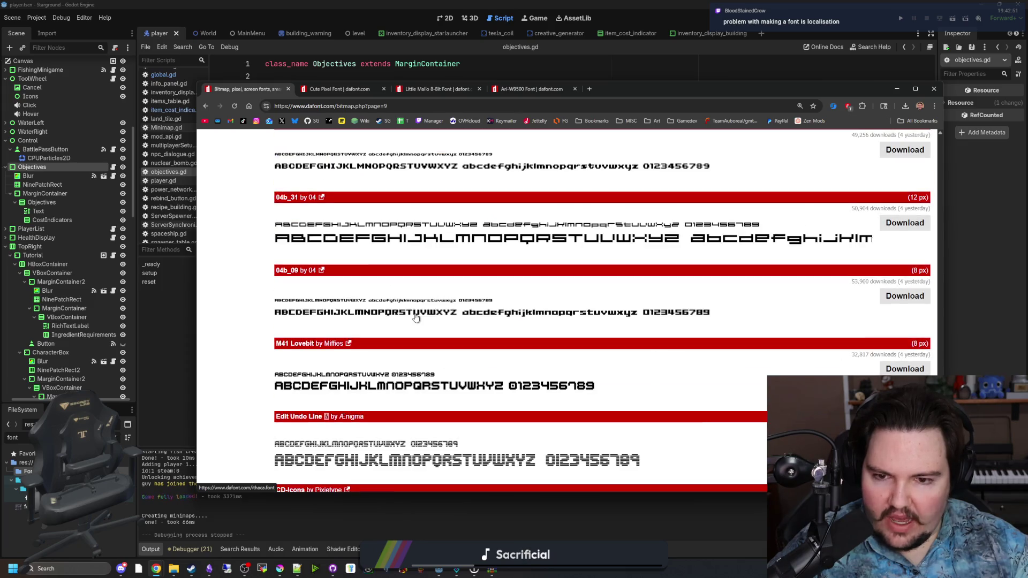
scroll(416, 318, "down", 4)
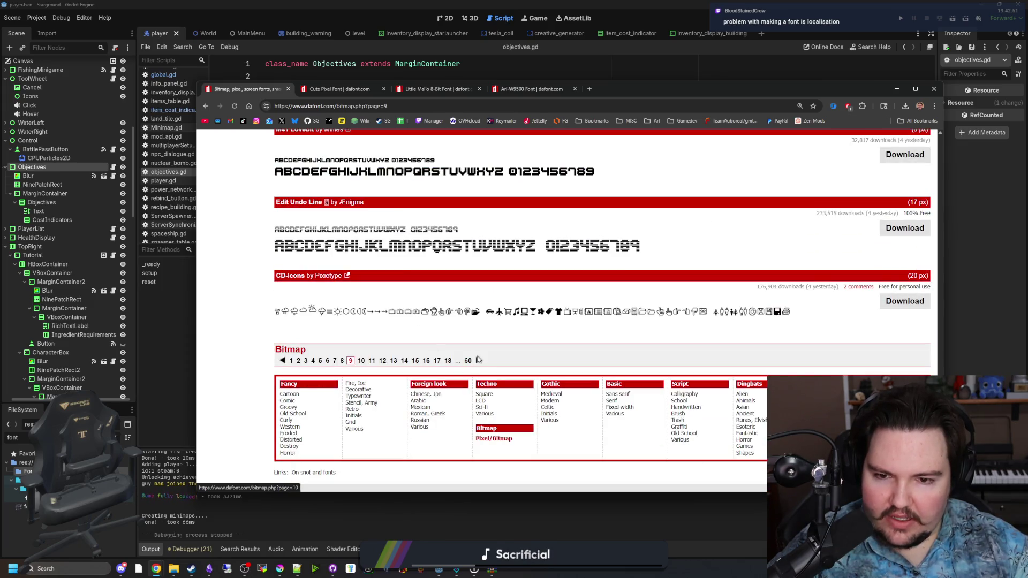
left_click(479, 361)
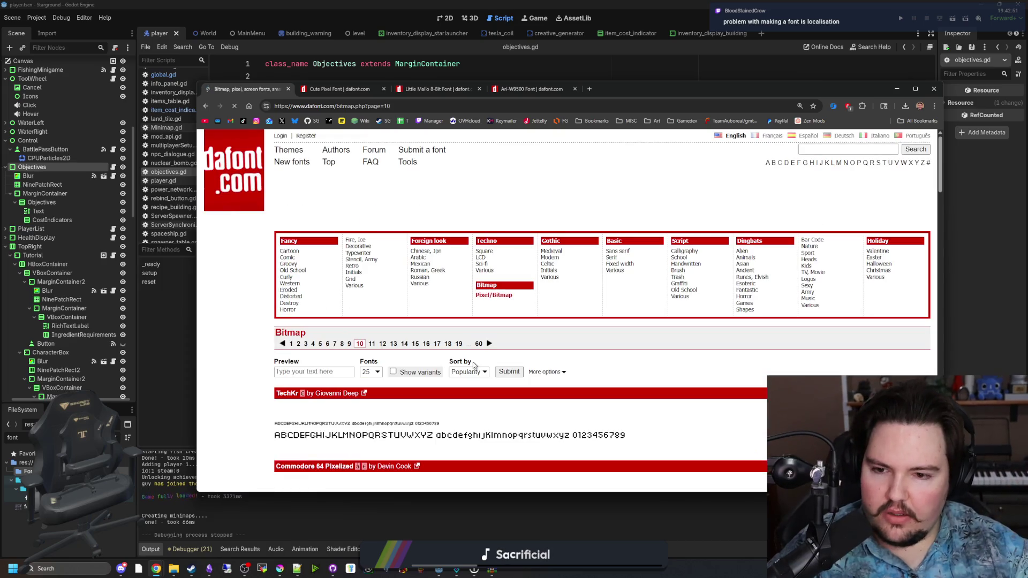
Browse Bitmap page 10, then start a DaFont search for kiwisoda.
scroll(473, 366, "down", 2)
scroll(464, 342, "down", 2)
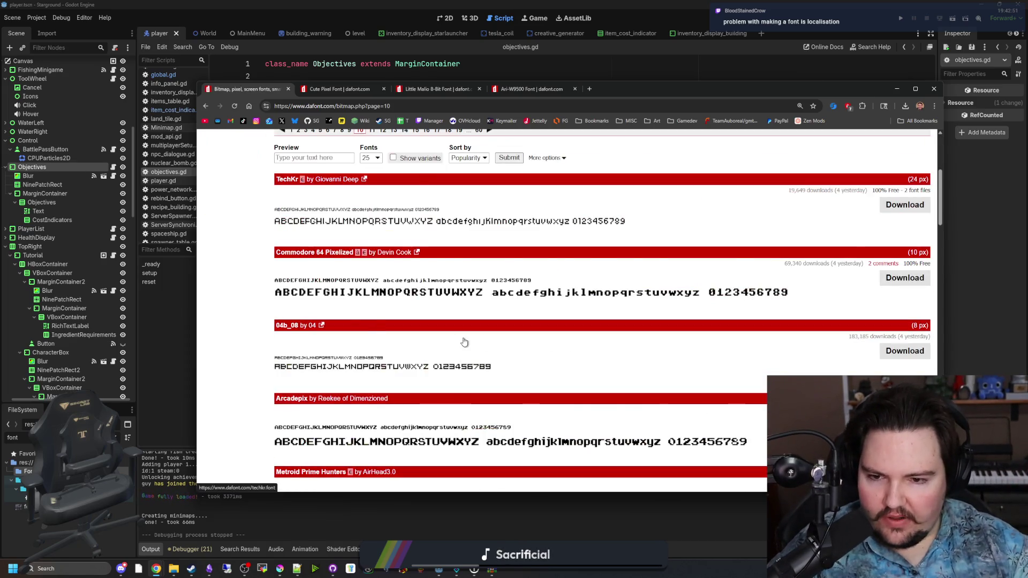
scroll(464, 342, "down", 2)
scroll(483, 342, "down", 3)
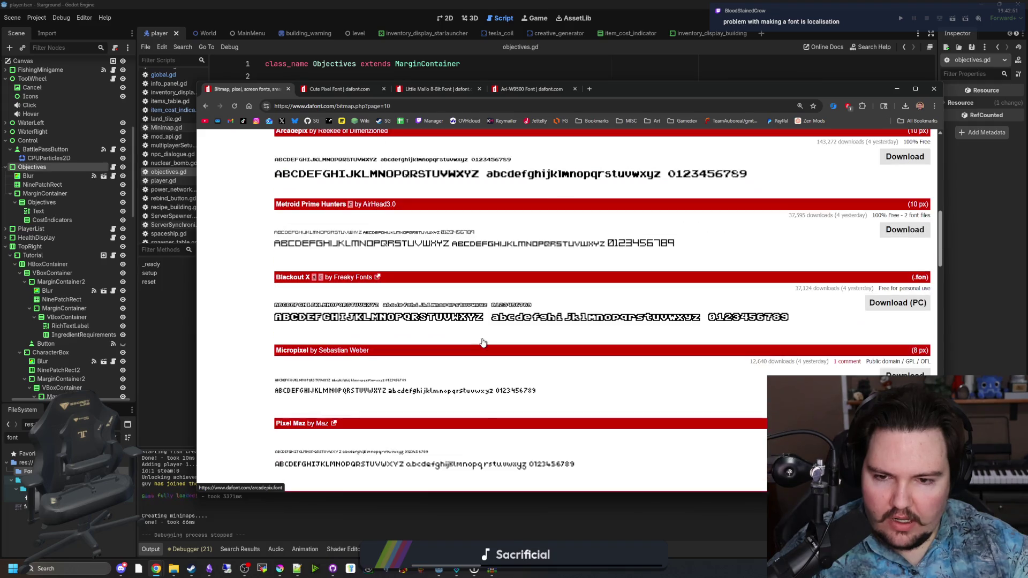
scroll(482, 342, "down", 3)
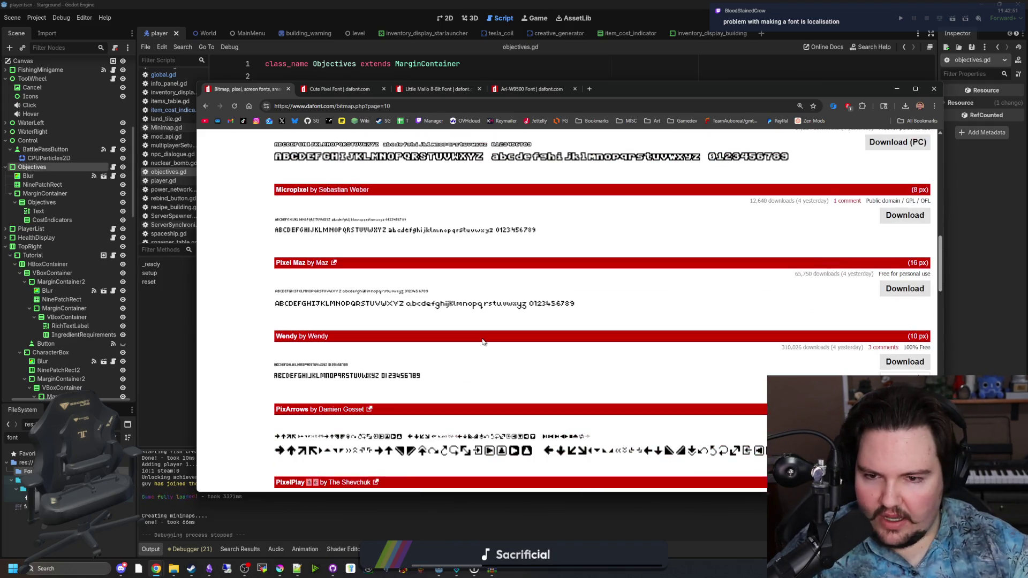
scroll(482, 343, "down", 1)
scroll(483, 343, "down", 3)
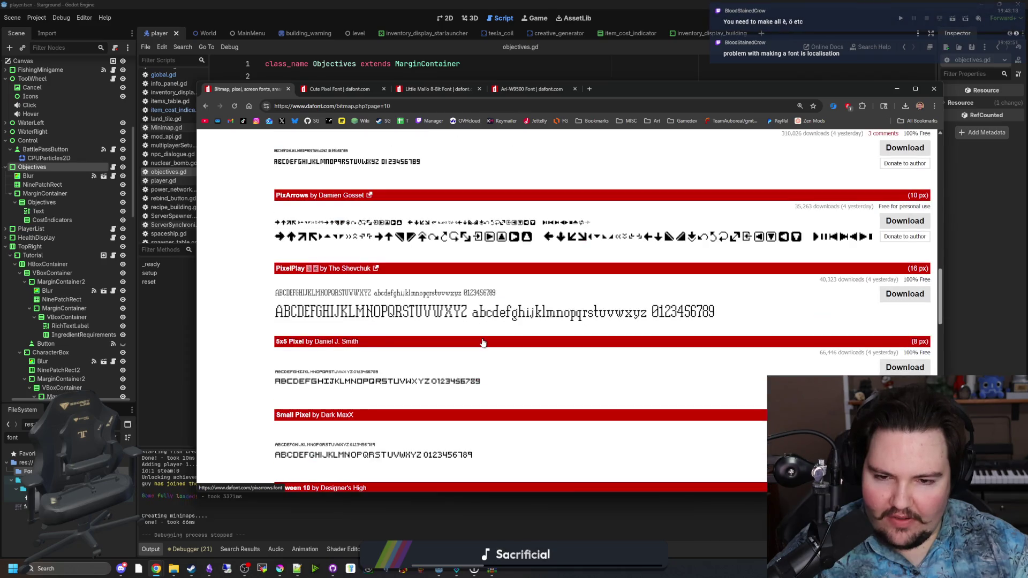
scroll(482, 340, "down", 8)
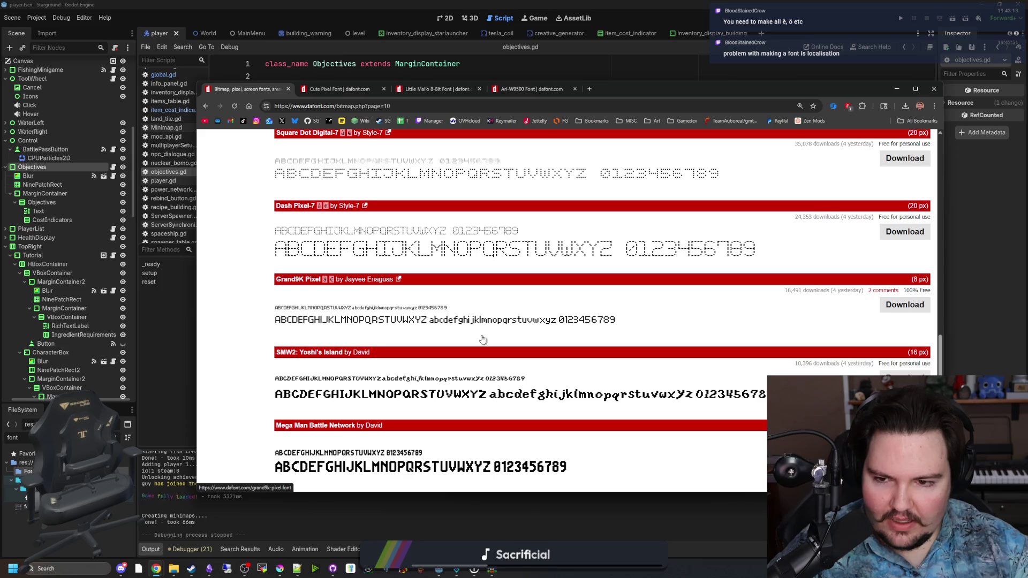
scroll(482, 340, "down", 14)
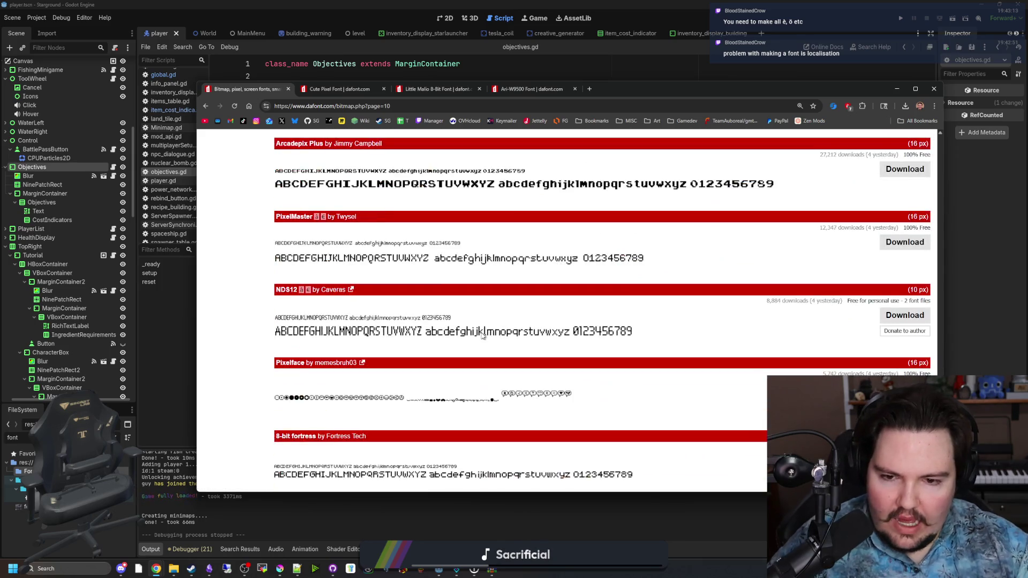
scroll(524, 335, "up", 20)
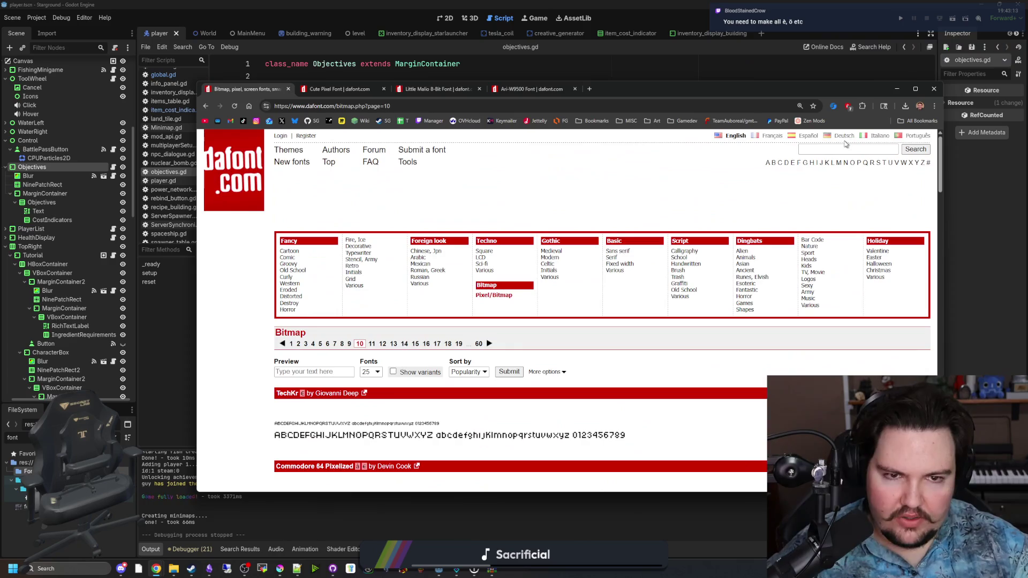
left_click(848, 150)
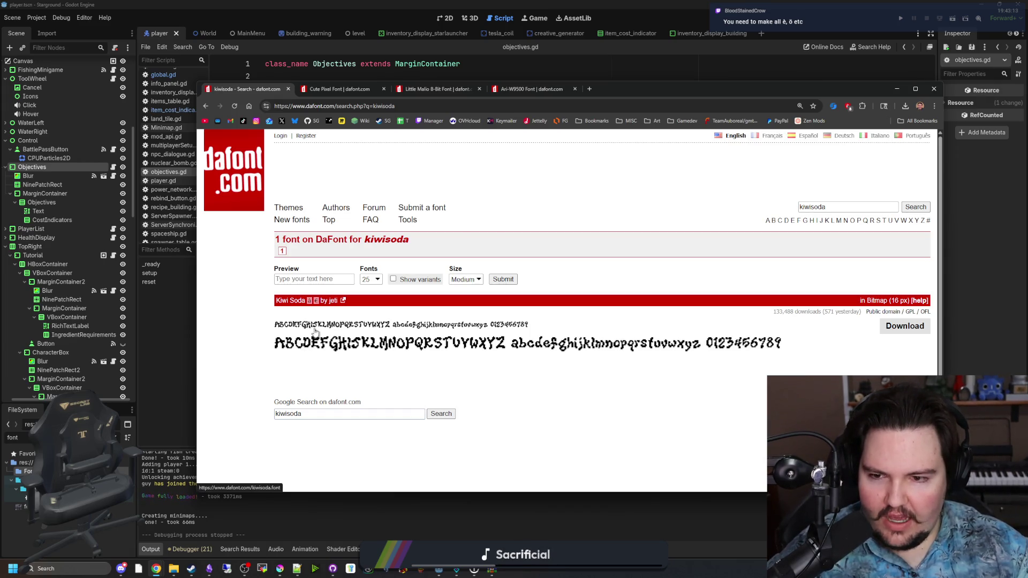
Open the Kiwi Soda font page and then its author's full font list.
left_click(316, 333)
scroll(315, 322, "down", 10)
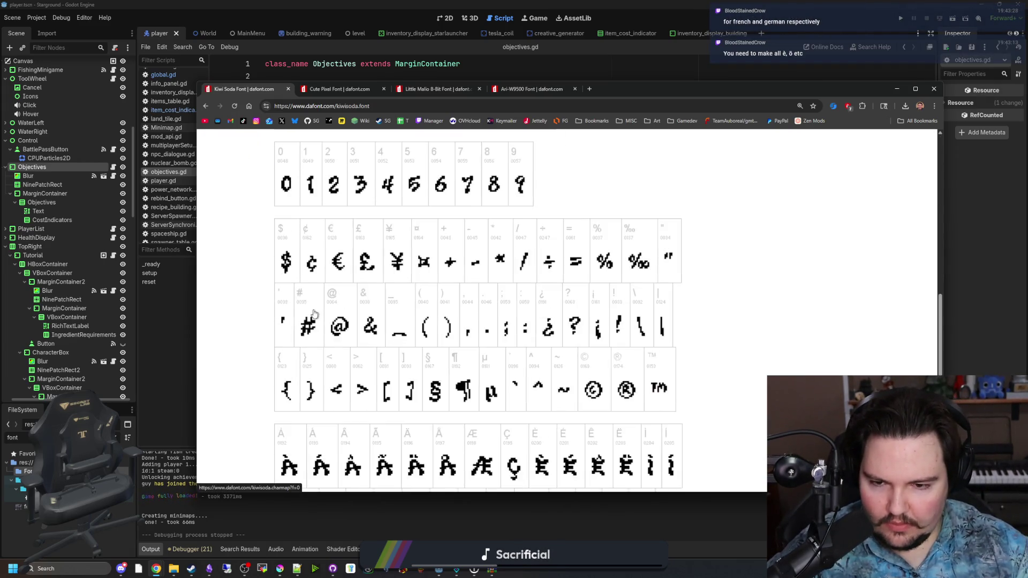
scroll(315, 315, "up", 10)
left_click(338, 289)
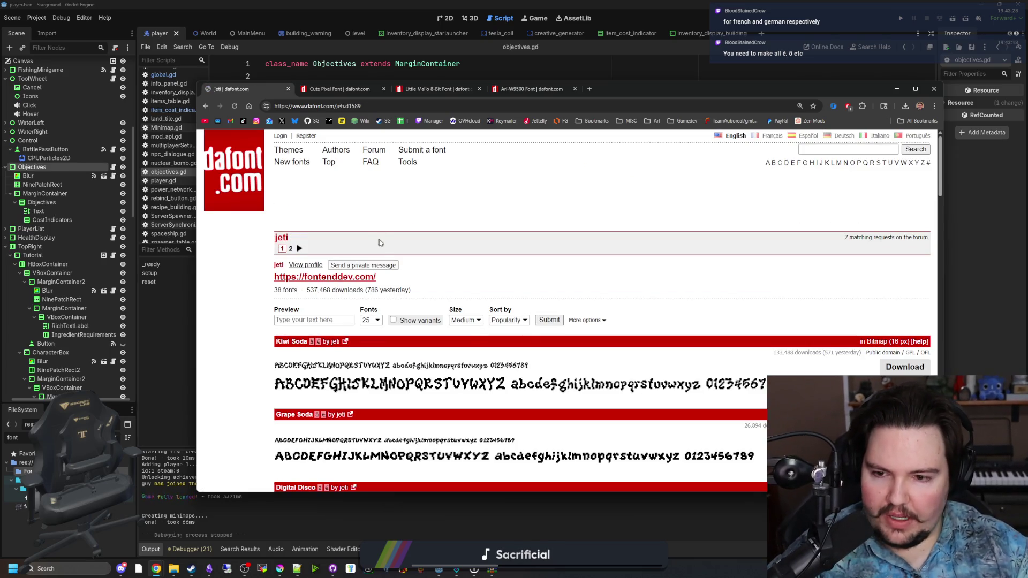
Scroll through the author's fonts and open Unbalanced in a new tab.
scroll(380, 243, "down", 2)
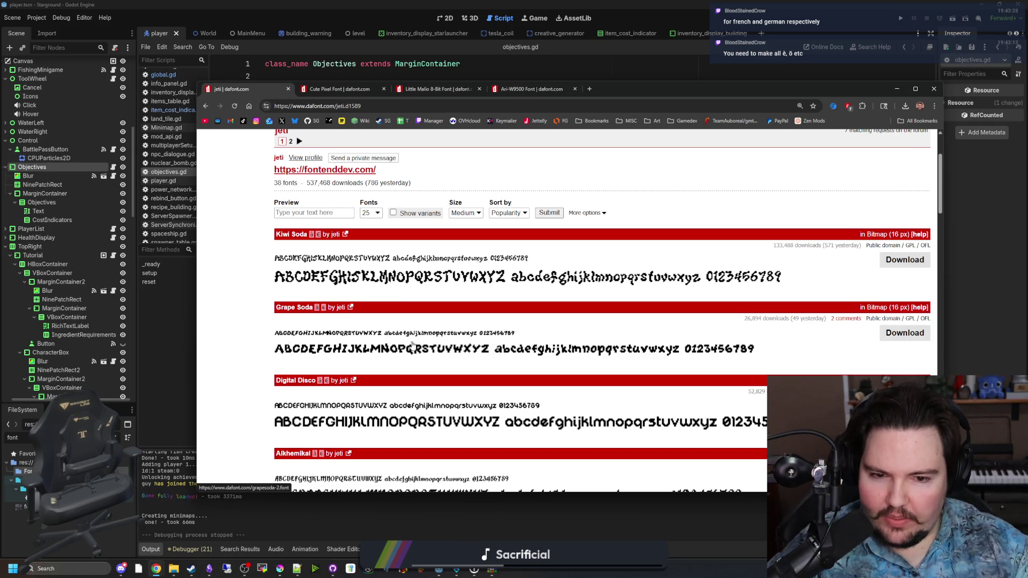
scroll(418, 345, "down", 2)
scroll(444, 320, "down", 1)
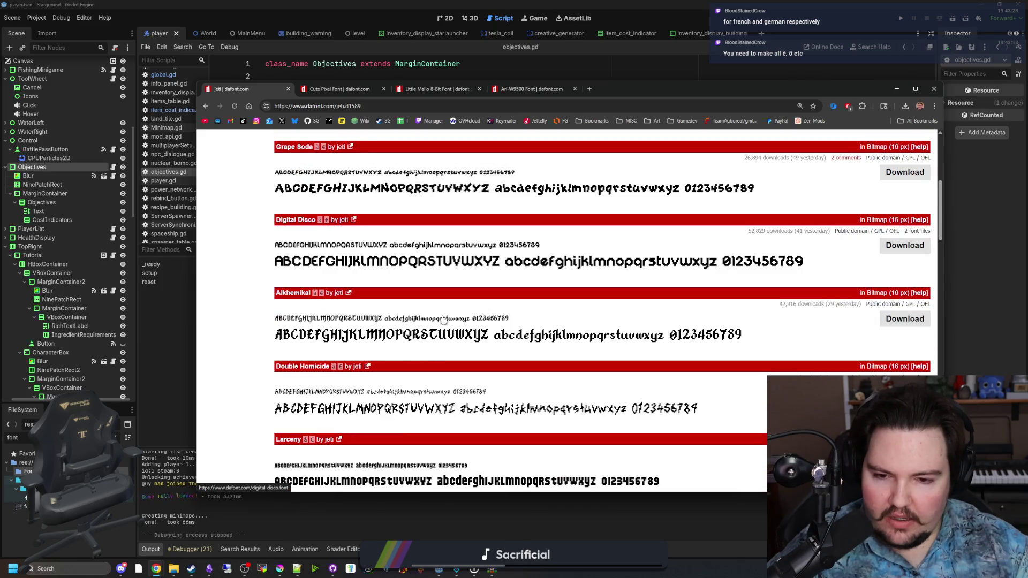
scroll(443, 320, "down", 2)
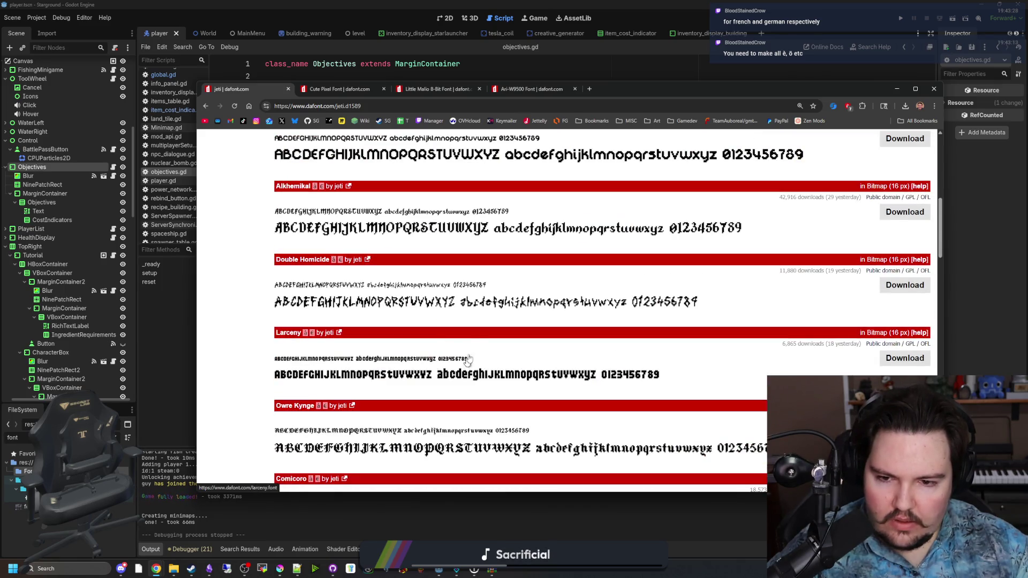
scroll(472, 344, "down", 2)
scroll(471, 343, "down", 1)
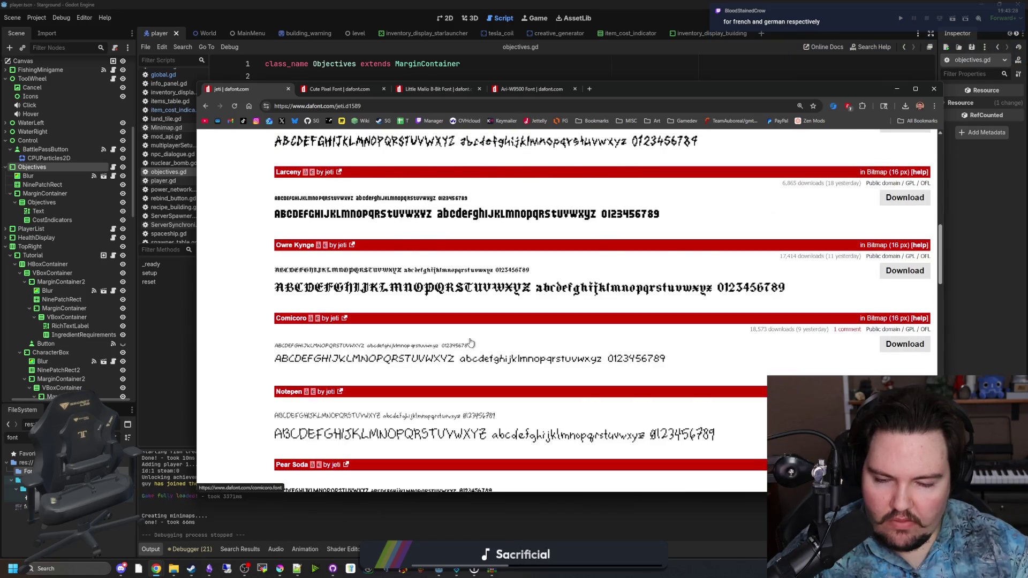
scroll(471, 343, "down", 2)
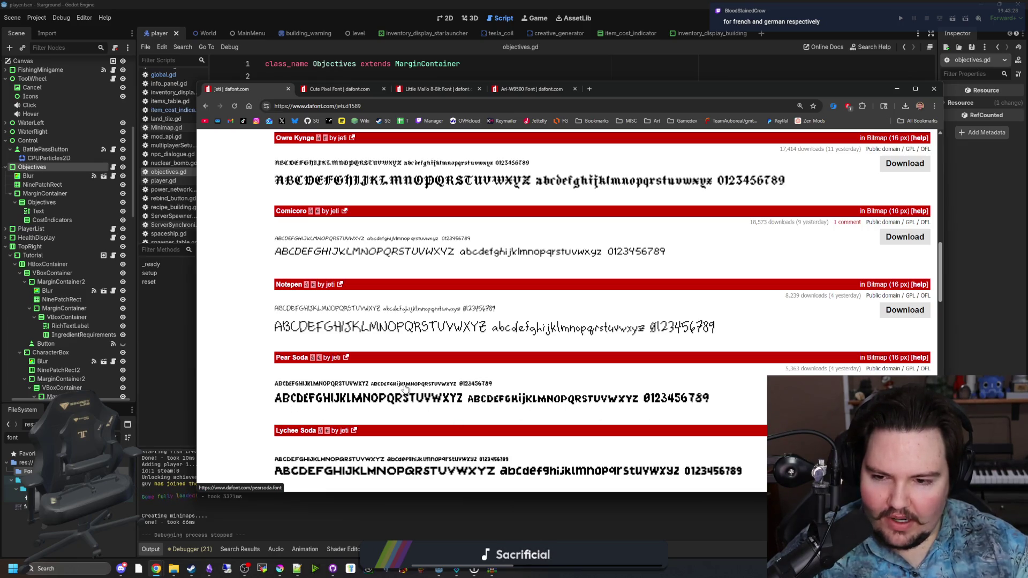
scroll(373, 393, "down", 2)
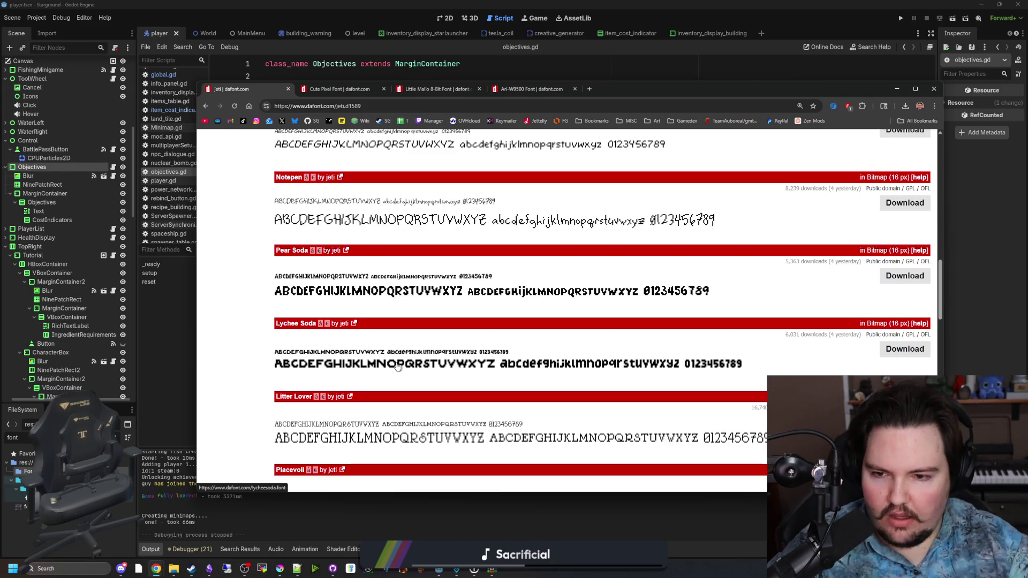
scroll(397, 366, "down", 1)
scroll(397, 366, "down", 2)
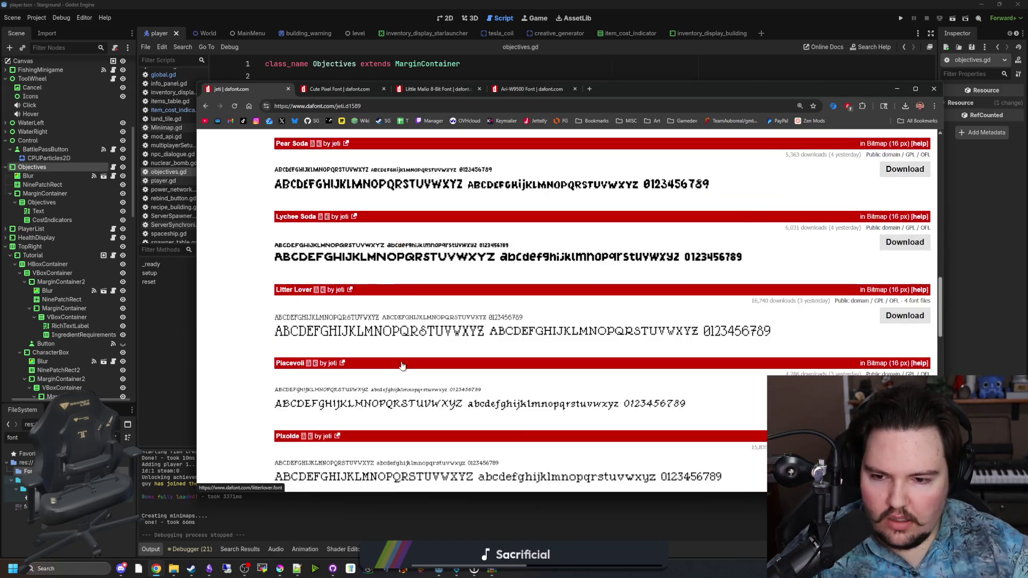
scroll(402, 366, "down", 2)
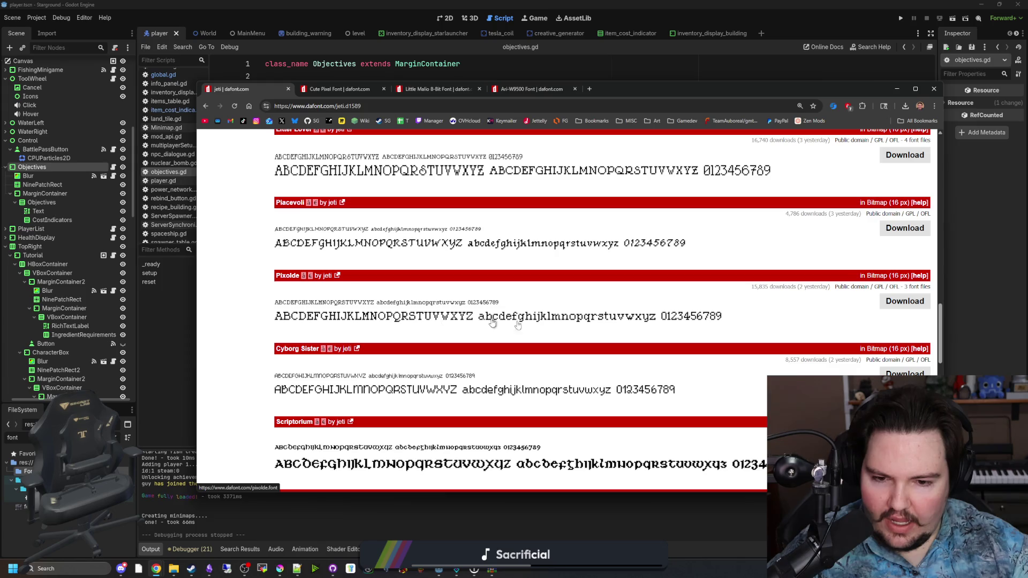
scroll(460, 327, "down", 3)
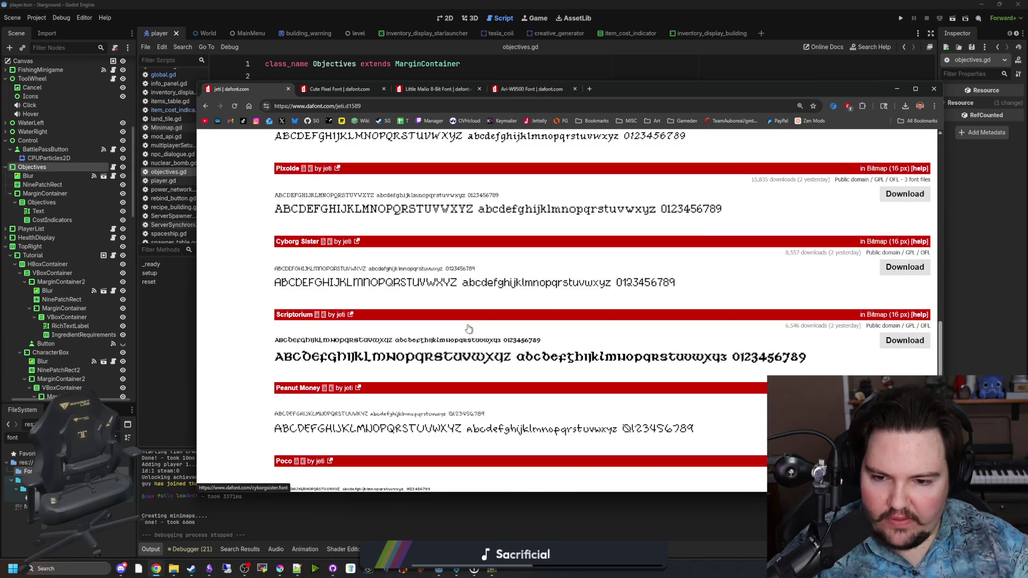
scroll(468, 327, "down", 5)
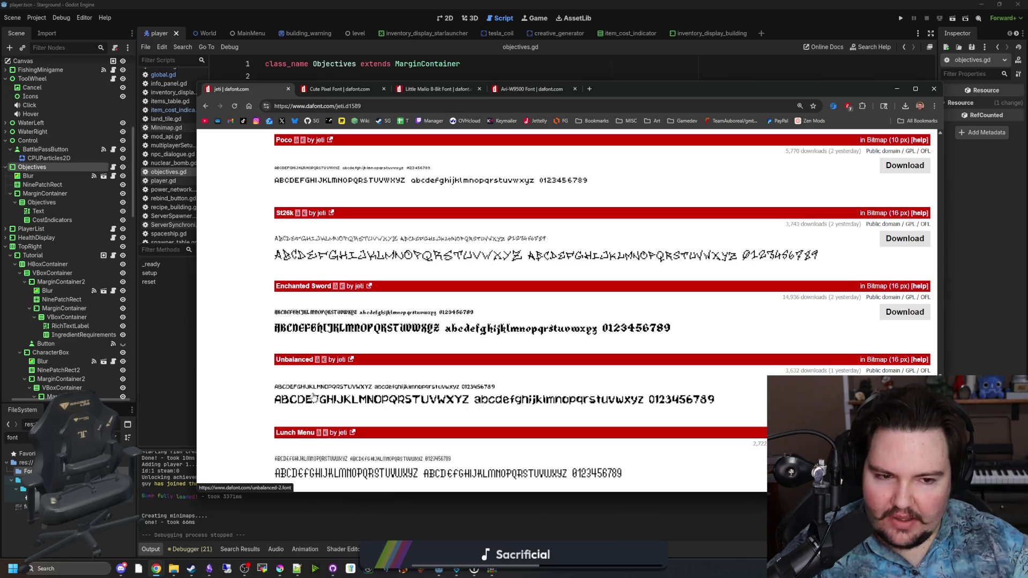
middle_click(299, 361)
Move on to page 2 of the author's 38-font collection.
scroll(300, 363, "down", 2)
scroll(299, 363, "down", 3)
scroll(309, 423, "down", 1)
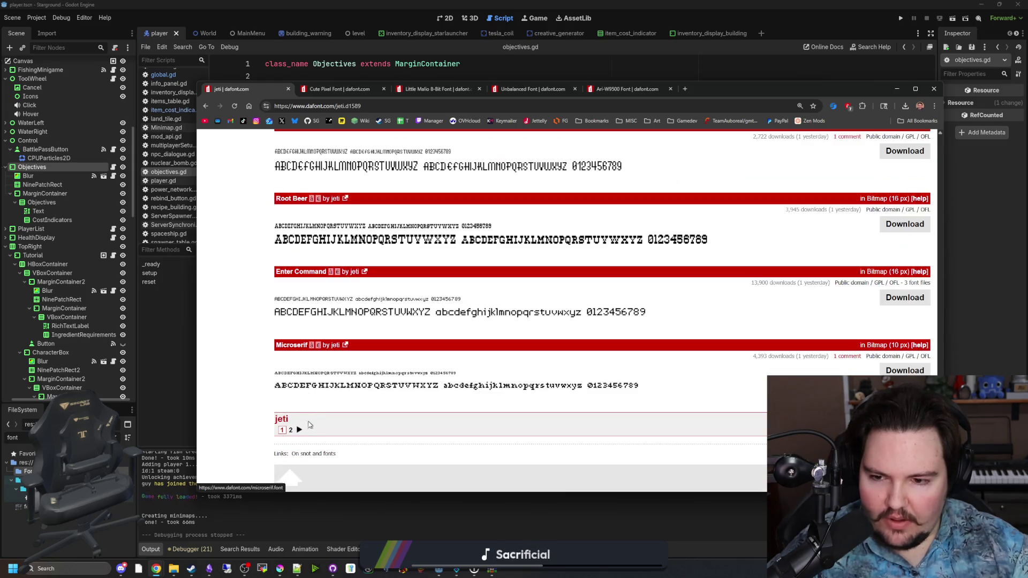
left_click(298, 430)
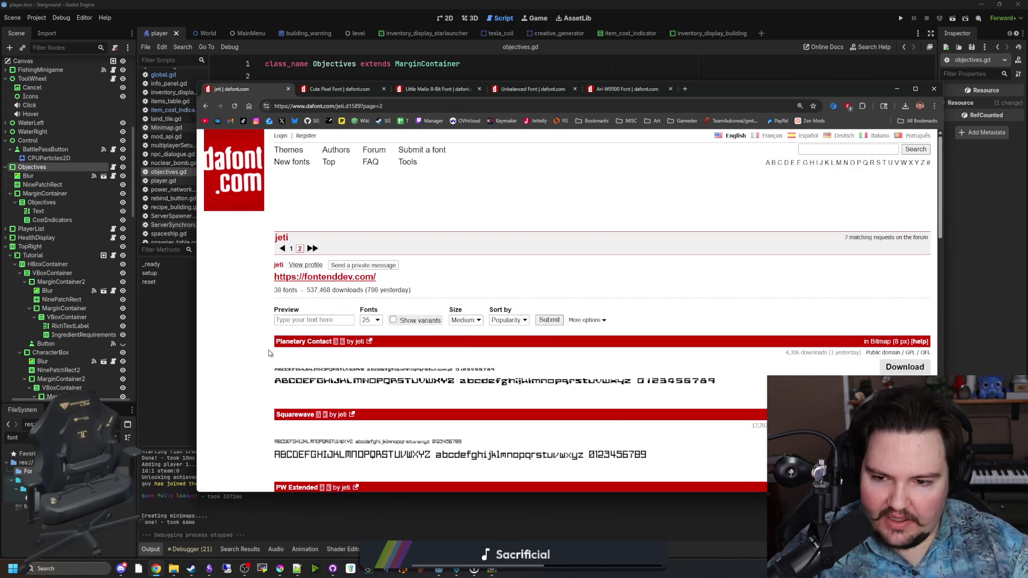
Scroll through page 2 of the Kiwi Soda author's fonts.
scroll(268, 353, "down", 3)
scroll(318, 358, "down", 1)
scroll(318, 358, "down", 2)
scroll(318, 357, "down", 6)
scroll(318, 358, "down", 4)
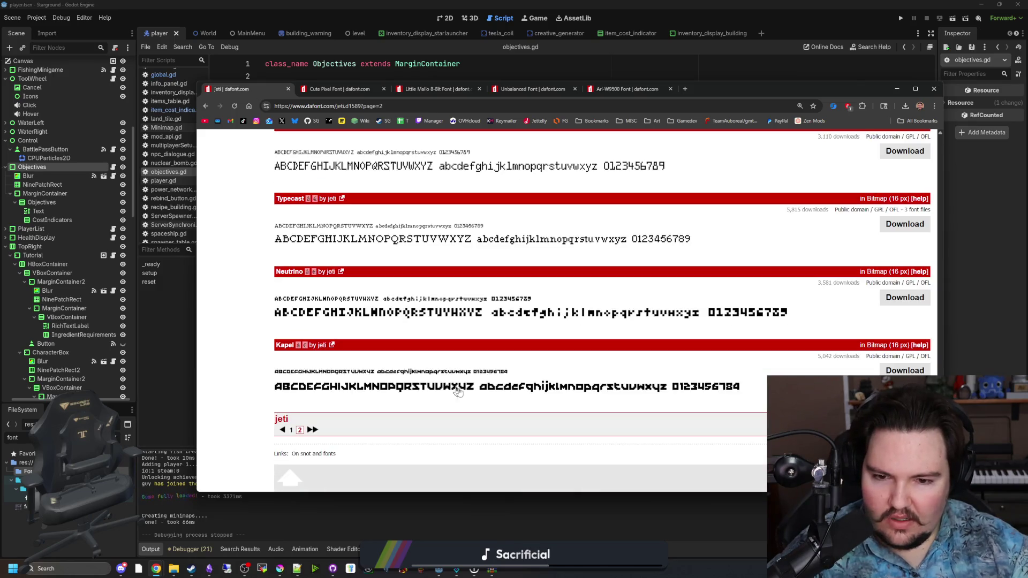
scroll(474, 257, "up", 15)
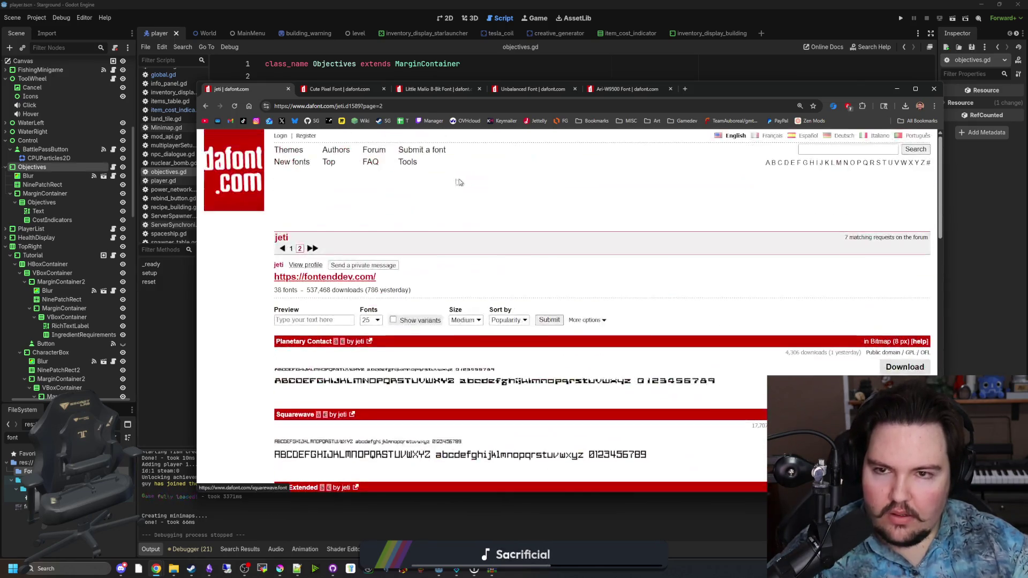
Compare the Cute Pixel, Unbalanced, Ari-W9500 and Little Malio 8-Bit font tabs.
left_click(340, 88)
left_click(506, 89)
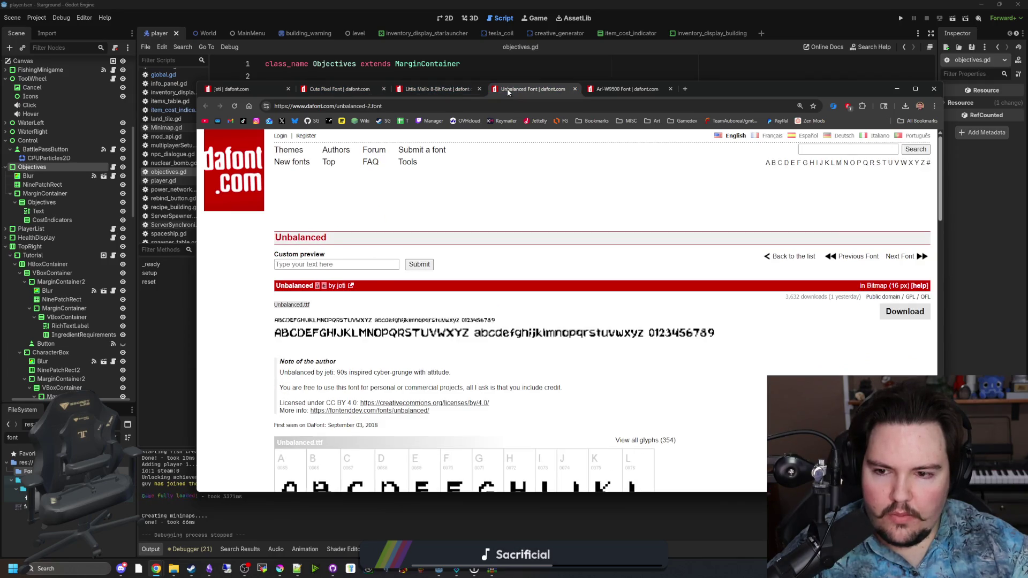
left_click(625, 89)
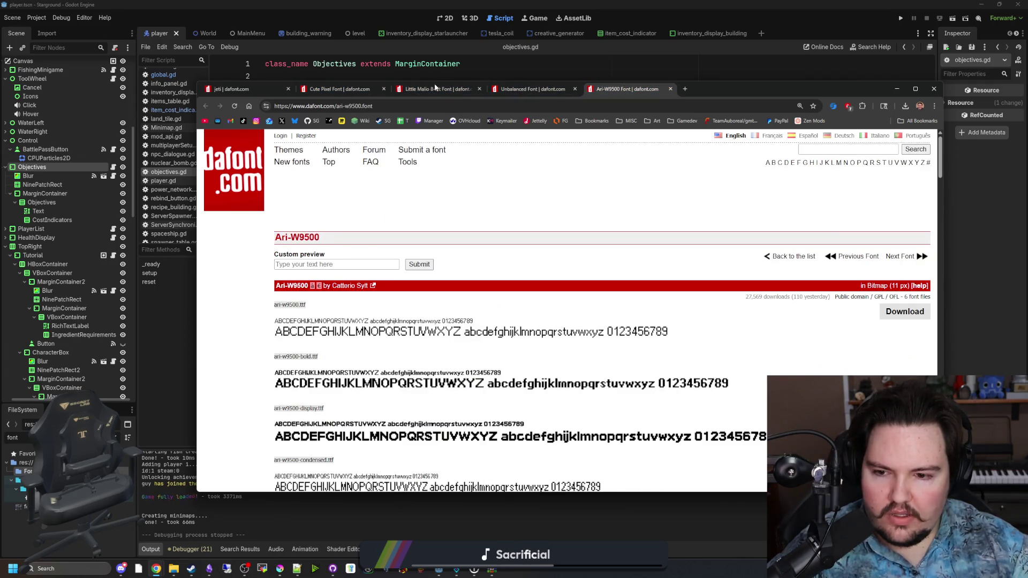
left_click(548, 89)
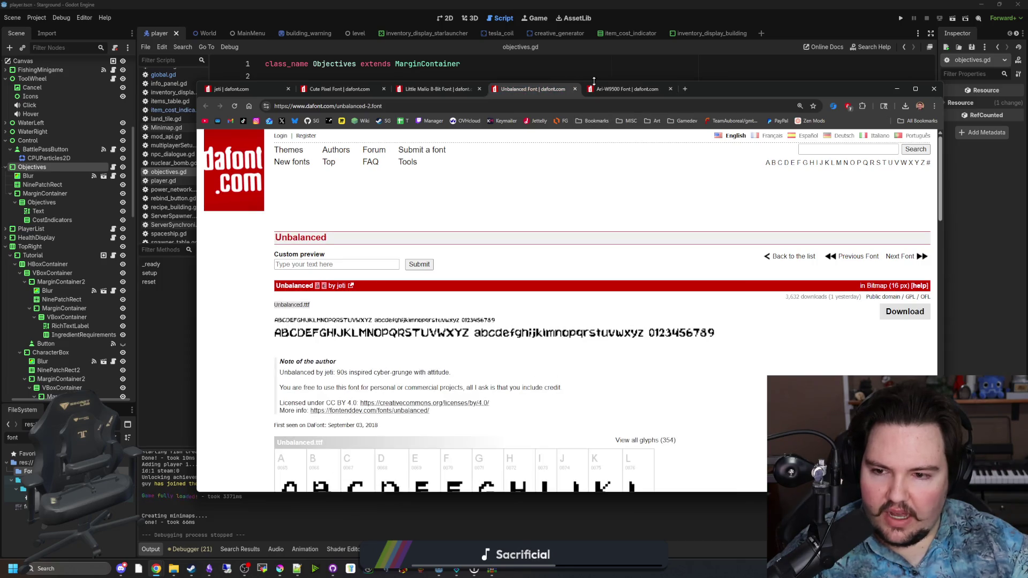
left_click(609, 89)
left_click(560, 89)
left_click(611, 89)
left_click(553, 88)
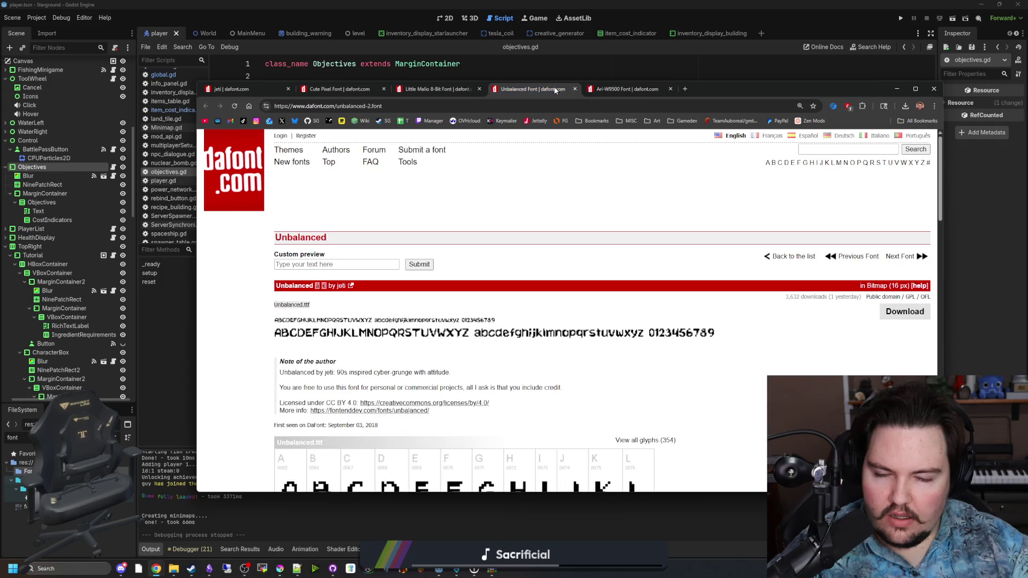
left_click(625, 89)
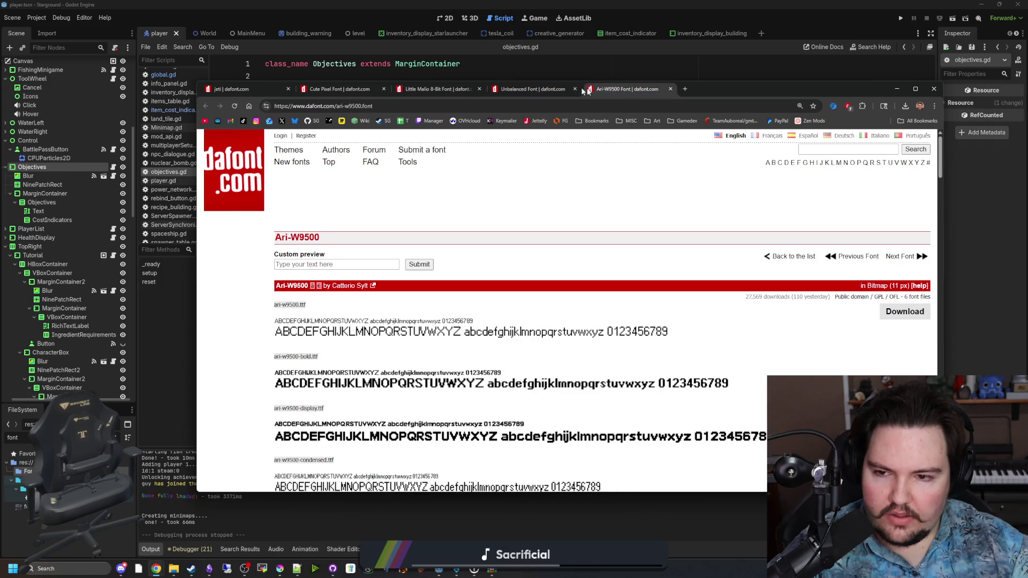
left_click(525, 90)
left_click(428, 89)
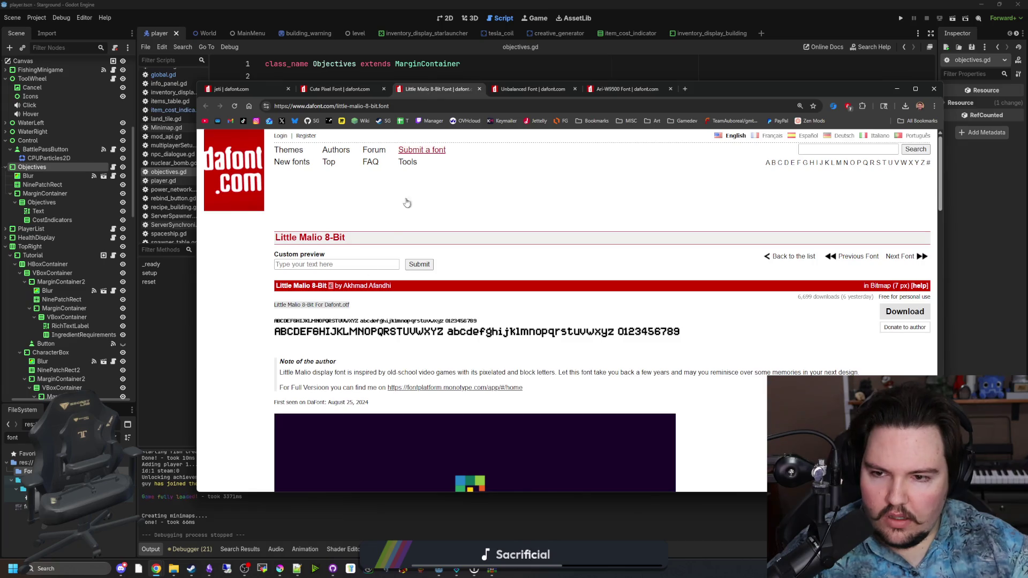
Look over the Little Malio 8-Bit and Cute Pixel glyph charts.
scroll(386, 324, "down", 3)
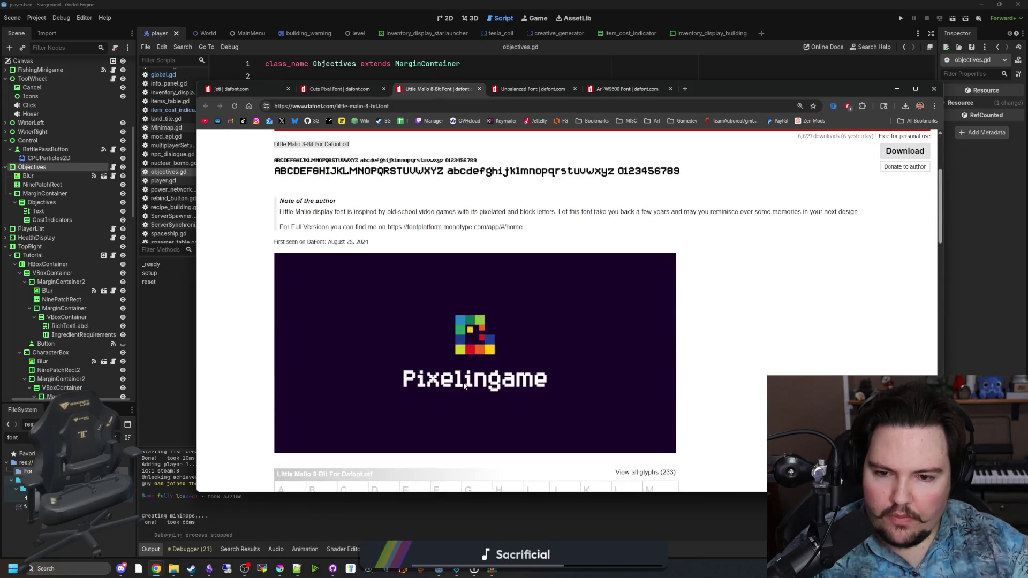
scroll(508, 360, "down", 4)
scroll(507, 359, "down", 9)
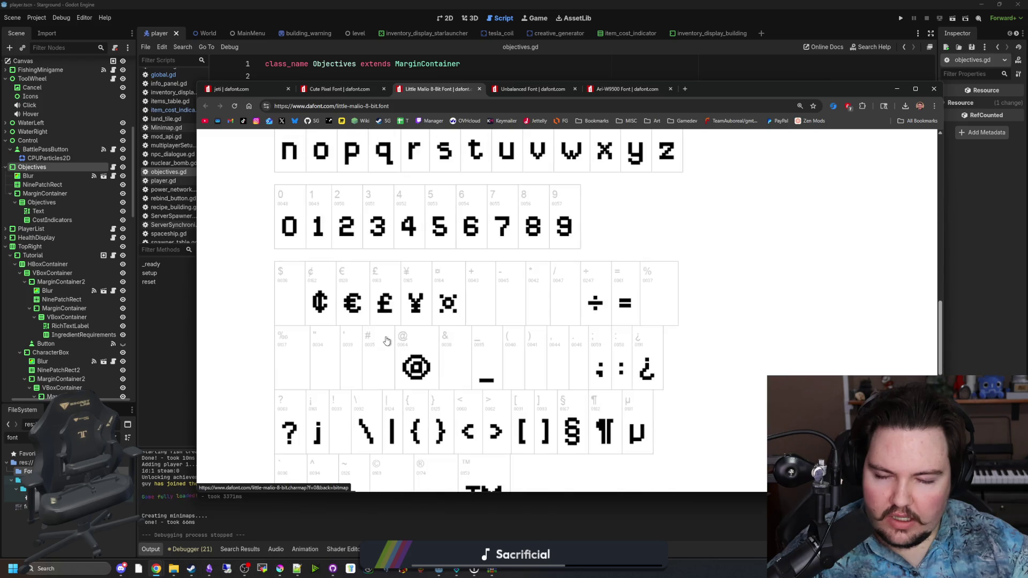
scroll(433, 304, "up", 14)
left_click(357, 90)
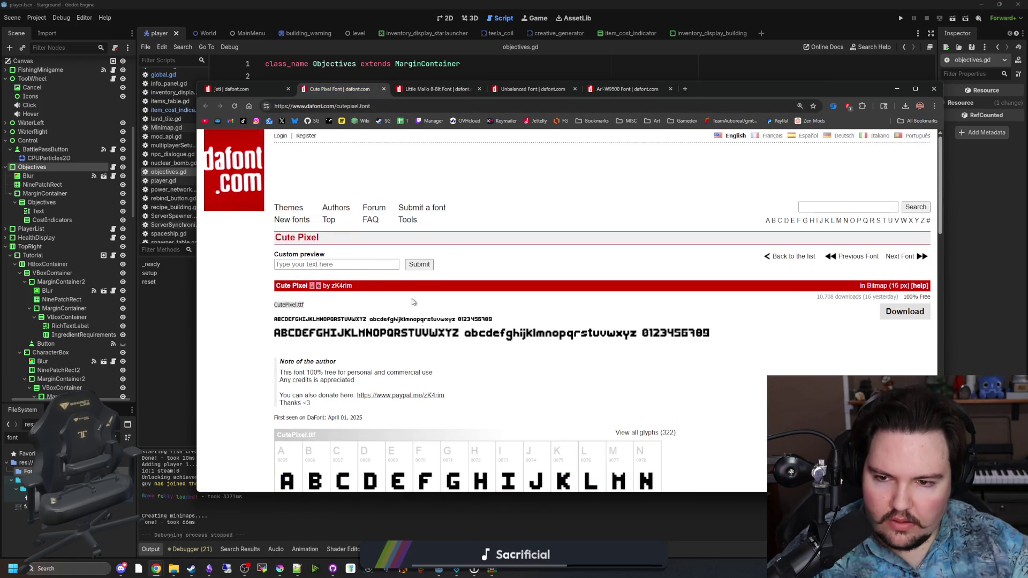
scroll(464, 357, "down", 7)
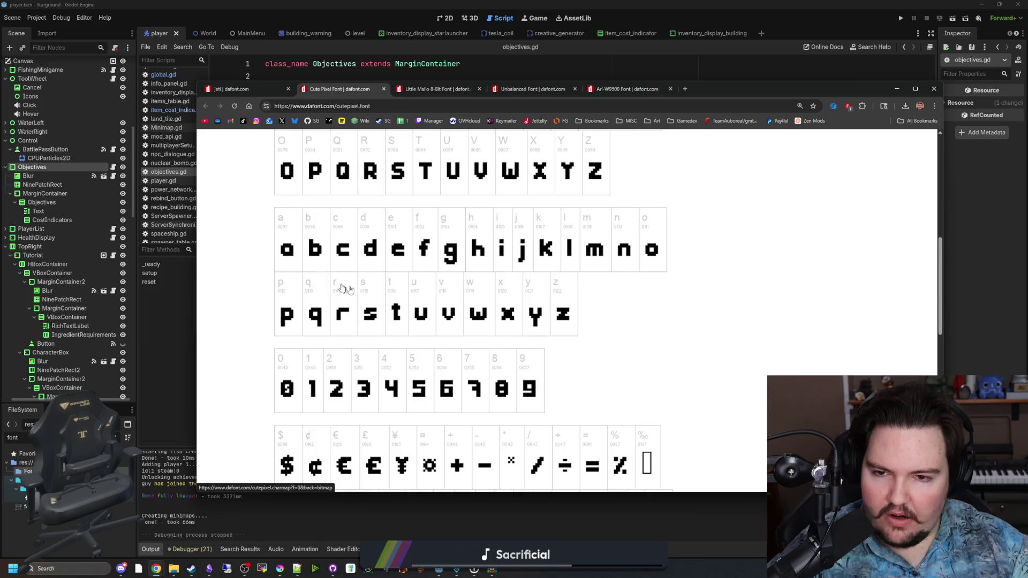
scroll(407, 294, "down", 7)
scroll(425, 280, "up", 14)
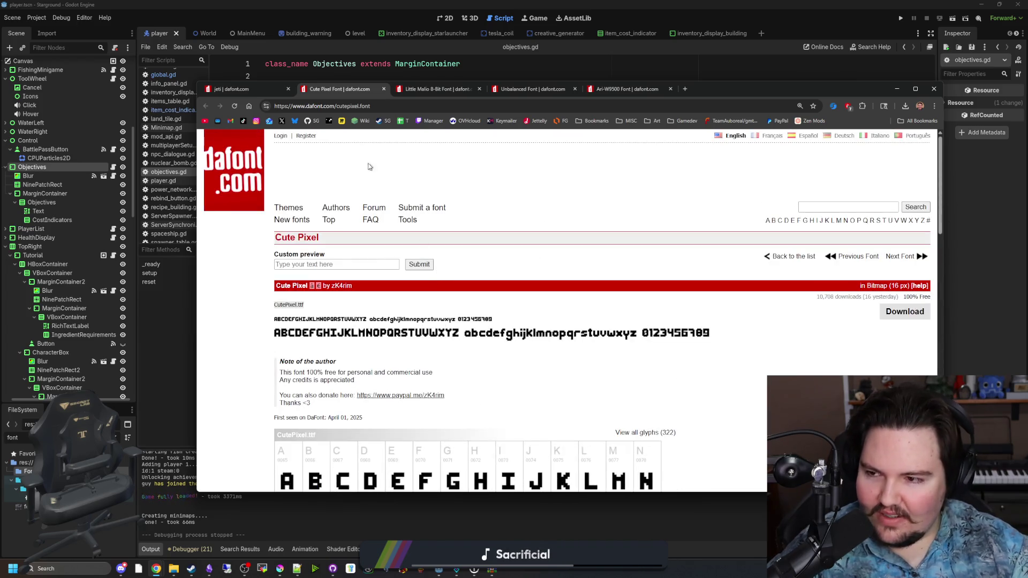
Review the Unbalanced font's glyph chart, then return to the top of its page.
left_click(437, 89)
left_click(535, 88)
scroll(506, 325, "down", 3)
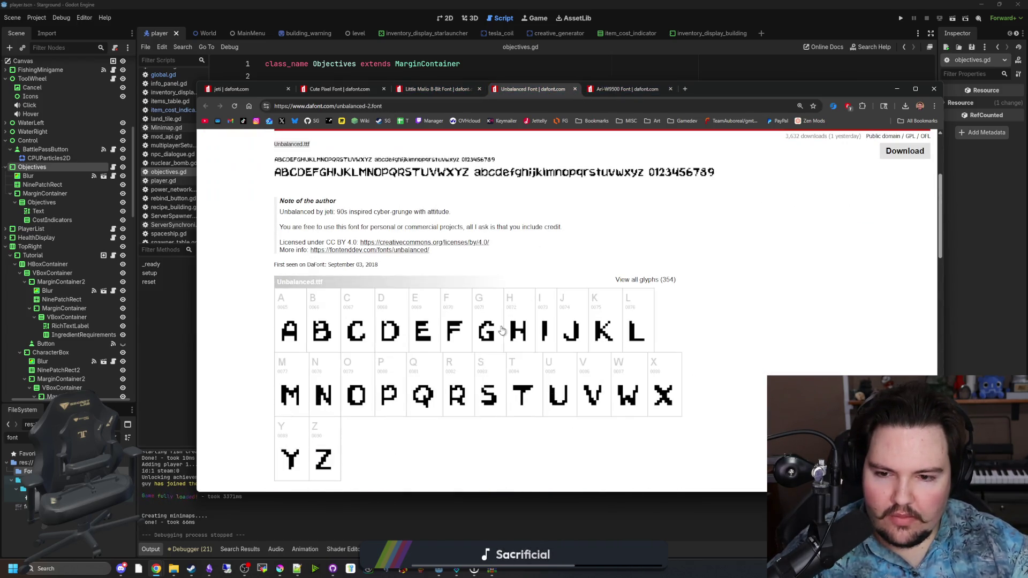
scroll(421, 357, "down", 2)
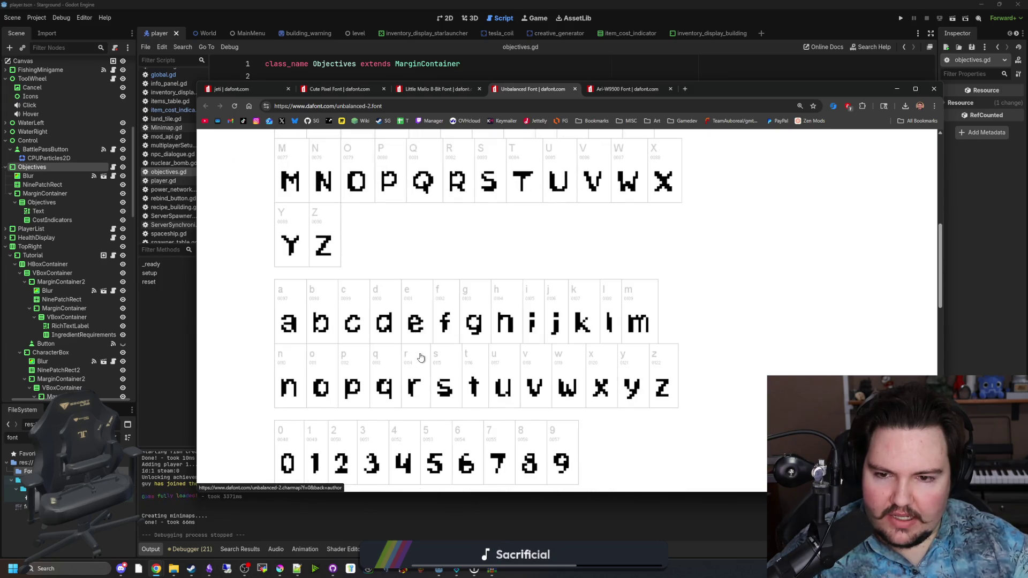
scroll(421, 357, "down", 3)
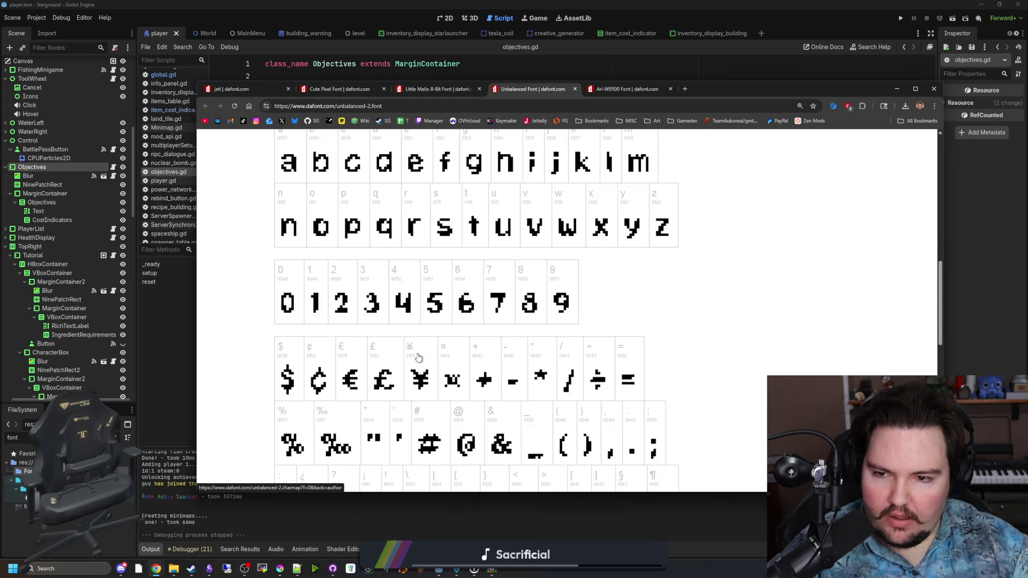
scroll(391, 382, "down", 10)
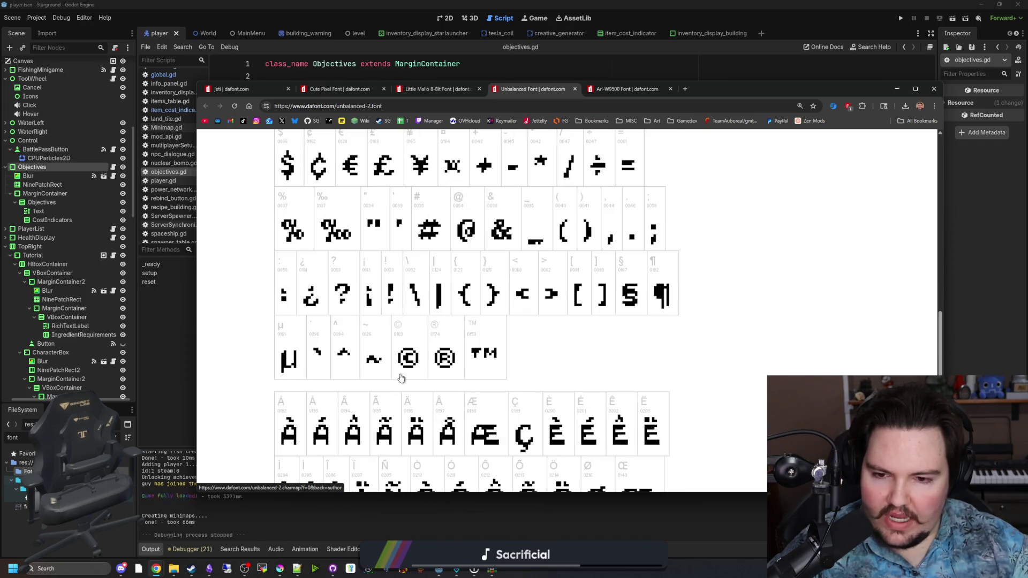
key("alt+Left")
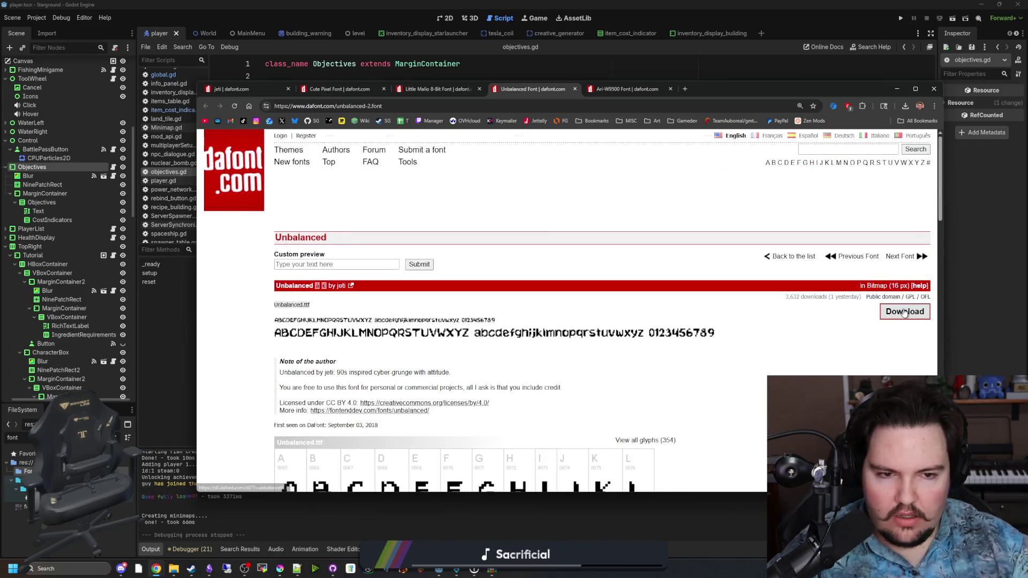
Minimize Chrome and close the empty WinRAR archive window.
left_click_drag(818, 90, 821, 90)
left_click(156, 569)
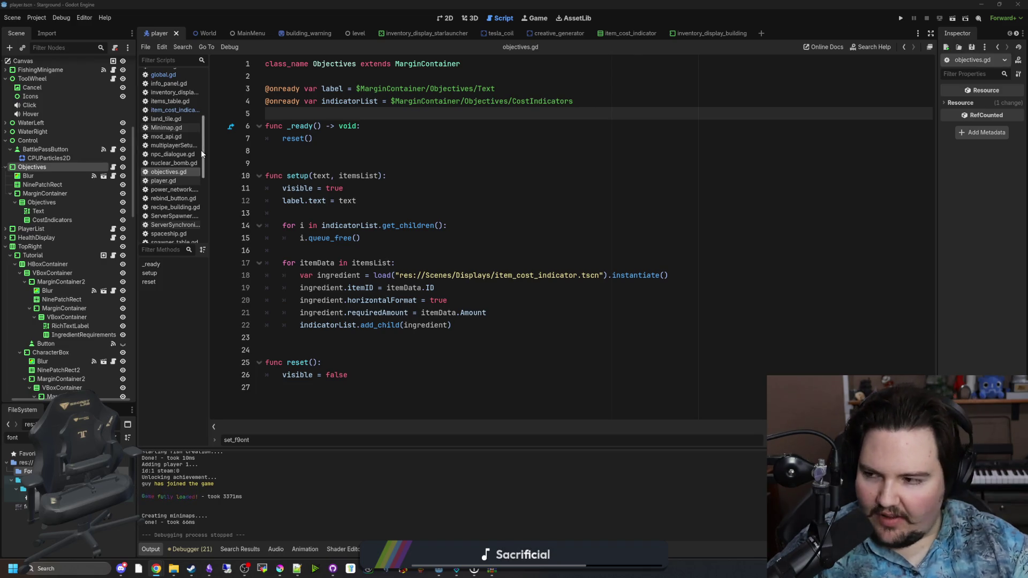
left_click(664, 157)
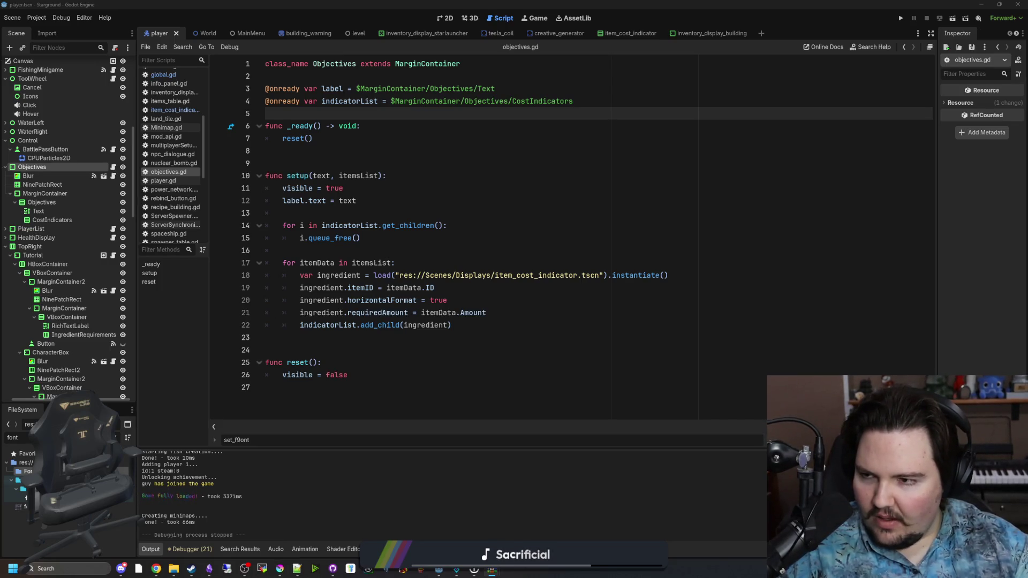
Check lines 7–12 of objectives.gd, then run the Starground project.
left_click(503, 196)
left_click(477, 178)
left_click(474, 141)
left_click(459, 150)
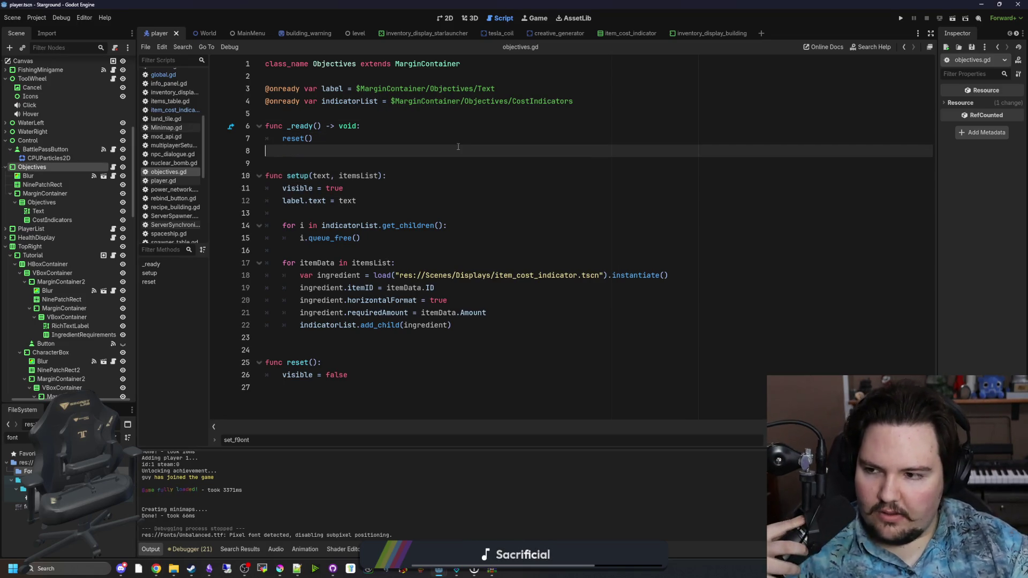
left_click(901, 19)
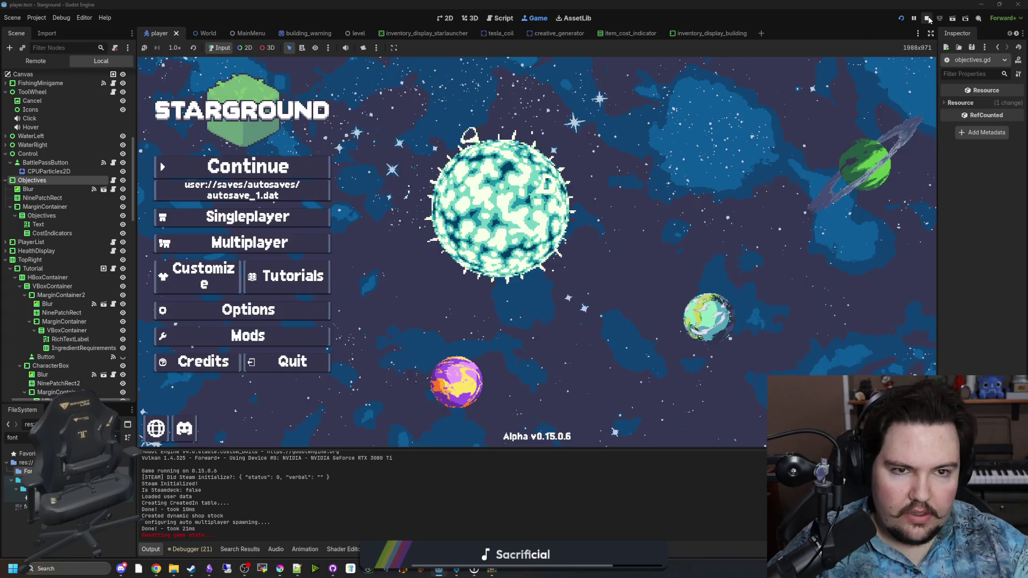
Stop the game, switch global.gd line 748's font to res://Fonts/Unbalanced.ttf, save, and rerun.
key("F8")
left_click(163, 75)
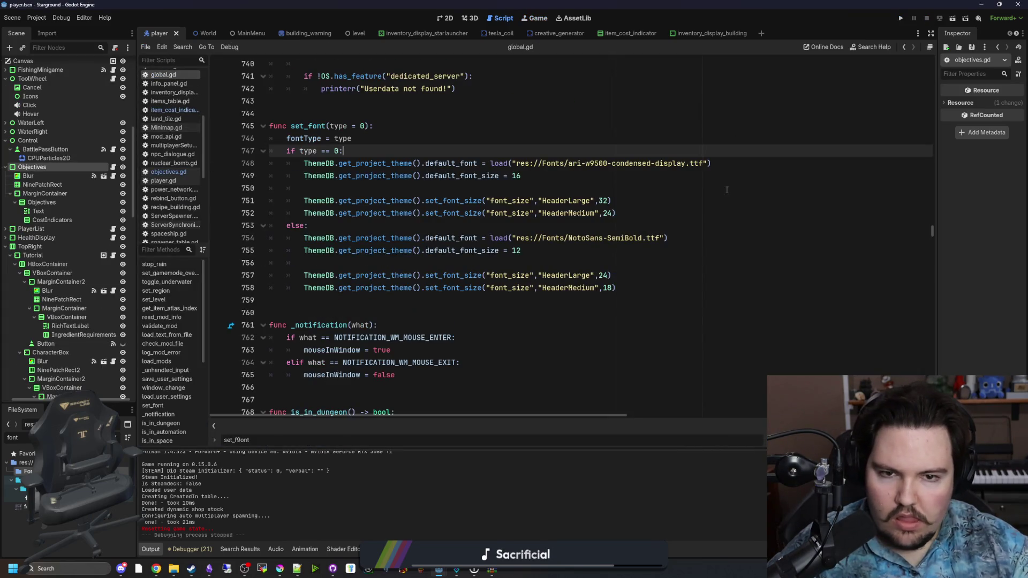
left_click(686, 163)
left_click_drag(686, 164, 568, 163)
key("BackSpace")
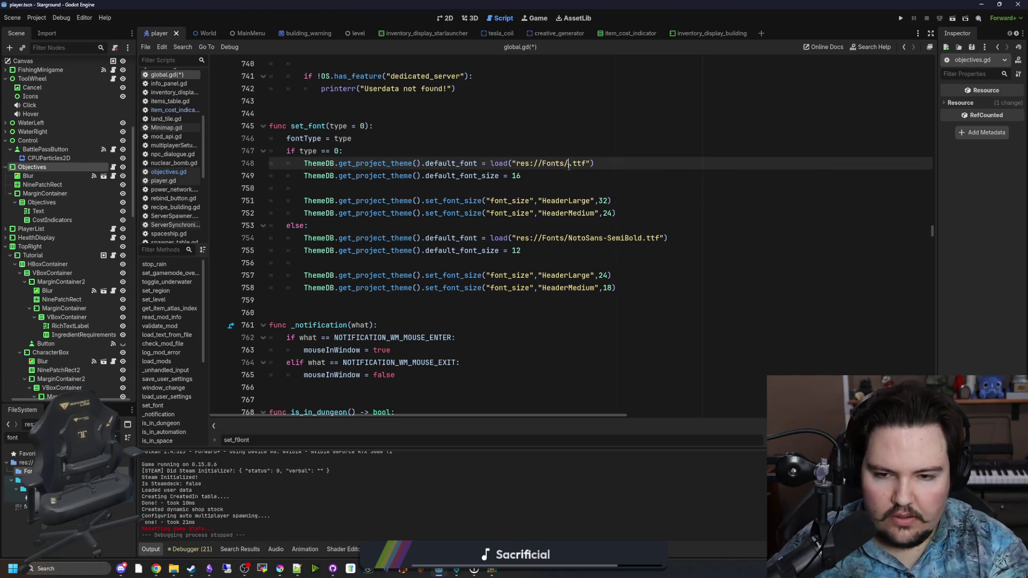
type("un")
key("Return")
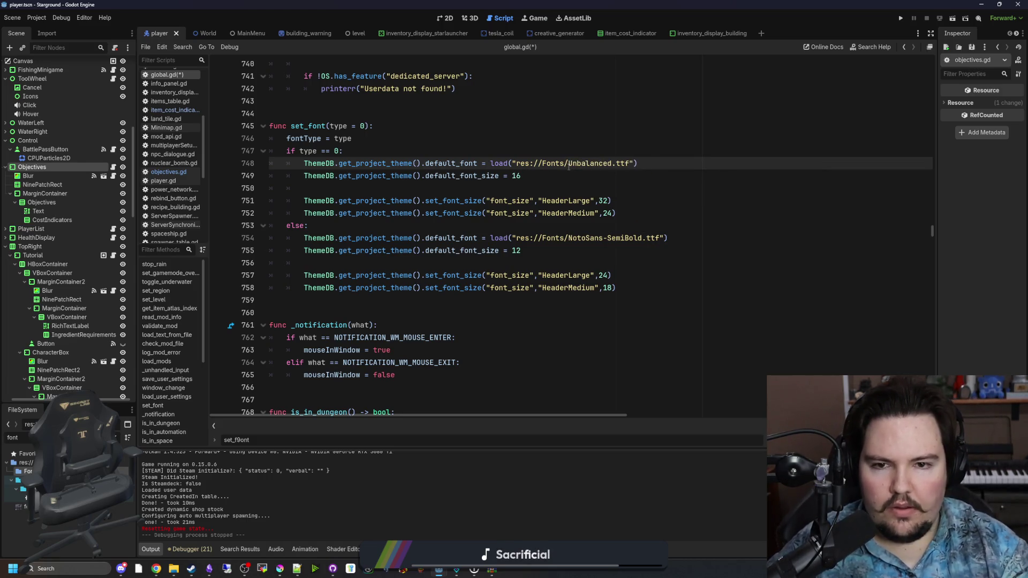
key("Up")
key("Up")
key("ctrl+s")
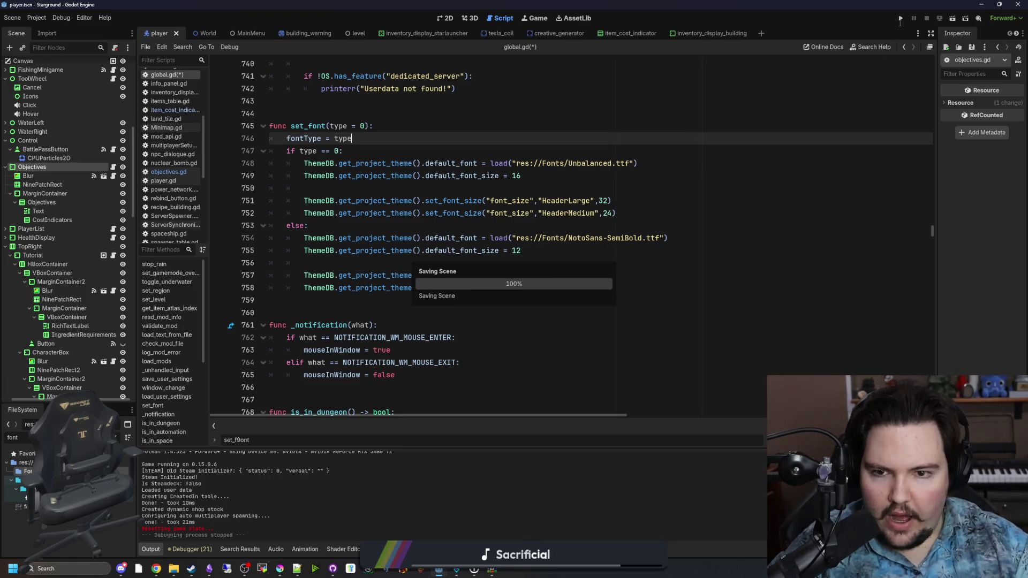
left_click(900, 24)
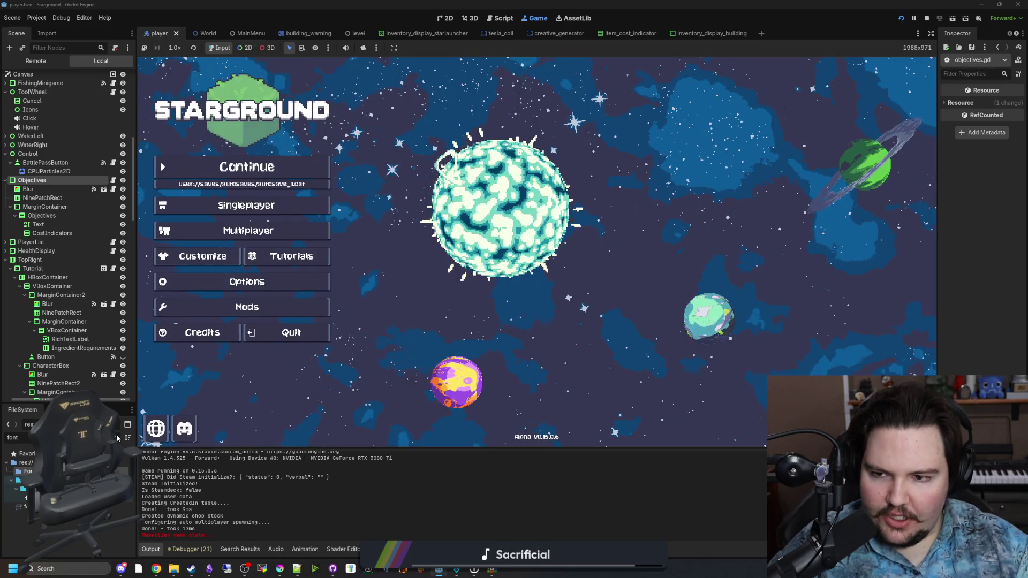
Filter the FileSystem dock for 'glob' and open global.gd at its set_font function.
left_click(117, 438)
type("glob")
double_click(33, 480)
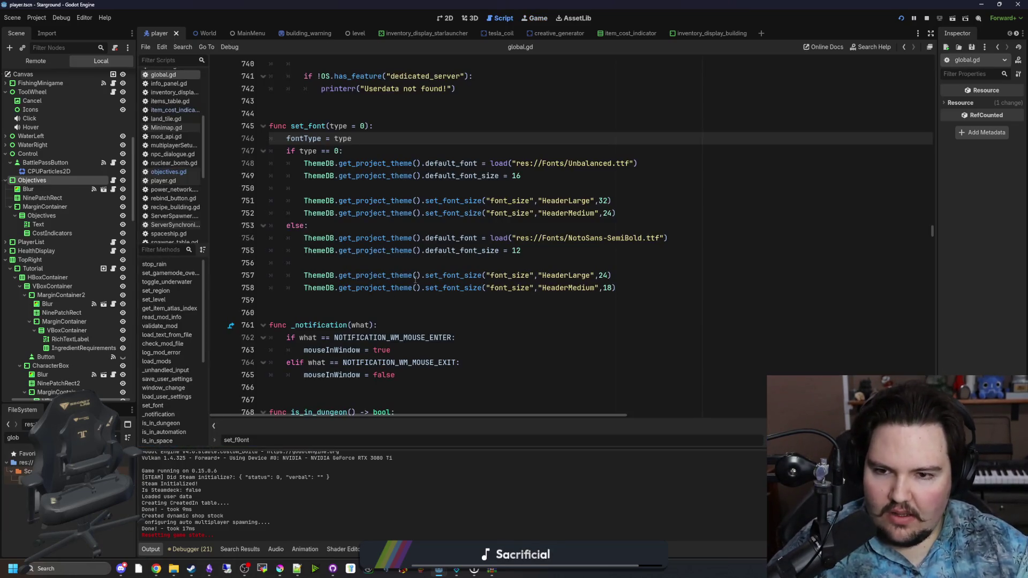
Consult Theme's default_font_size documentation from line 755, then return to objectives.gd and the running game.
left_click_drag(533, 250, 304, 251)
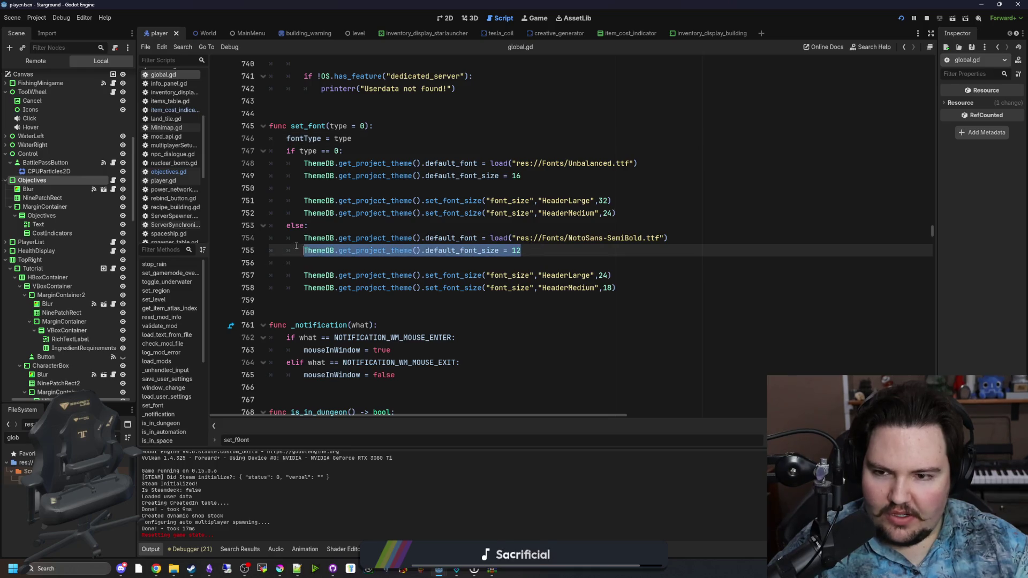
left_click(378, 250)
left_click(481, 179, "ctrl")
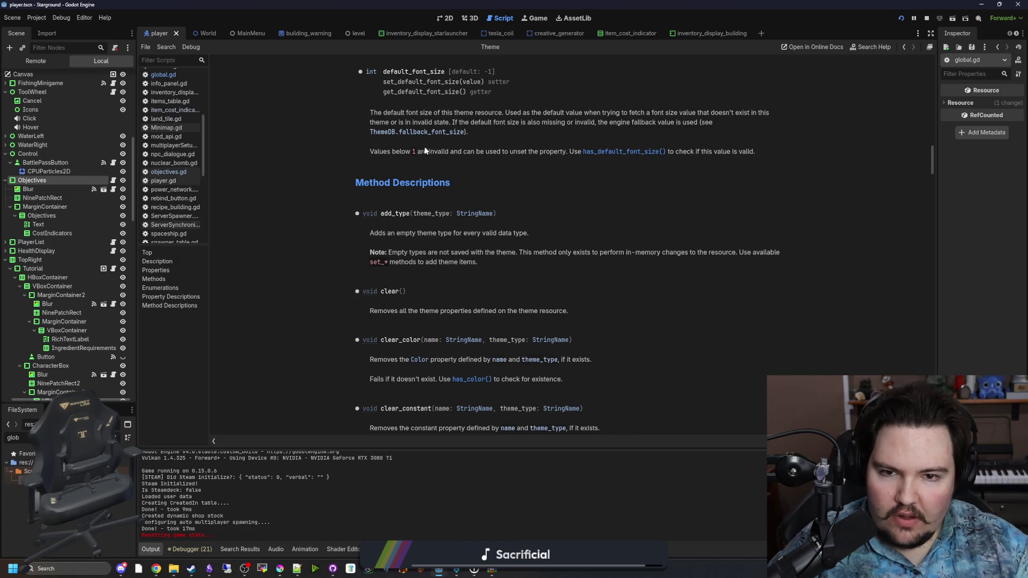
scroll(417, 210, "up", 3)
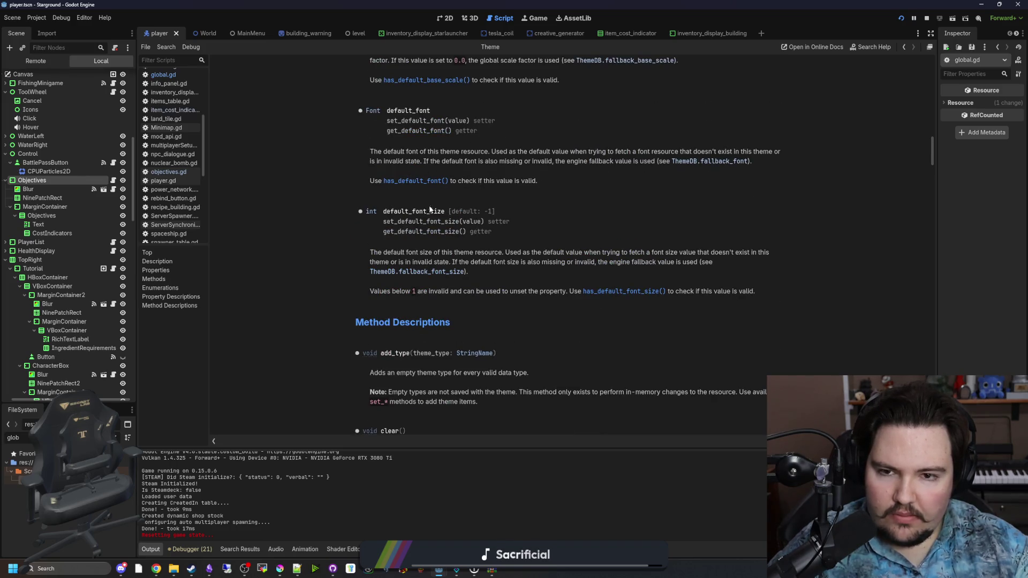
key("alt+Left")
key("alt+Left")
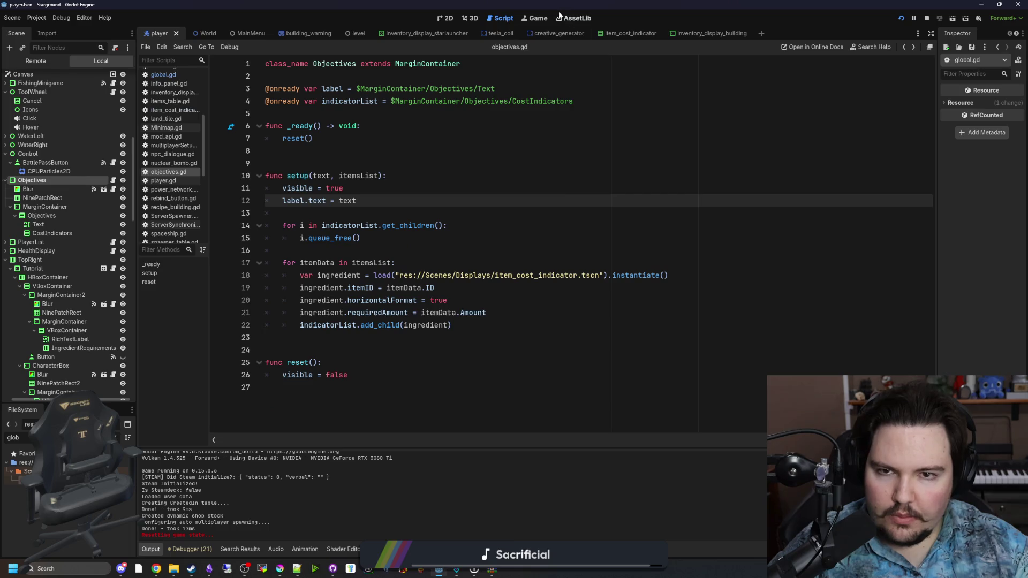
left_click(536, 18)
Open the game's Options and browse through the categories to Accessibility.
left_click(247, 282)
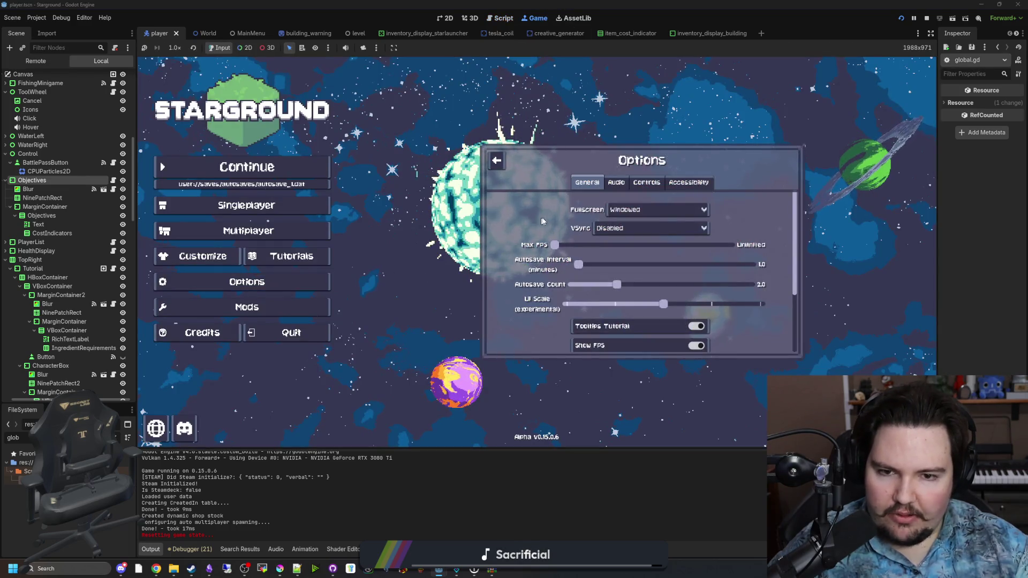
scroll(721, 236, "down", 3)
scroll(508, 298, "up", 3)
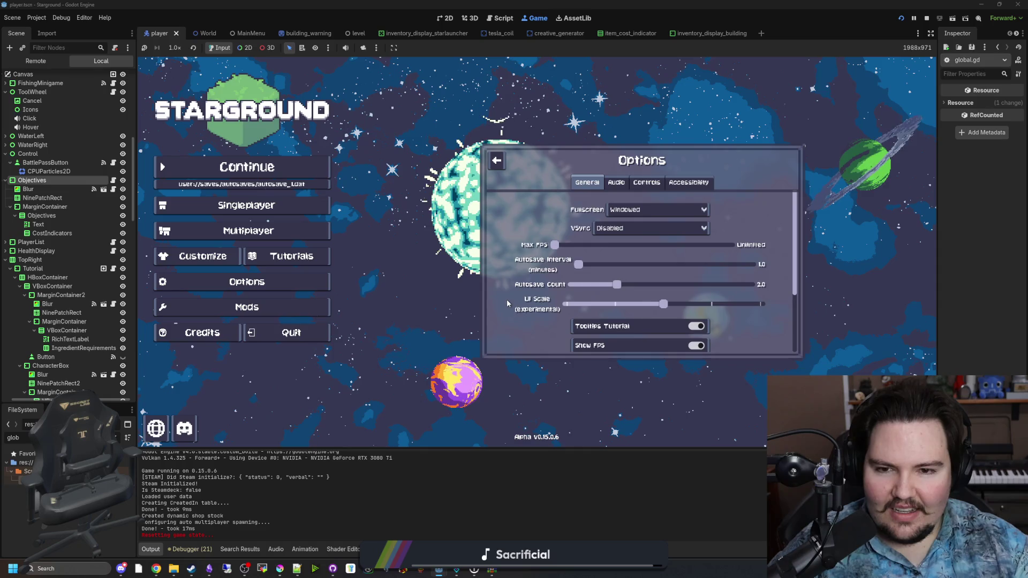
left_click(616, 183)
left_click(647, 183)
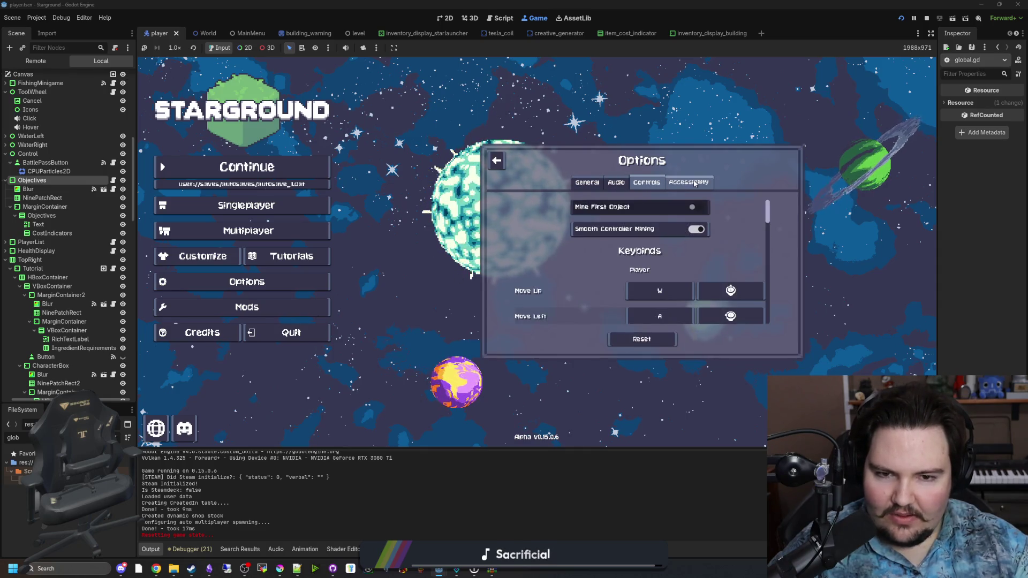
left_click(694, 183)
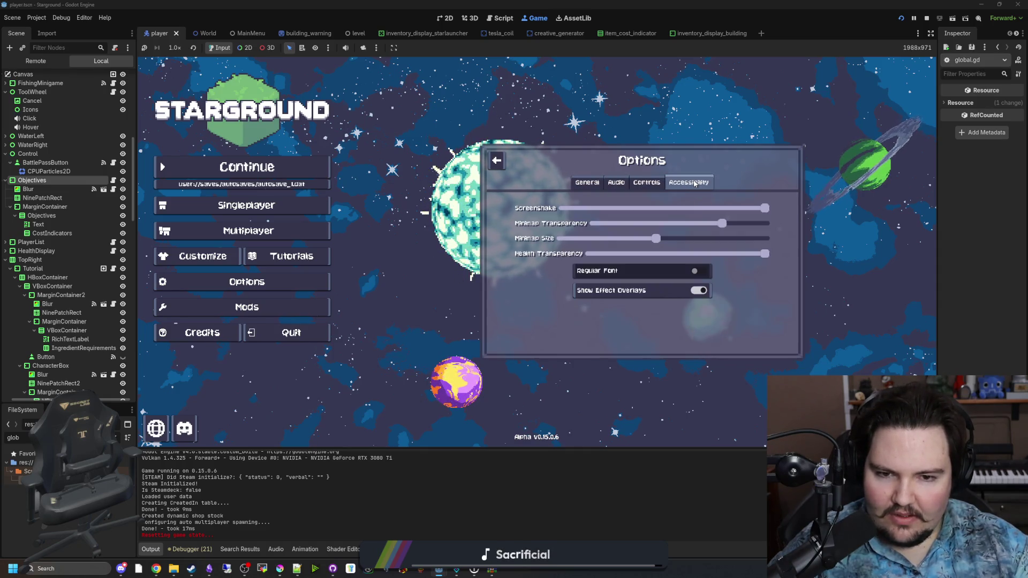
Toggle Regular Font on and back off, then quit the game.
left_click(623, 274)
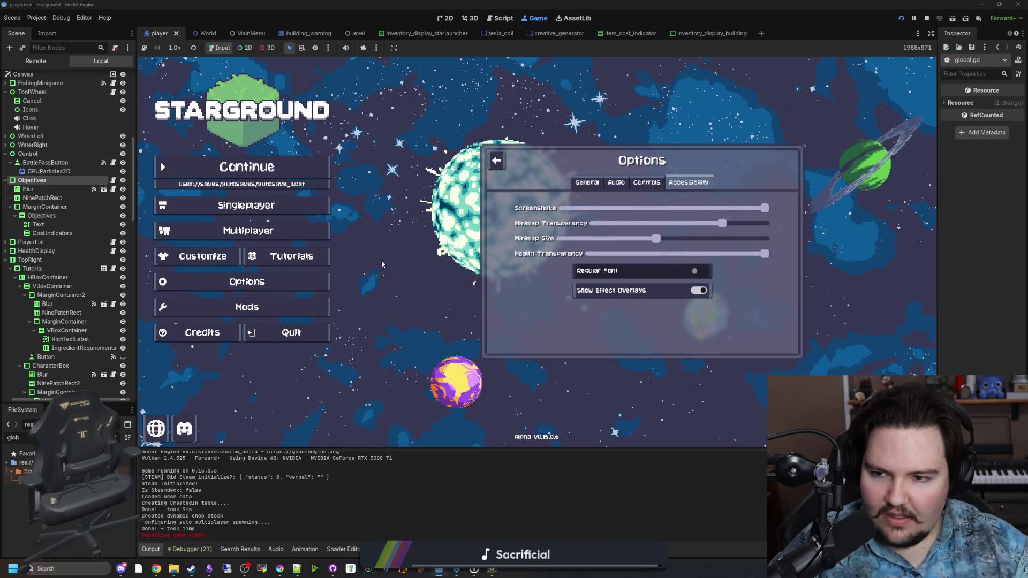
left_click(624, 274)
left_click(272, 333)
left_click(284, 337)
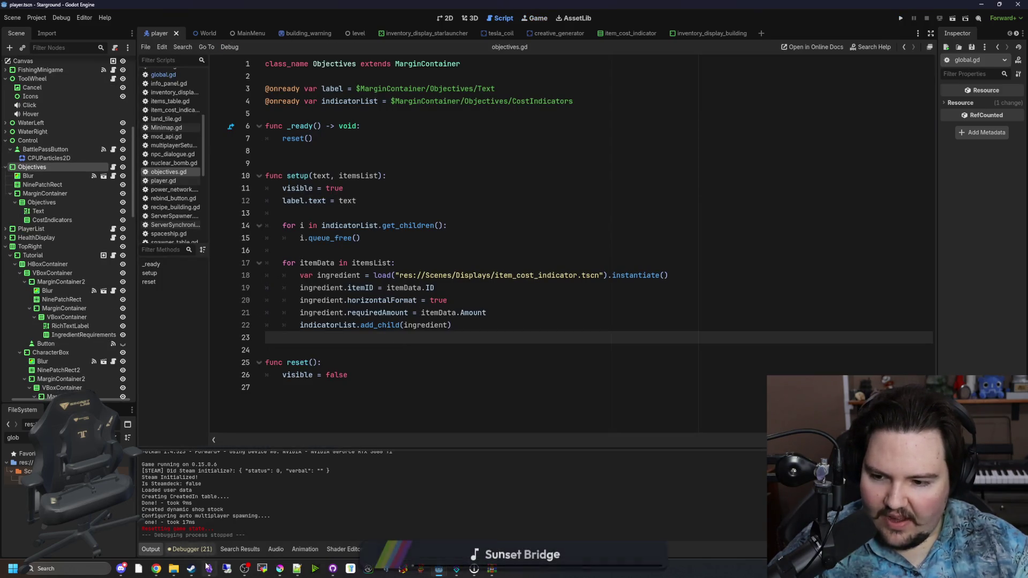
In global.gd, replace the Unbalanced font path with res://Fonts/LycheeSoda.ttf and save.
mouse_move(173, 570)
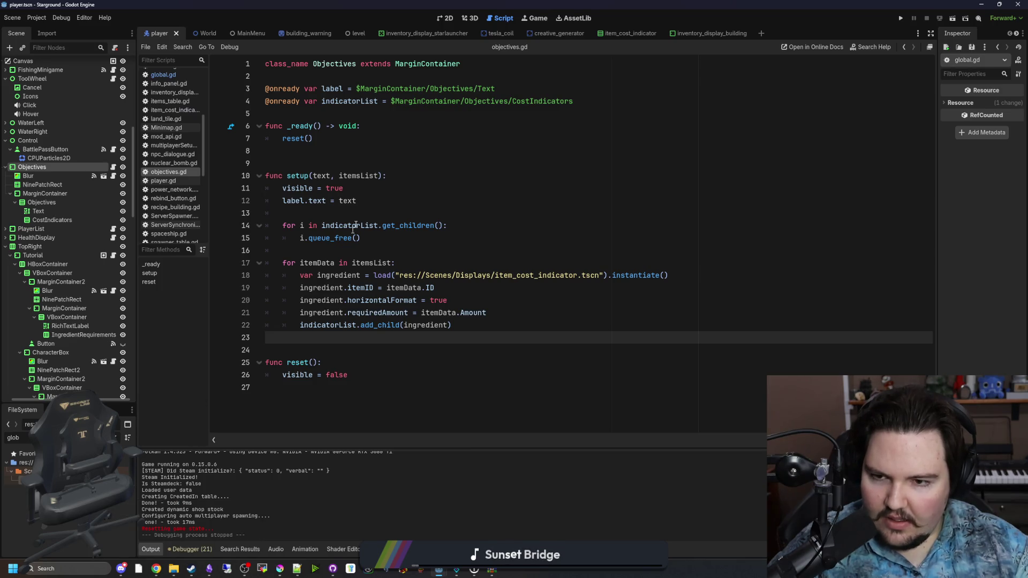
left_click(348, 188)
left_click(321, 250)
key("alt+Left")
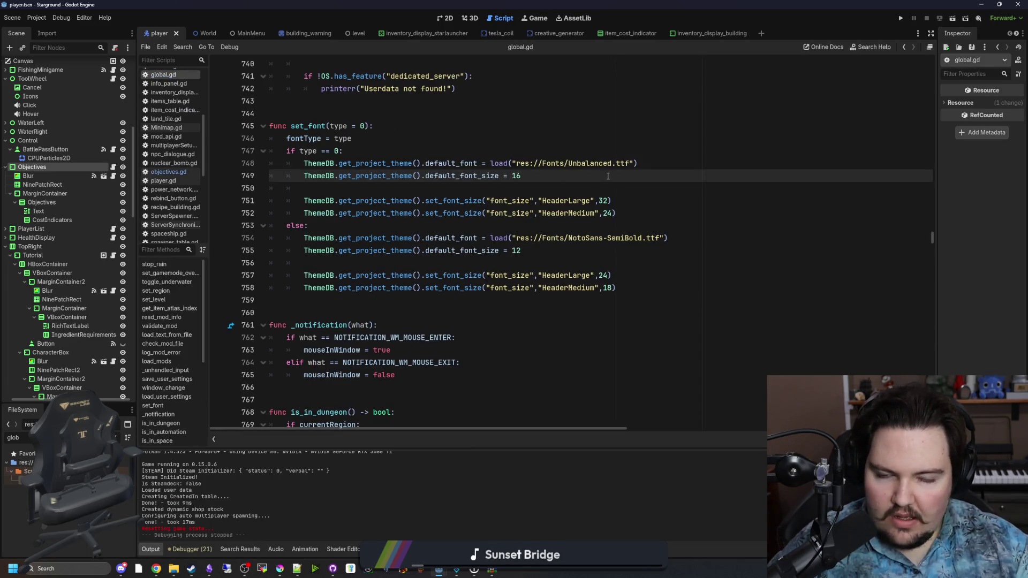
left_click_drag(614, 163, 569, 163)
type("l")
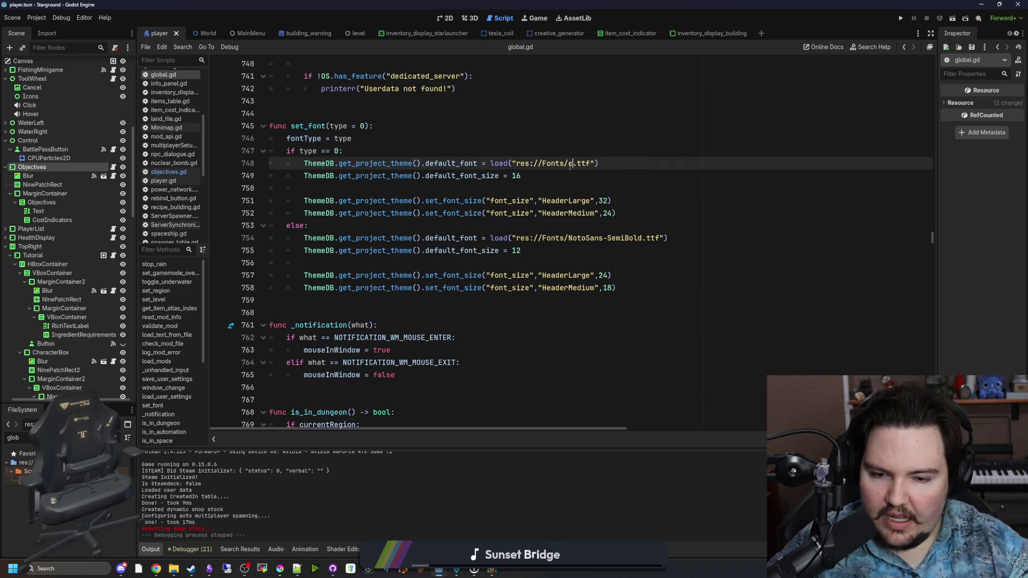
type("y")
key("Return")
left_click(608, 146)
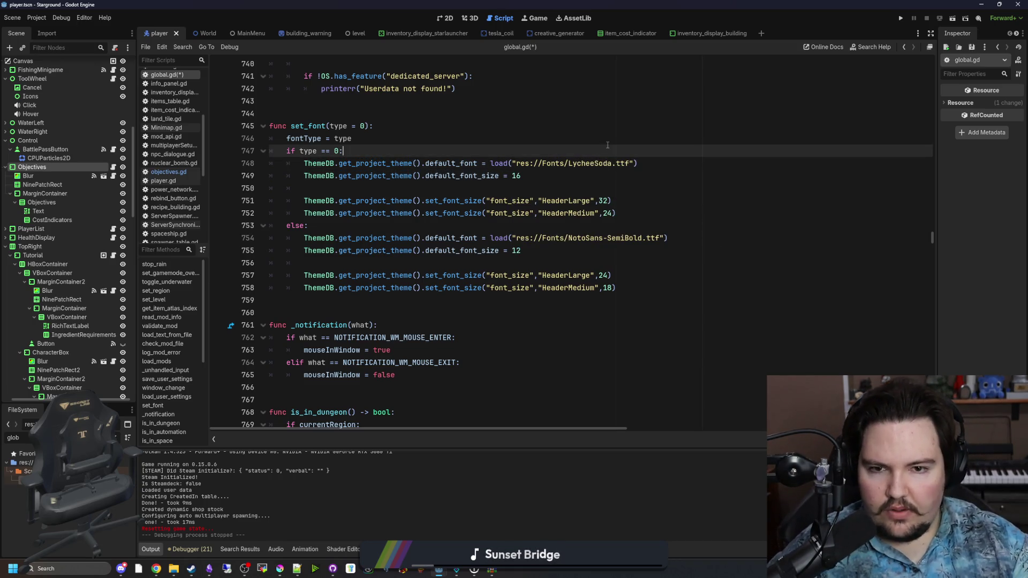
key("ctrl+s")
Go back to the Unbalanced font page on dafont.com.
left_click(463, 189)
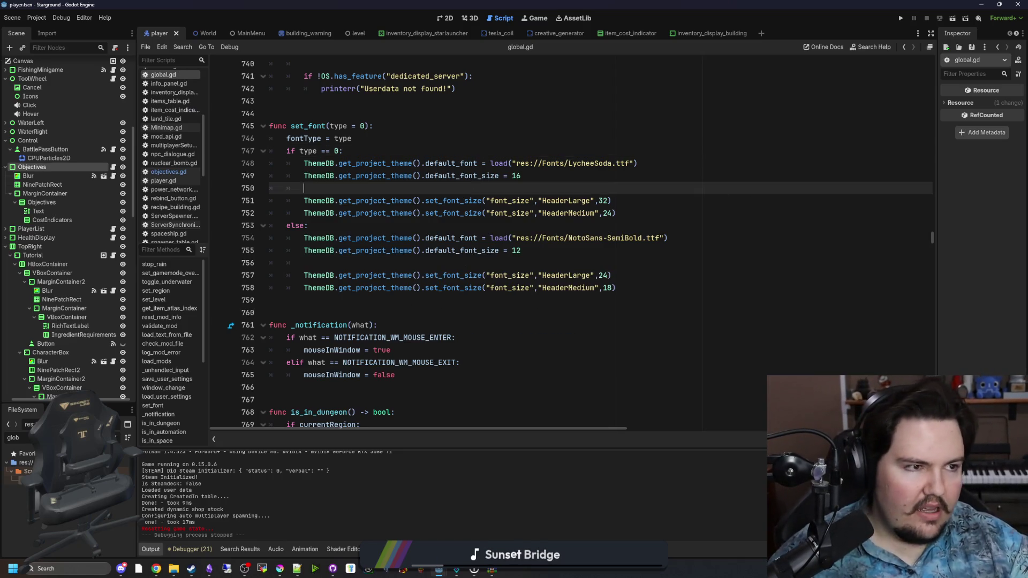
key("alt+Tab")
scroll(437, 305, "down", 3)
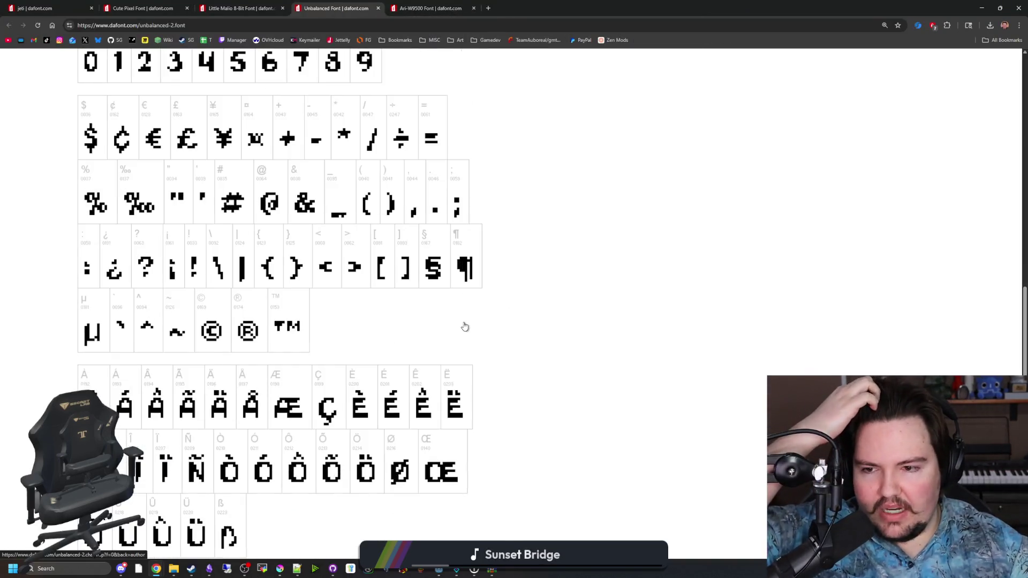
Open the Unbalanced font's 'glyphs (354)' charmap and scroll through letters, digits and accented characters.
scroll(465, 327, "down", 2)
scroll(465, 326, "down", 3)
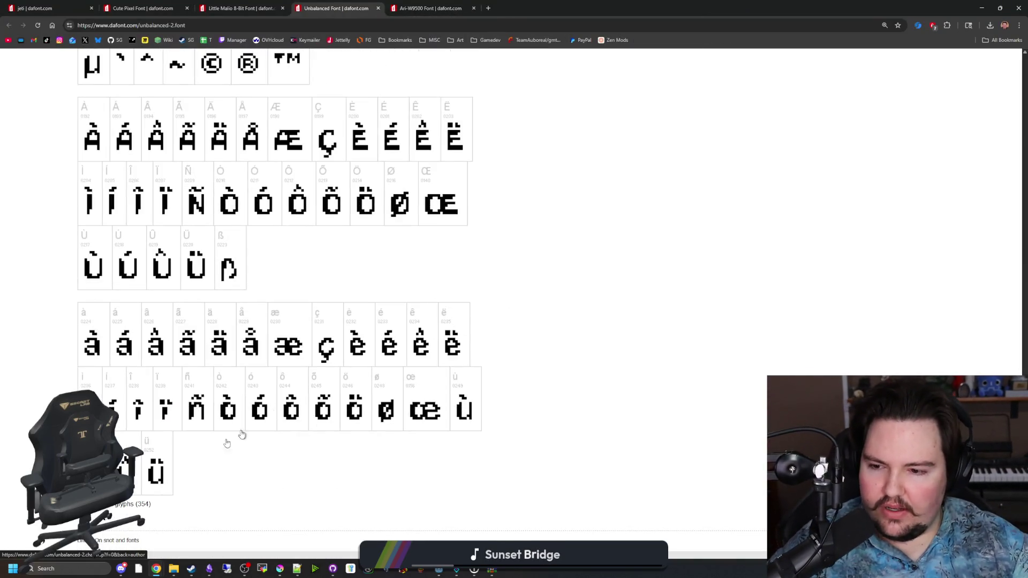
left_click(125, 507)
scroll(530, 278, "down", 20)
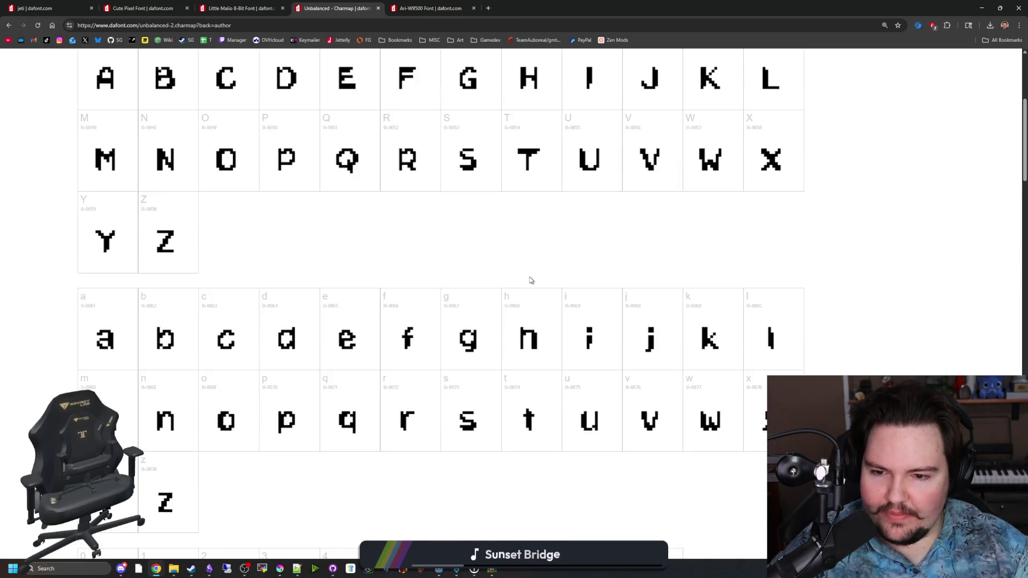
scroll(532, 269, "down", 15)
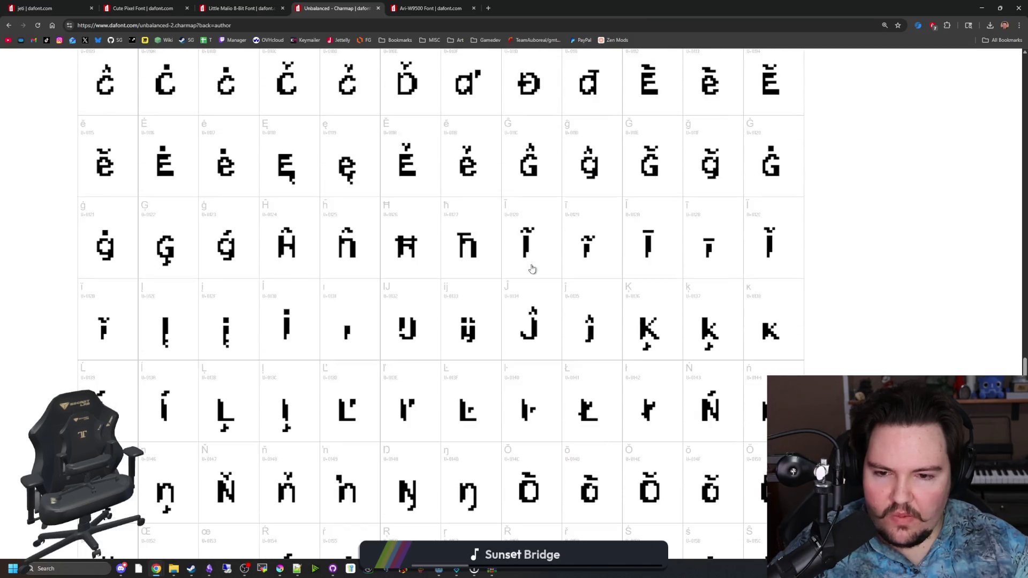
scroll(564, 450, "down", 3)
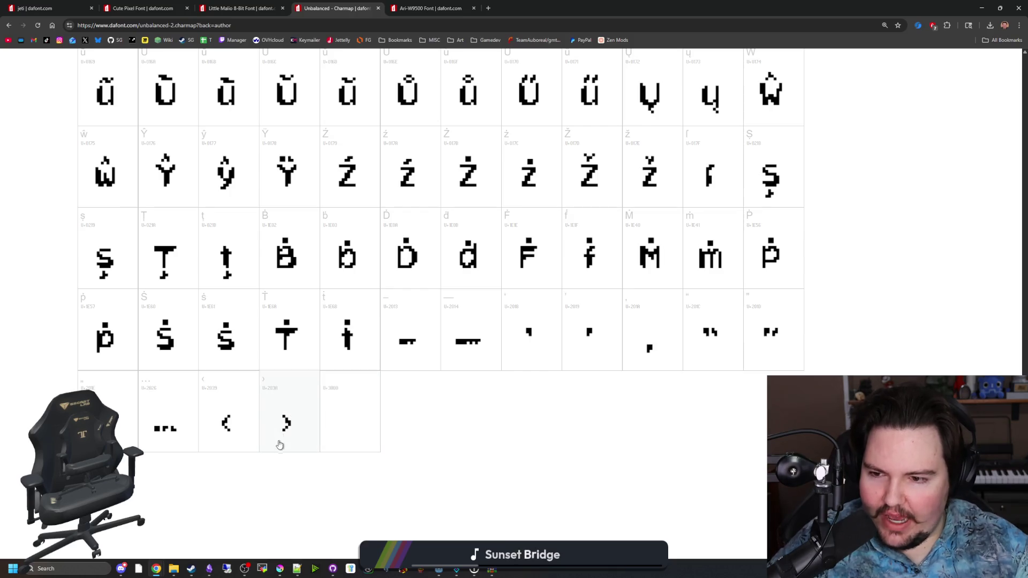
scroll(374, 403, "up", 20)
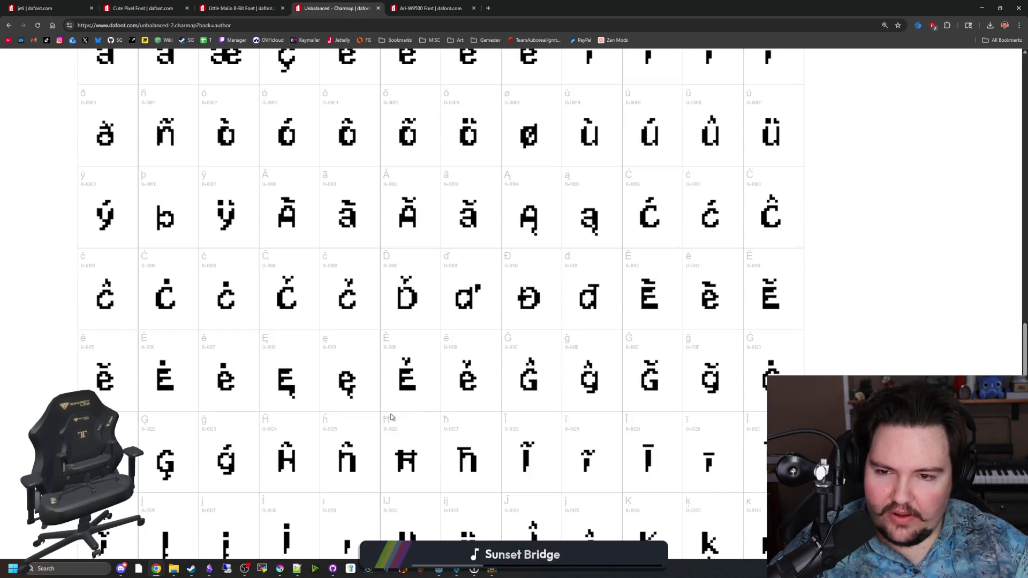
scroll(410, 358, "up", 10)
scroll(410, 357, "up", 2)
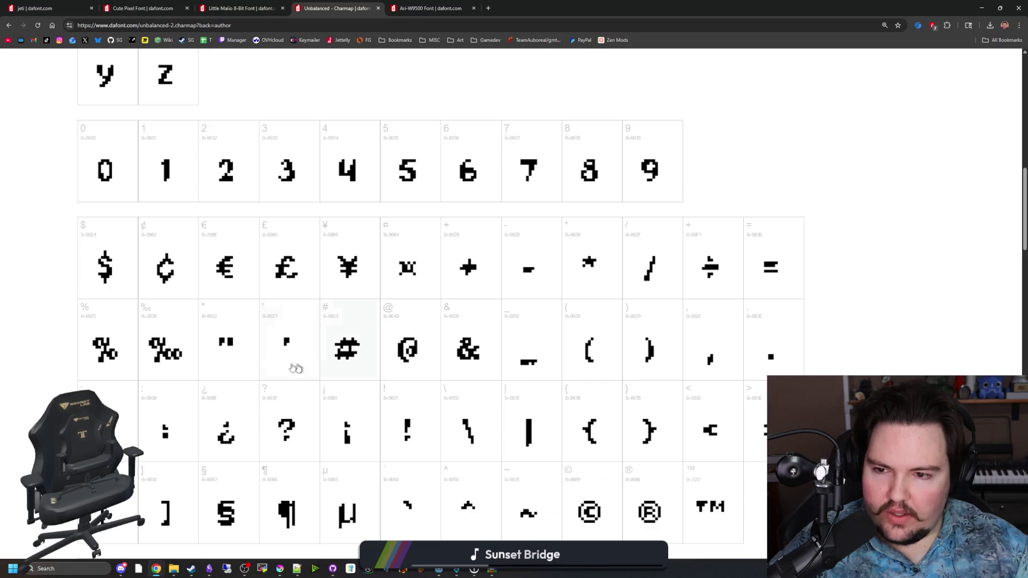
scroll(210, 350, "up", 5)
scroll(210, 350, "down", 4)
scroll(211, 343, "down", 9)
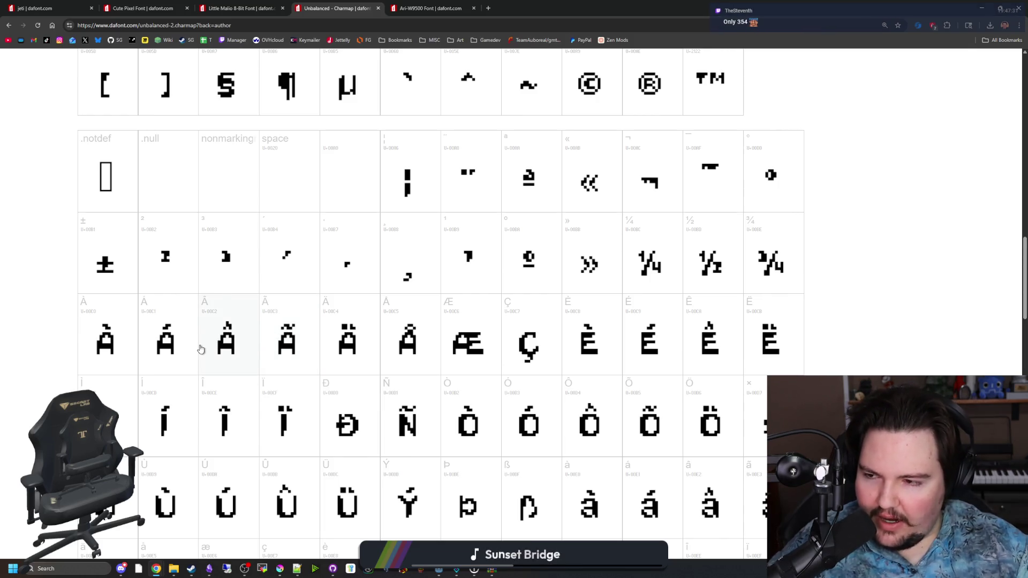
scroll(203, 346, "down", 3)
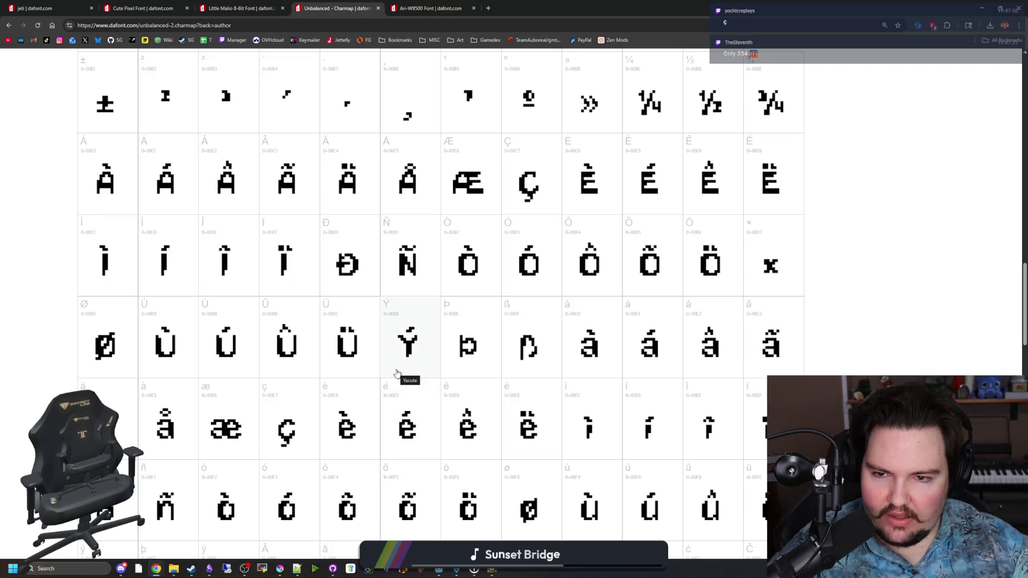
scroll(397, 374, "up", 3)
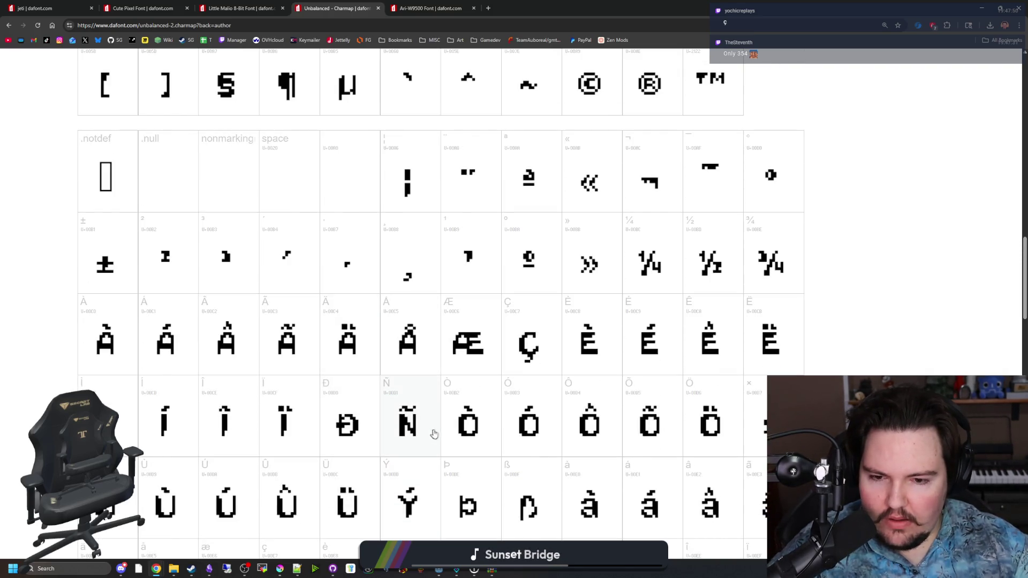
scroll(489, 484, "down", 1)
scroll(488, 484, "up", 4)
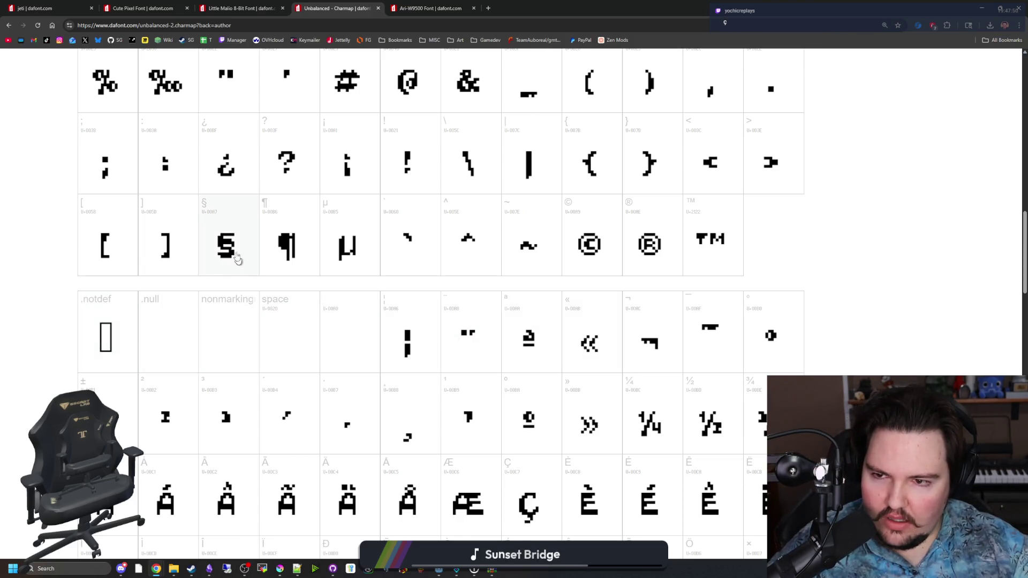
scroll(523, 428, "down", 1)
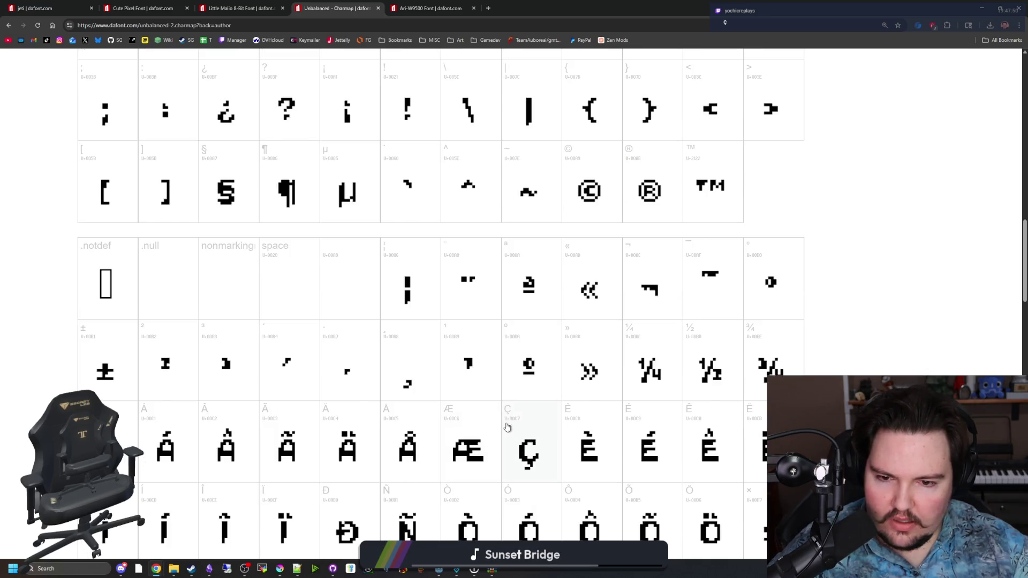
scroll(508, 415, "down", 3)
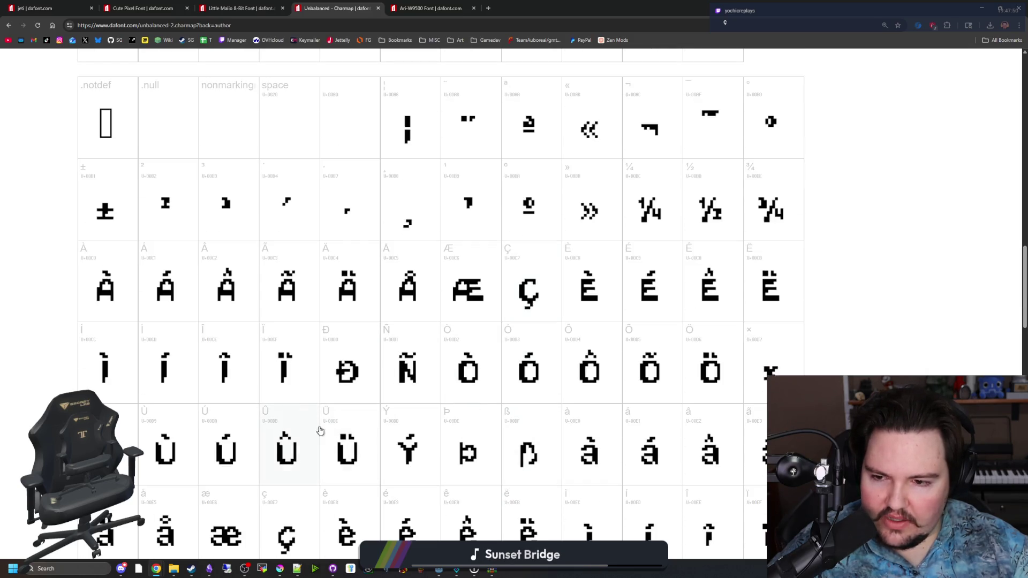
scroll(529, 467, "down", 2)
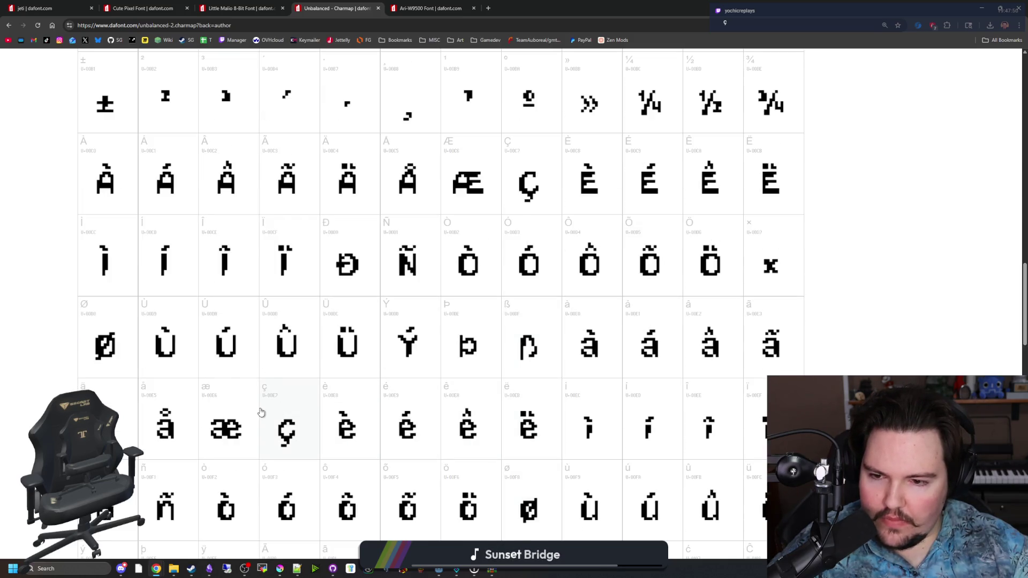
scroll(282, 410, "up", 2)
scroll(282, 409, "down", 3)
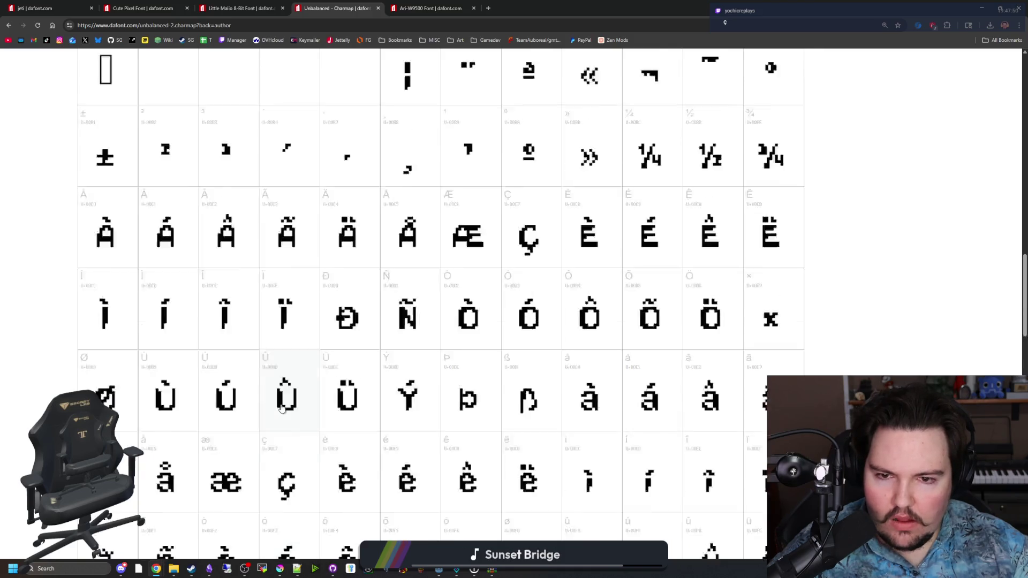
scroll(289, 384, "down", 8)
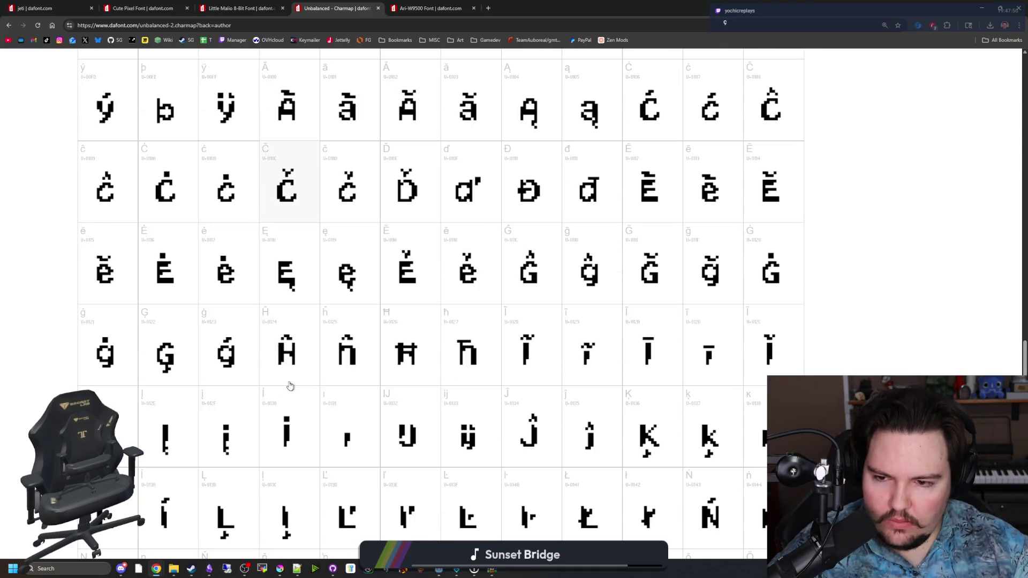
scroll(289, 384, "down", 15)
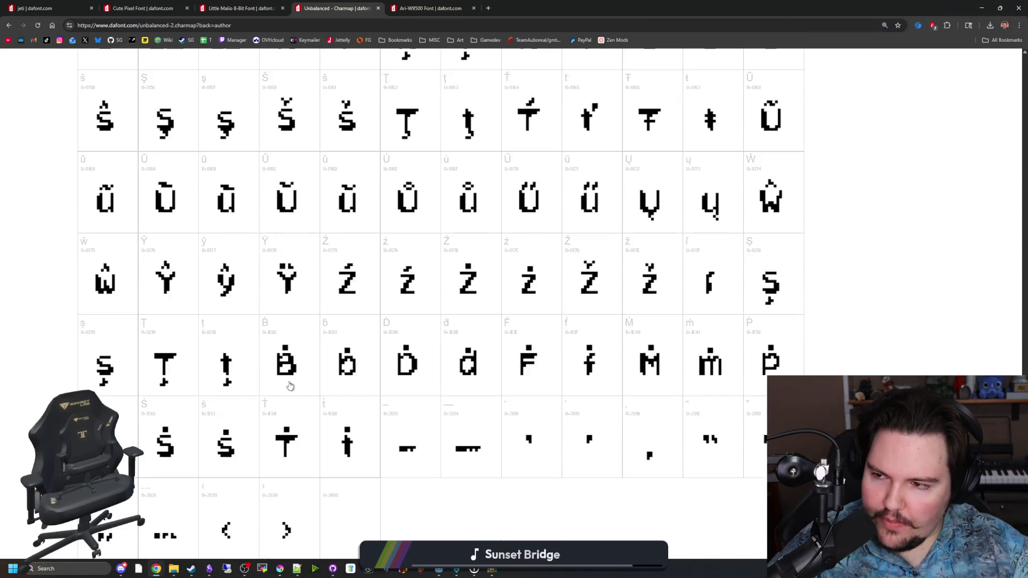
scroll(289, 384, "up", 20)
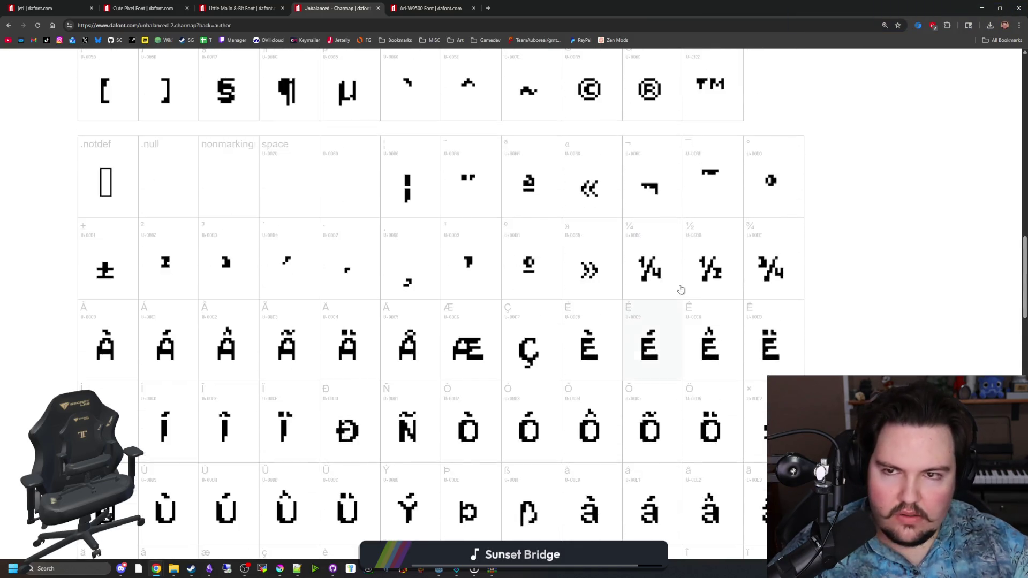
scroll(461, 104, "up", 6)
key("super+Down")
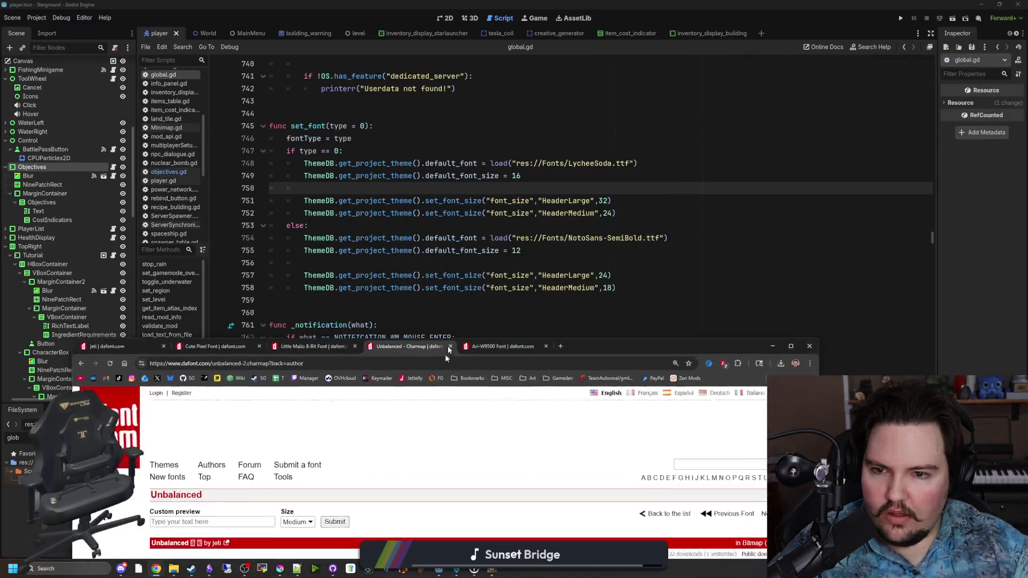
Save, then run the project with F5 to check the LycheeSoda font in game.
left_click(326, 222)
key("ctrl+s")
left_click(358, 263)
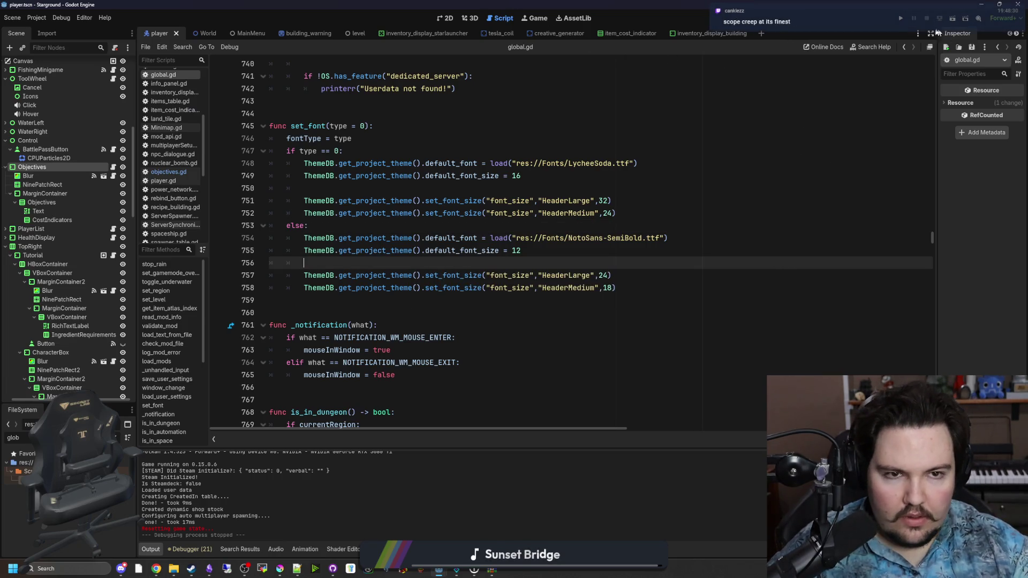
key("F5")
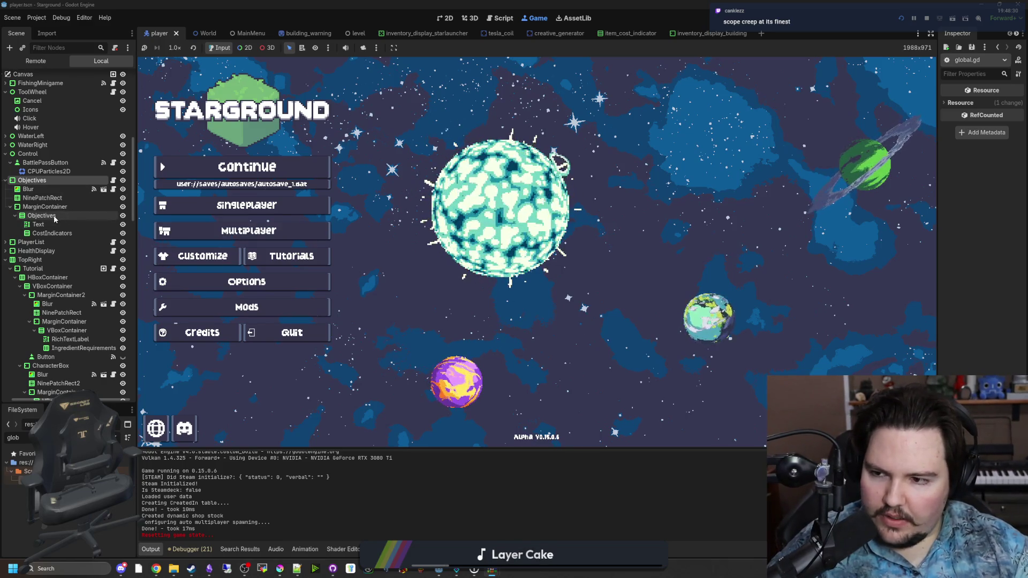
In objectives.gd's setup(), add a line zeroing modulate:a after visible = true.
left_click(113, 179)
left_click(385, 176)
left_click(380, 187)
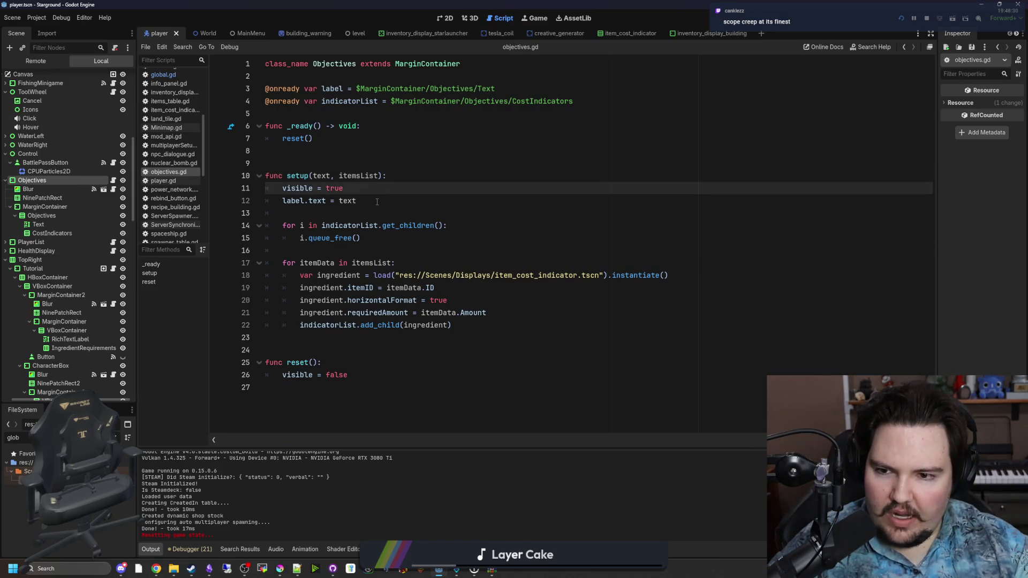
left_click(377, 202)
left_click(338, 212)
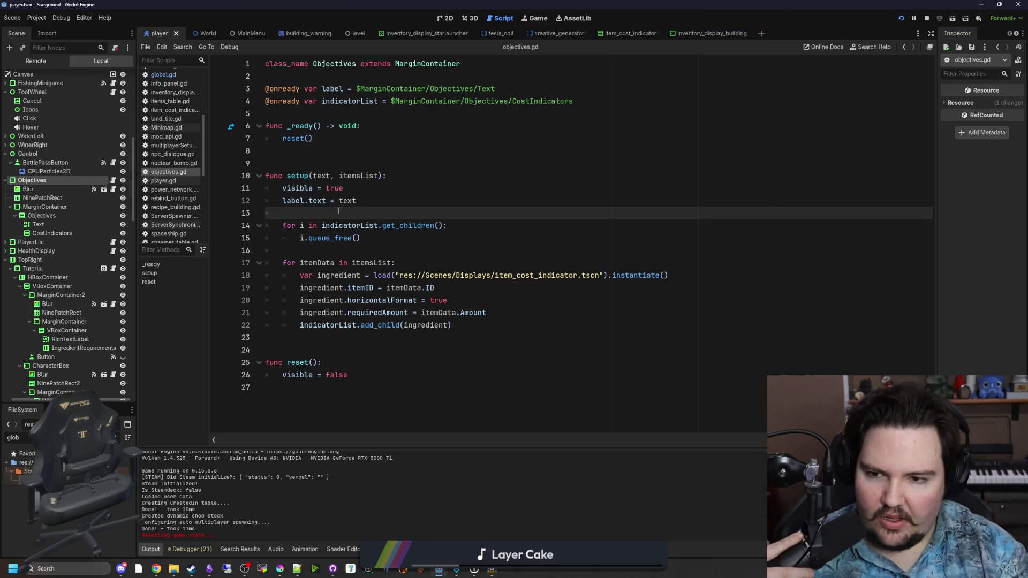
key("Return")
key("Return")
key("Up")
type("ulate:a")
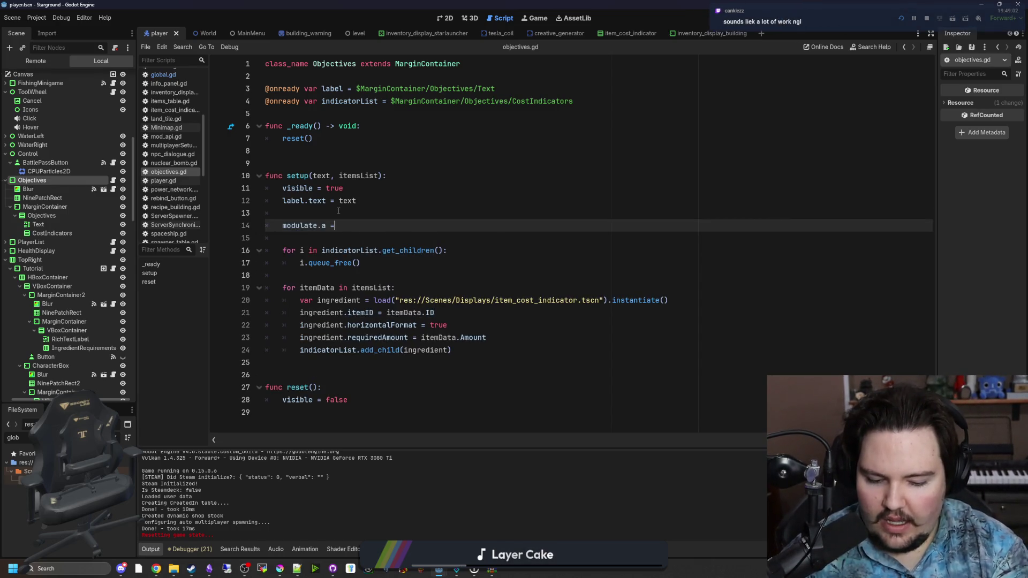
Declare a fadeTween variable below the onready variables.
left_click(315, 159)
left_click(333, 116)
key("Return")
key("Return")
key("Return")
key("Up")
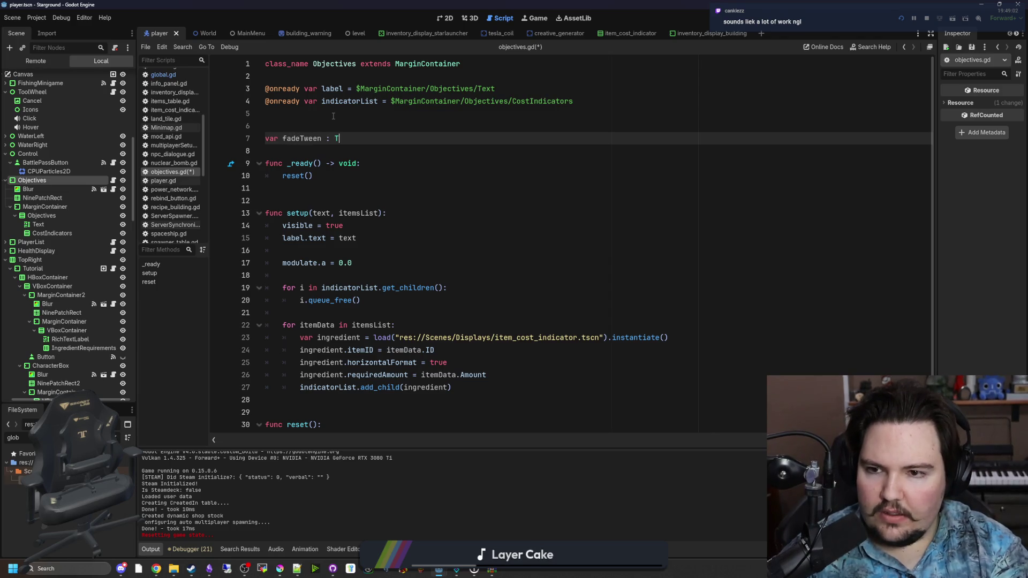
left_click(312, 118)
key("Delete")
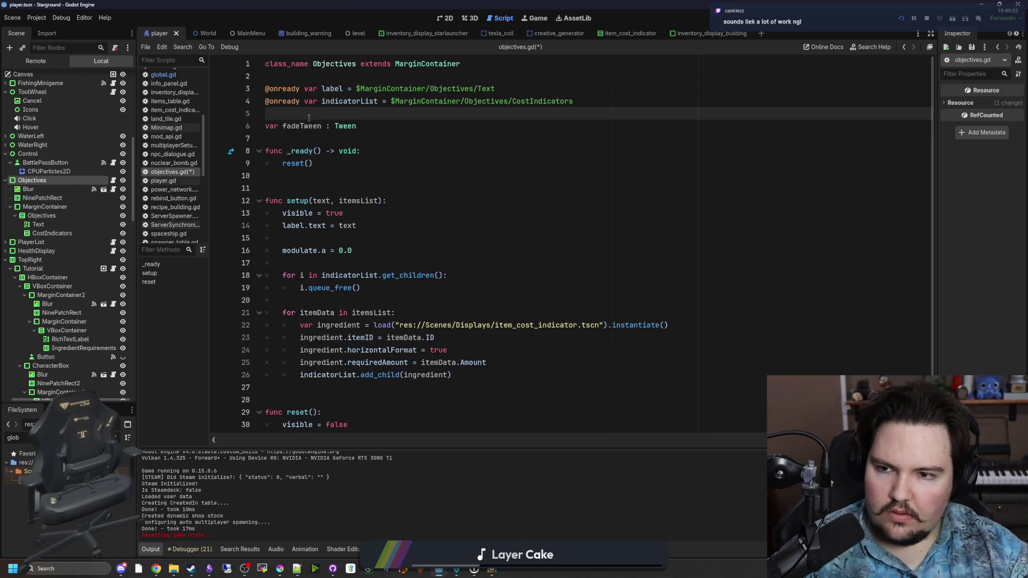
left_click(304, 125)
key("ctrl+d")
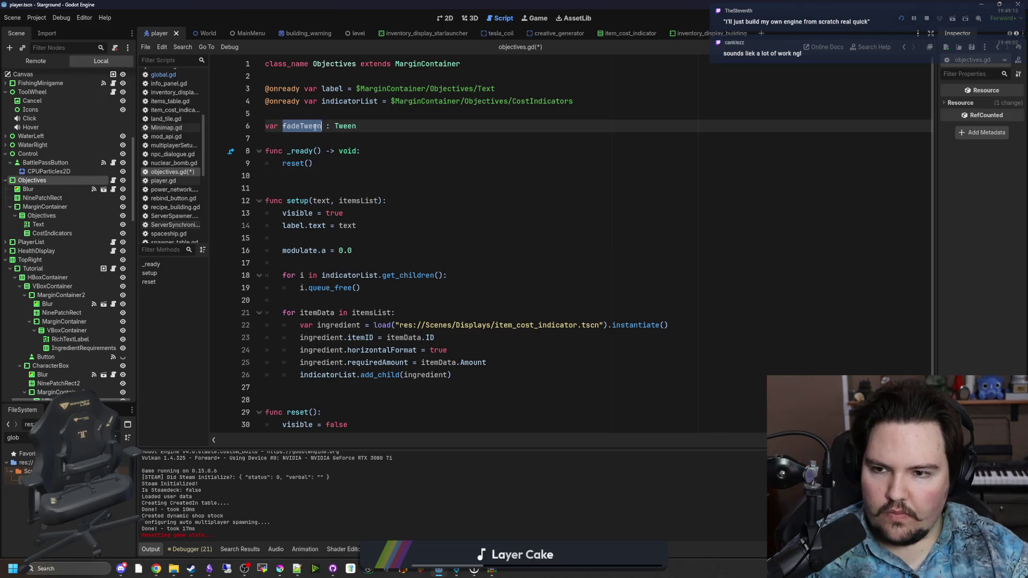
At the end of setup(), kill any existing fadeTween and assign fadeTween = create_tween().
scroll(351, 252, "down", 1)
left_click(402, 375)
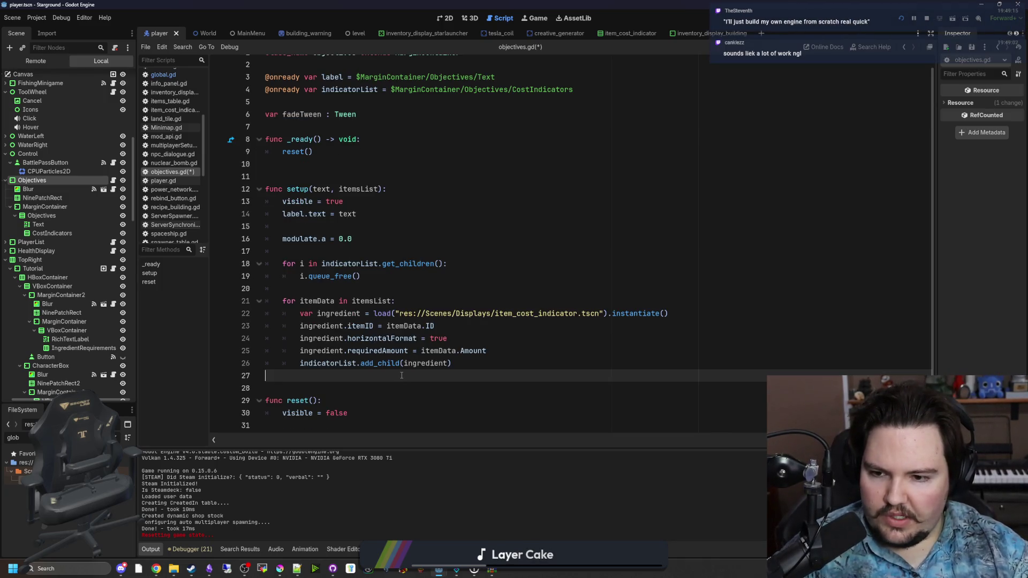
key("Return")
key("Return")
type("if fadeTween:")
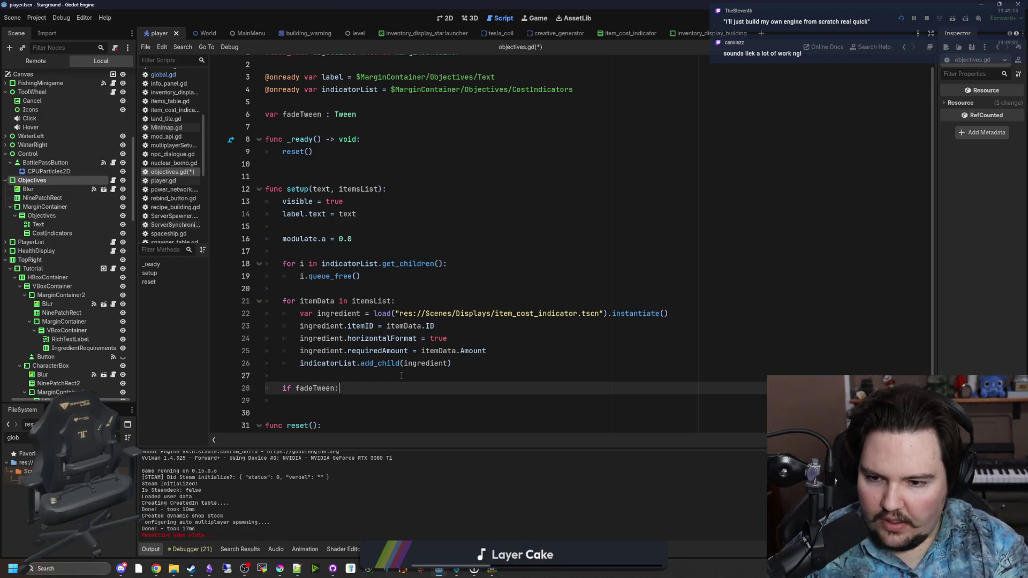
key("Return")
type("fadeTween")
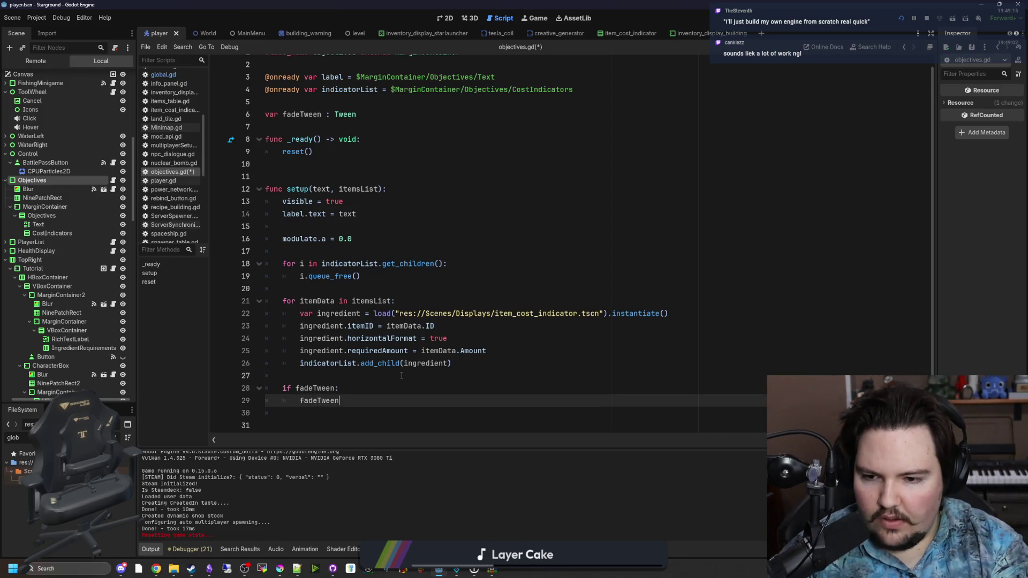
key("Return")
key("Return")
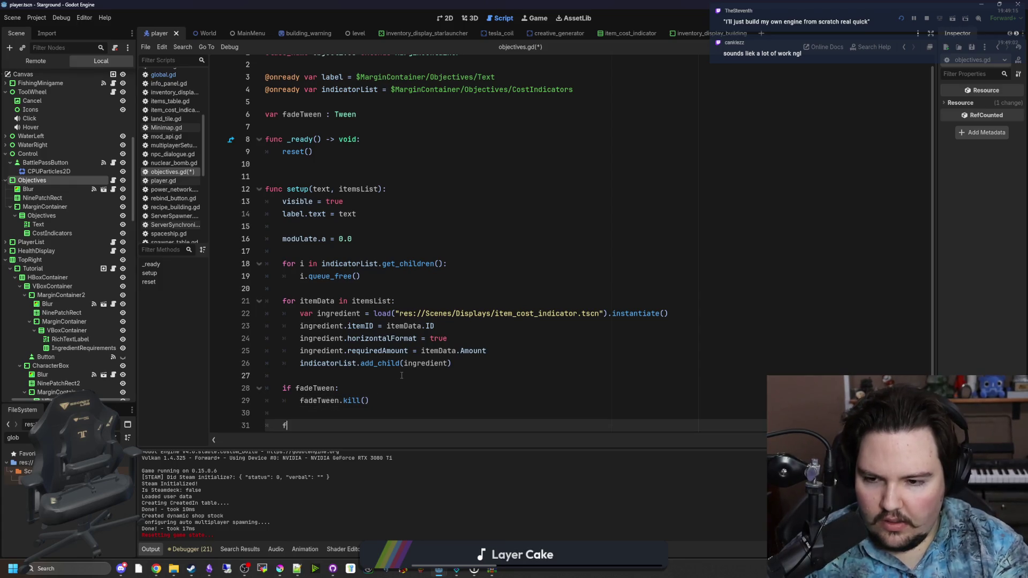
key("BackSpace")
key("BackSpace")
key("BackSpace")
type("=")
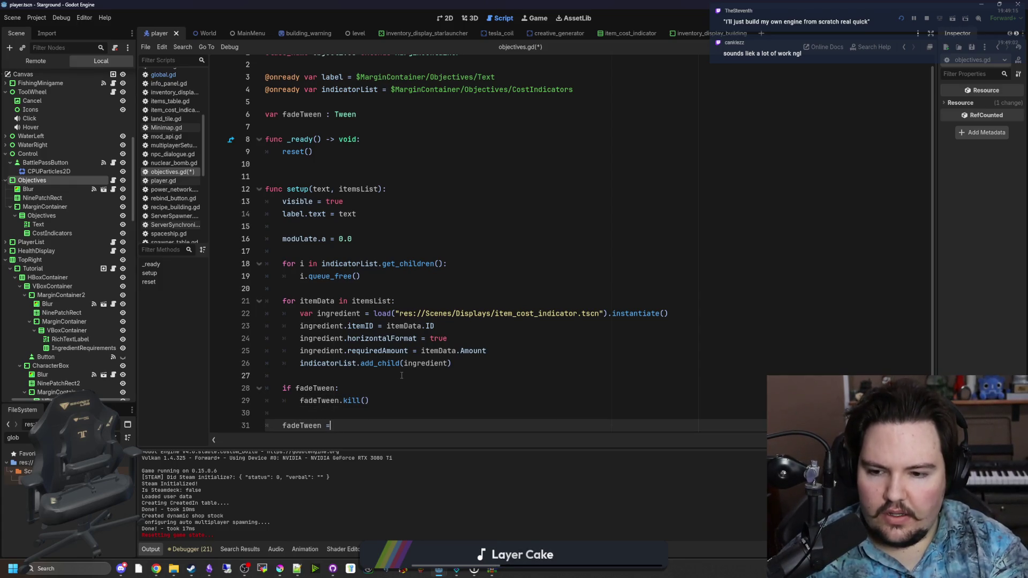
type("een(")
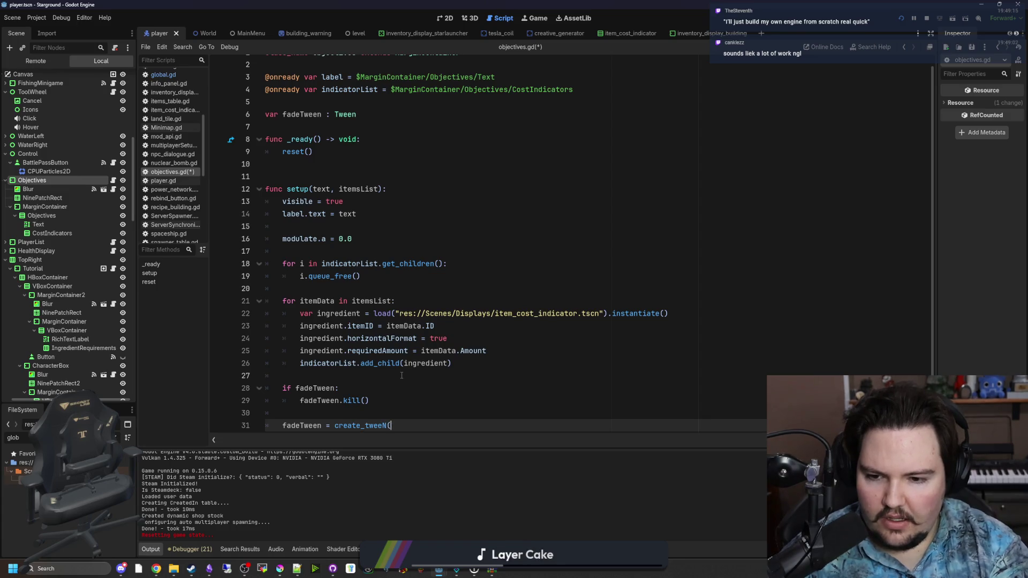
type(")")
Add fadeTween.tween_property(self, "modulate:a", 1.0, 0.5) and select the tween block.
key("Return")
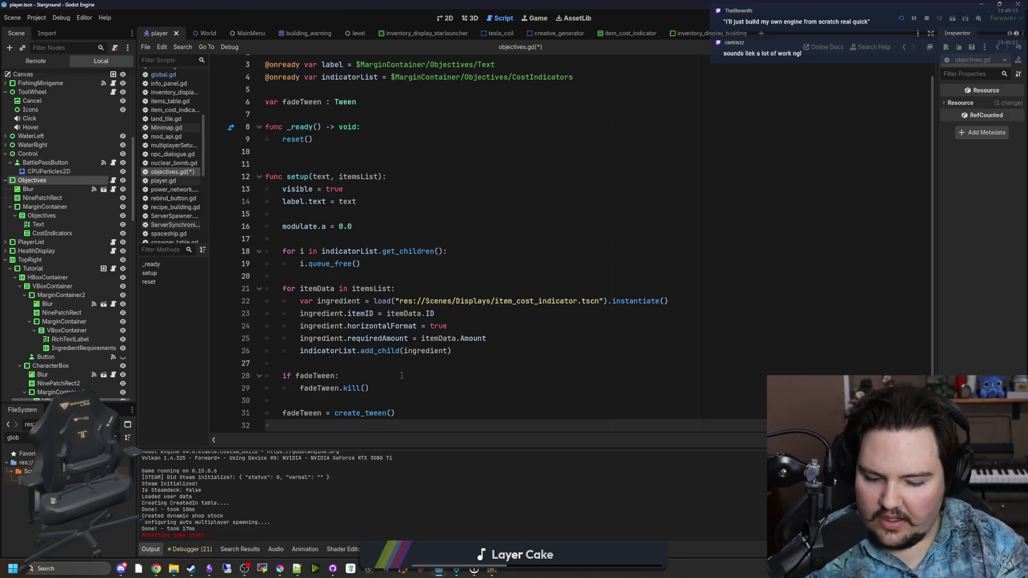
type("fadeTween.t2w")
type("een_proper")
key("Return")
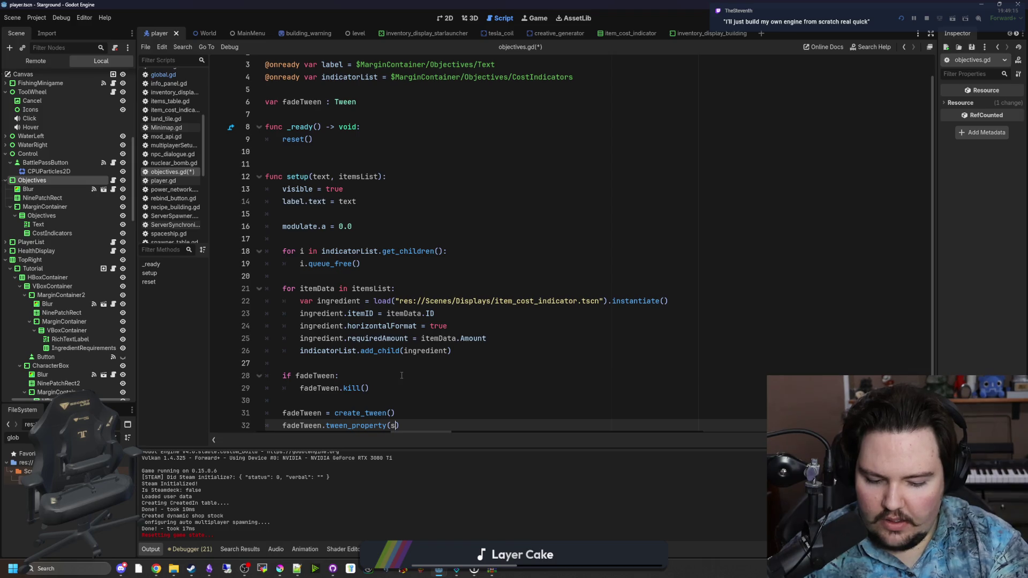
type("modulate:a\"")
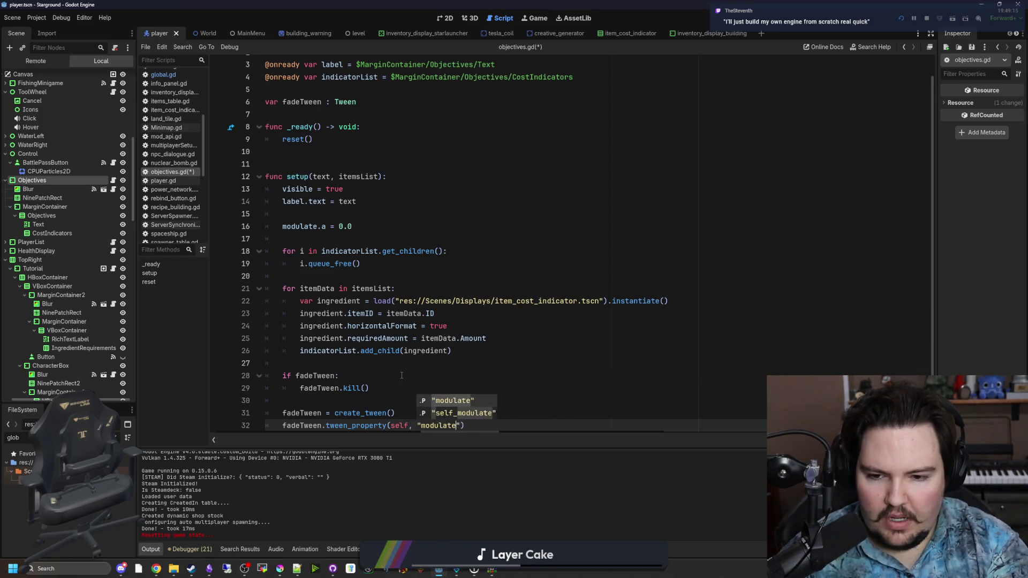
type(", 1.0, 0.5")
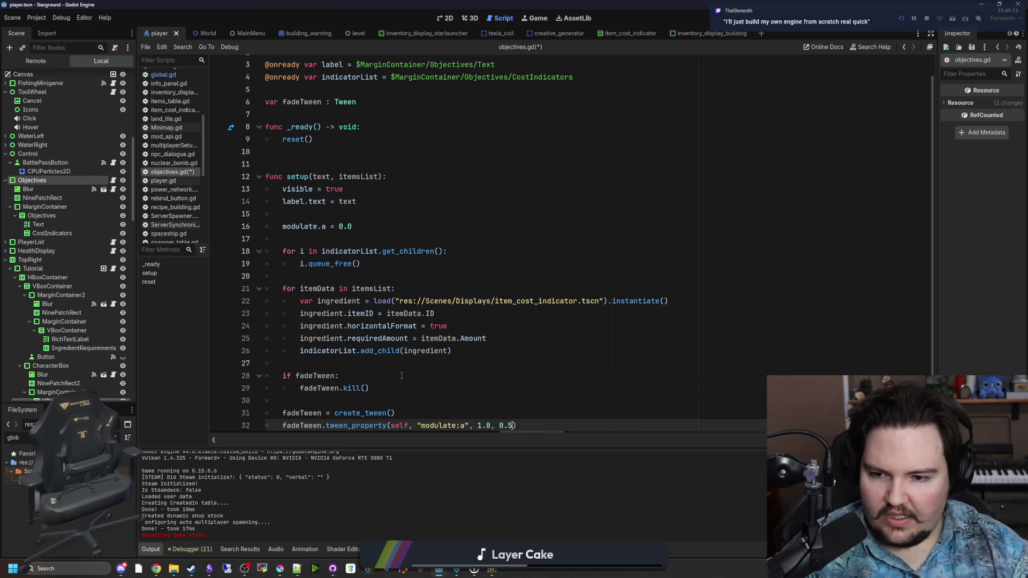
scroll(401, 376, "down", 2)
left_click_drag(517, 363, 183, 309)
key("ctrl+c")
Paste the tween block into reset(), fix its indentation, and change the fade target to 0.0.
left_click(369, 415)
left_click(352, 403)
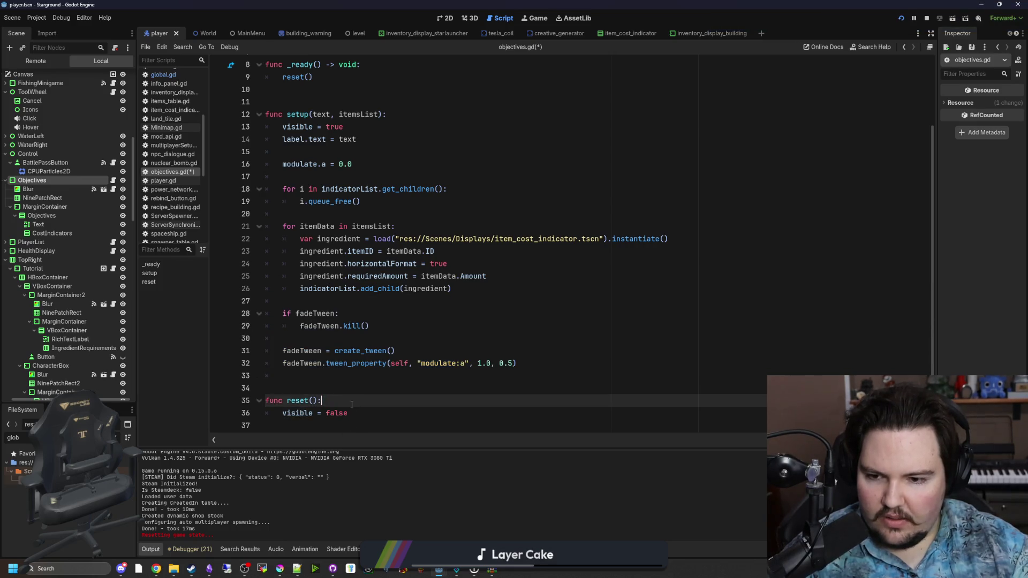
key("Return")
key("Return")
key("ctrl+v")
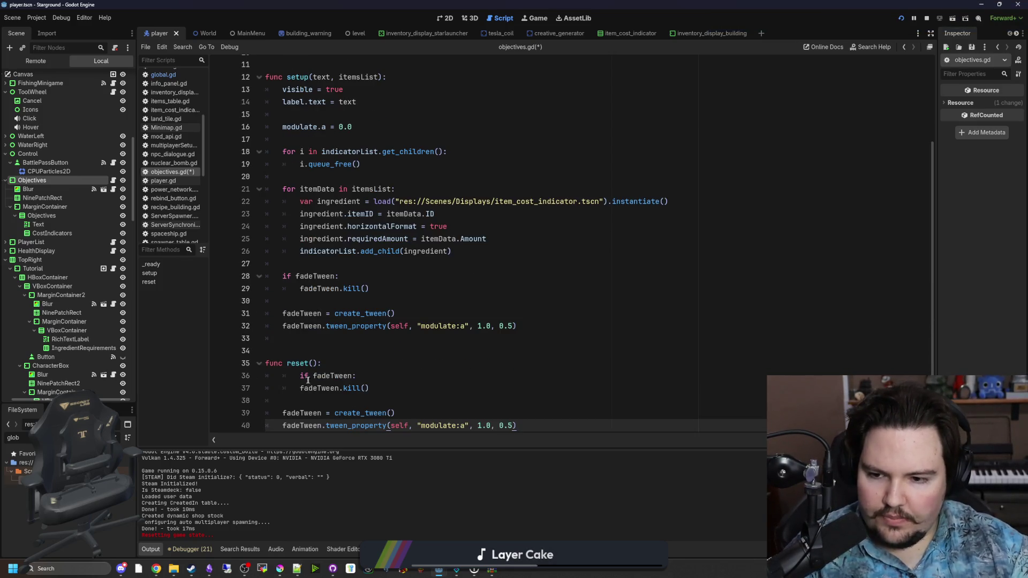
left_click(308, 382)
key("shift+Tab")
scroll(308, 375, "down", 1)
left_click(324, 366)
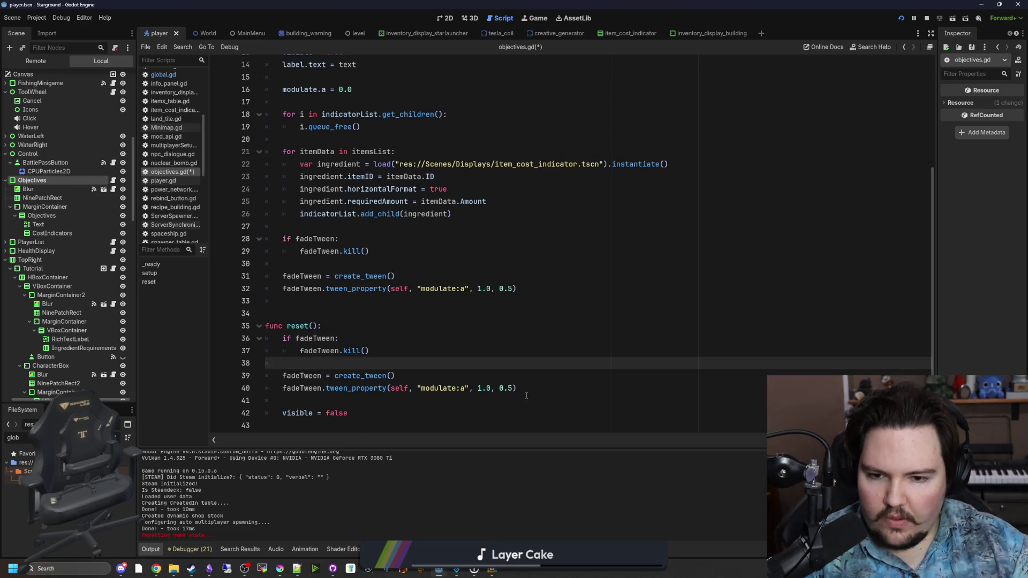
left_click(492, 389)
key("BackSpace")
key("BackSpace")
key("BackSpace")
type("0.0")
Insert await fadeTween.finished before visible = false in reset().
left_click(326, 411)
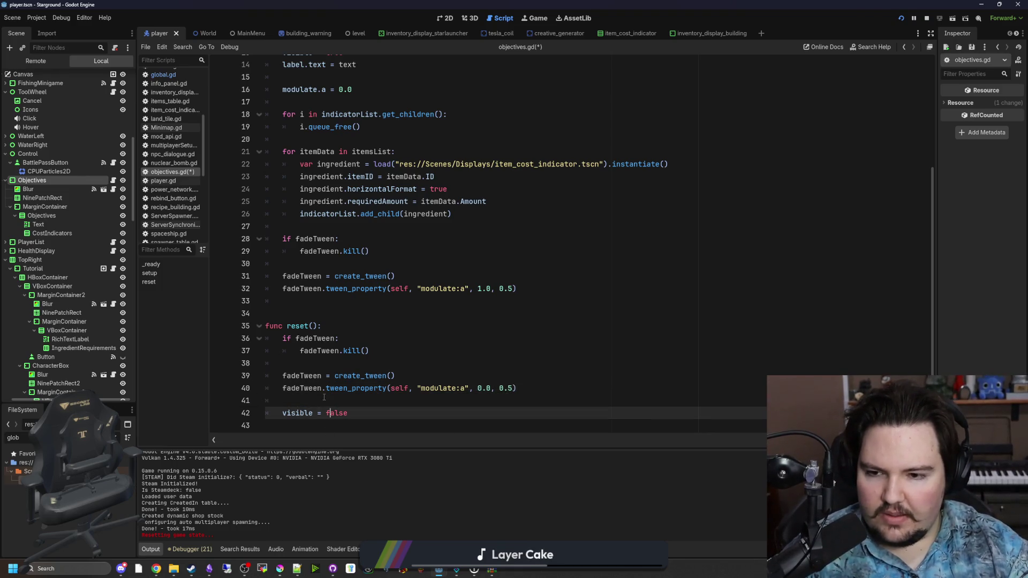
left_click(340, 327)
left_click(371, 402)
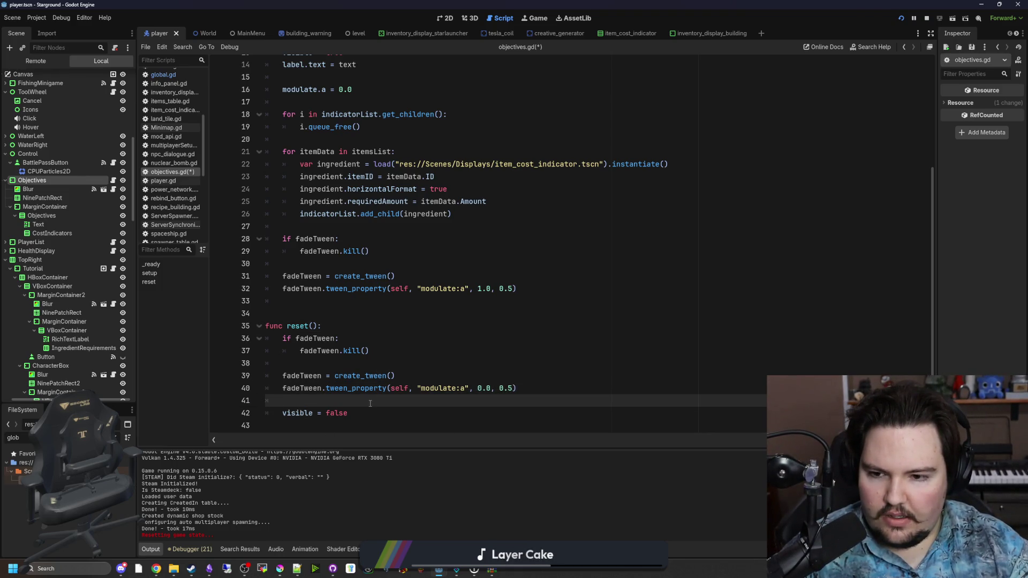
left_click(327, 326)
left_click(314, 399)
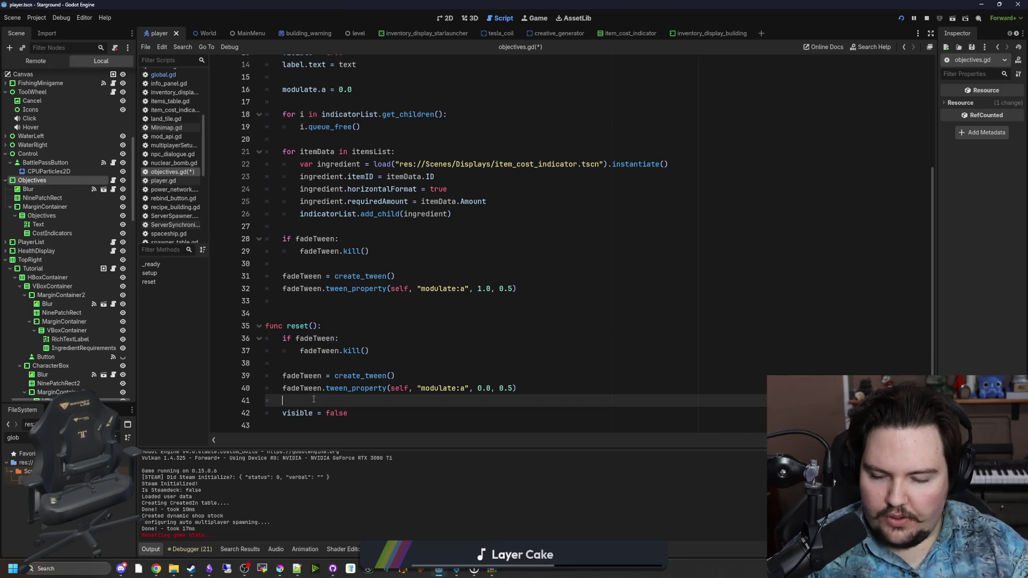
key("Return")
type("await get_tree9")
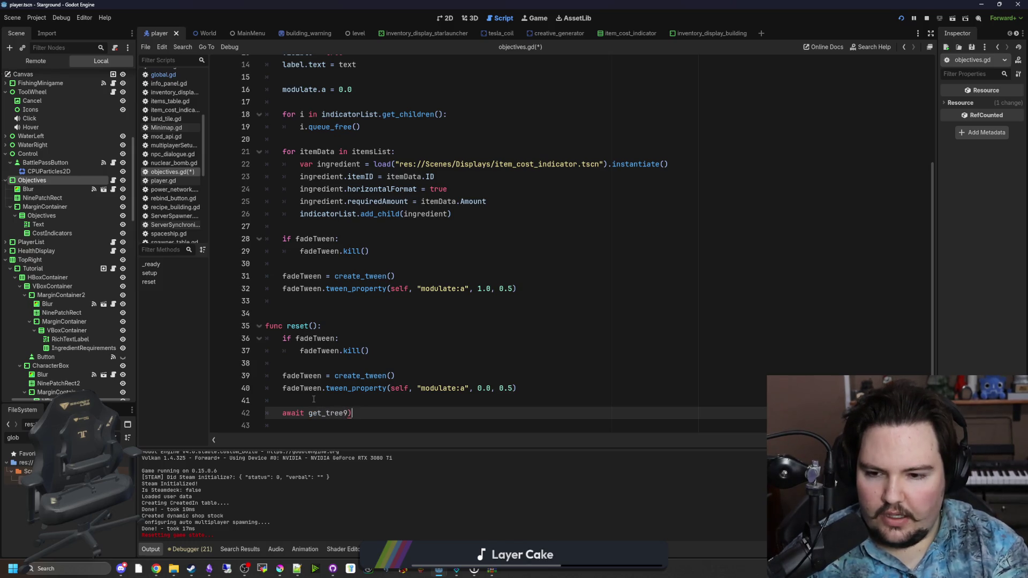
type("().cr")
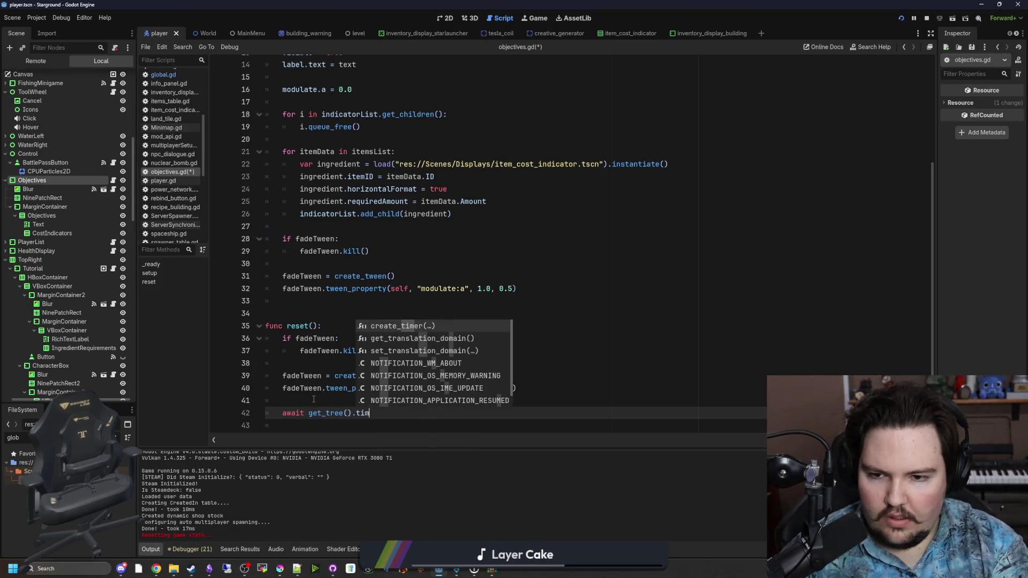
key("Return")
scroll(313, 399, "down", 1)
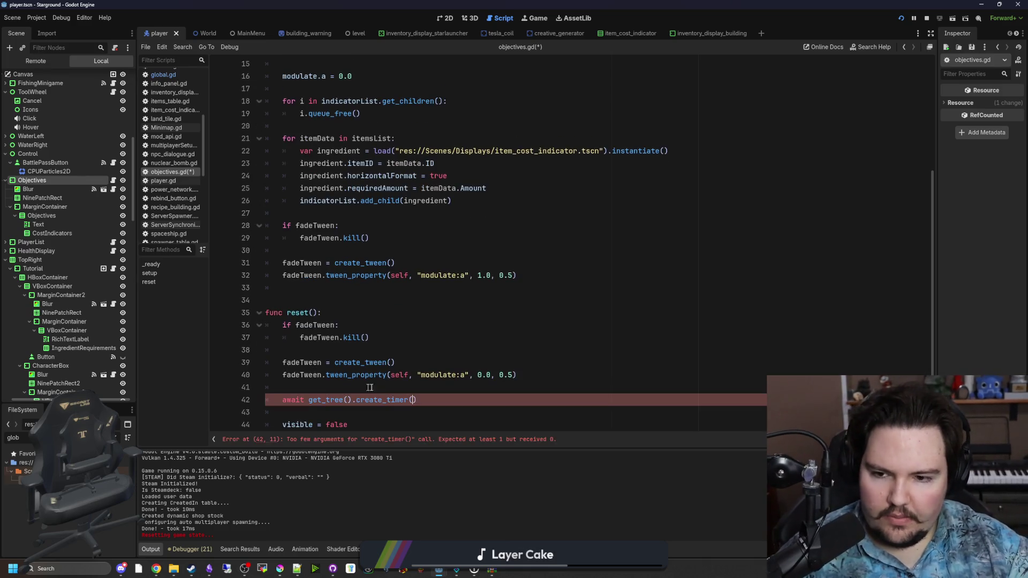
left_click_drag(417, 388, 283, 387)
type("a")
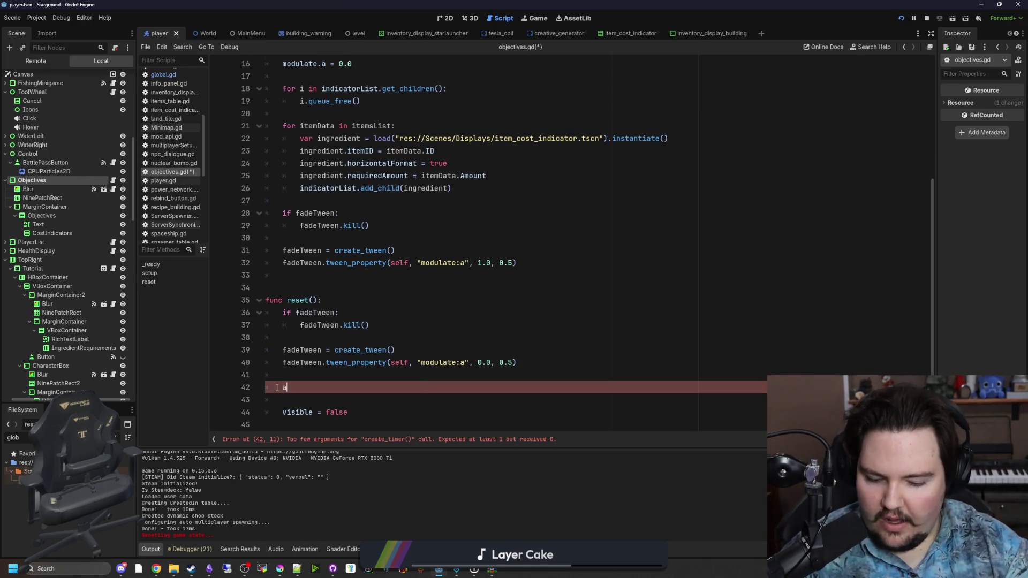
type("wait fadeTween.")
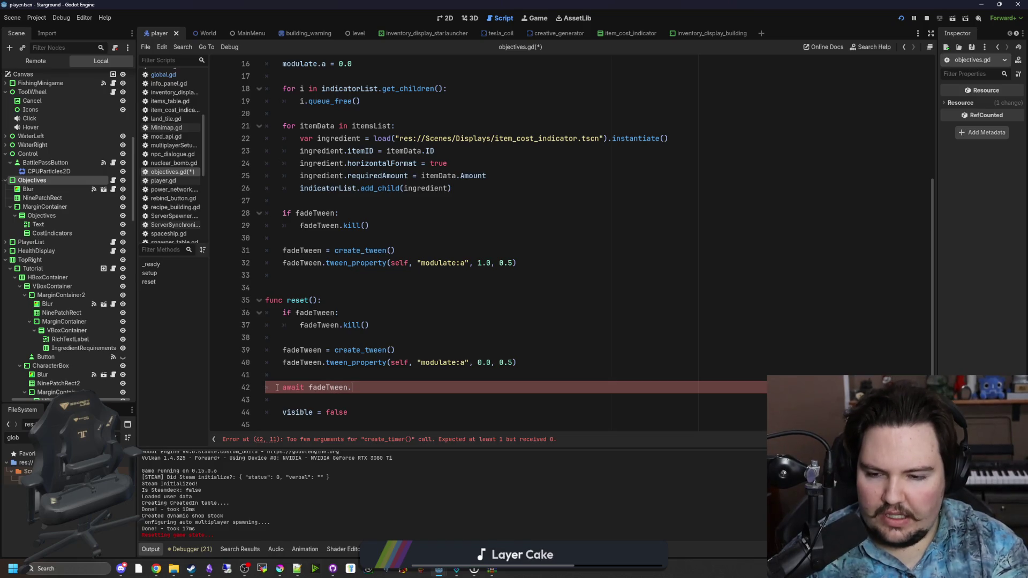
type("finished")
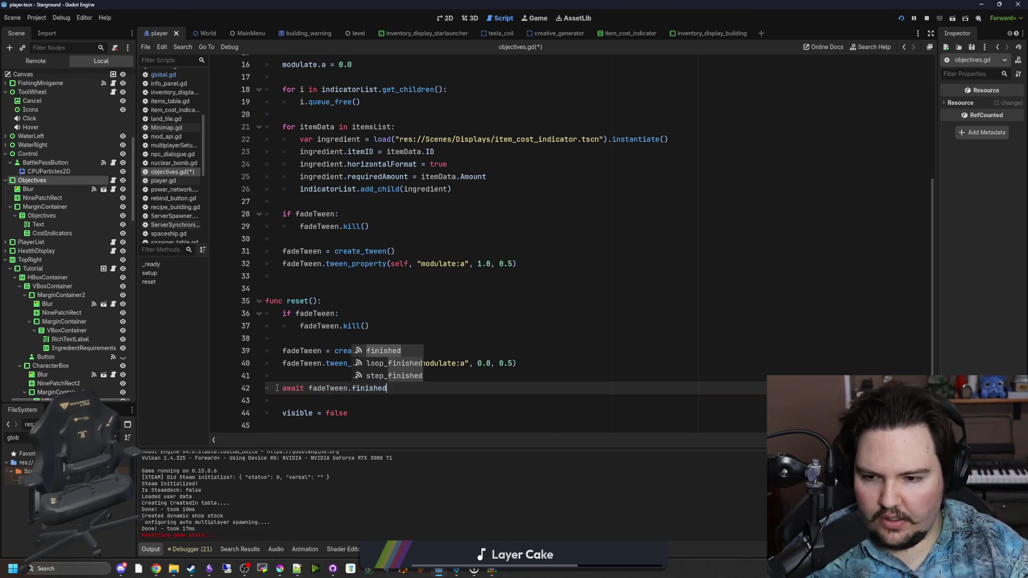
key("Escape")
Remove the blank lines around the await and save objectives.gd.
key("Down")
key("BackSpace")
key("BackSpace")
key("Up")
key("BackSpace")
key("BackSpace")
left_click(346, 340)
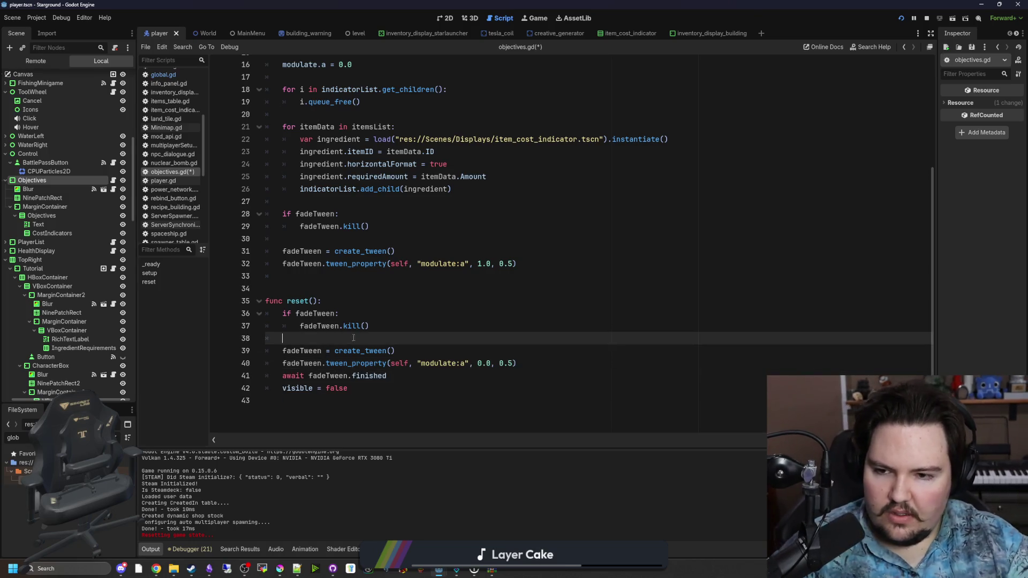
scroll(345, 340, "up", 4)
left_click(342, 341)
key("ctrl+s")
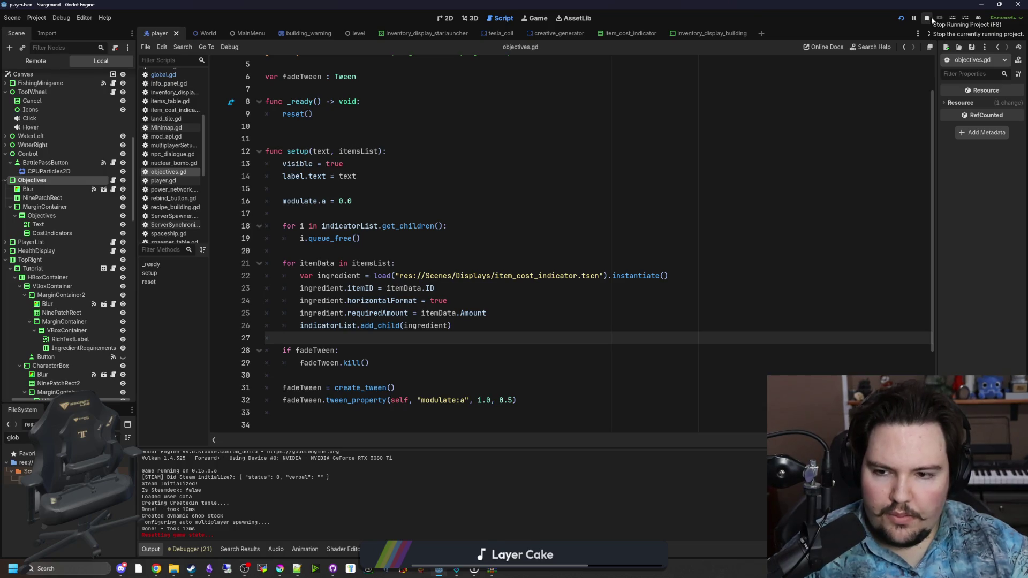
Paste a modulate.a = 0.0 line into reset(), remove it again, and save the script.
scroll(354, 188, "down", 1)
left_click_drag(352, 164, 282, 163)
key("ctrl+c")
scroll(325, 226, "down", 2)
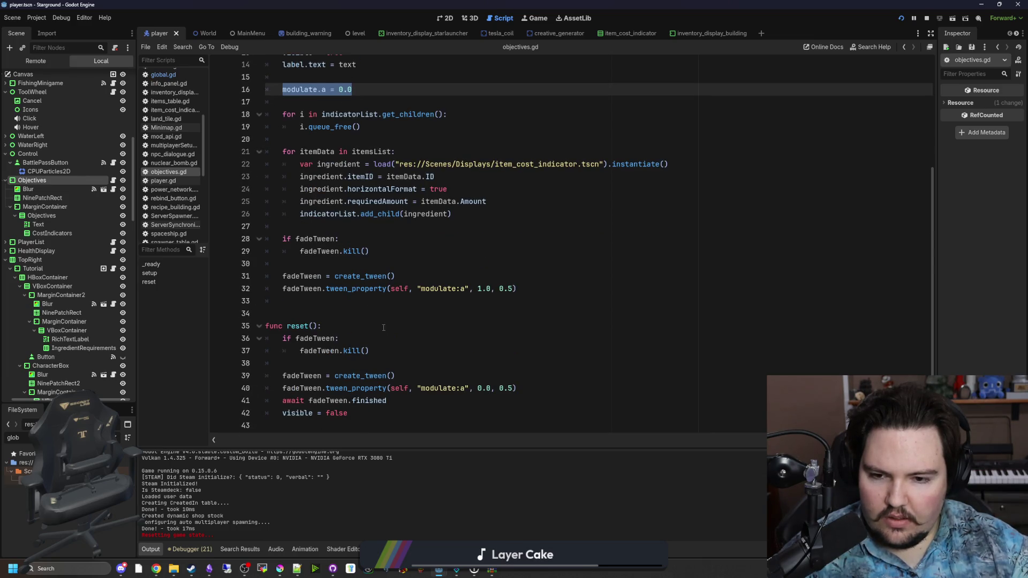
left_click(333, 362)
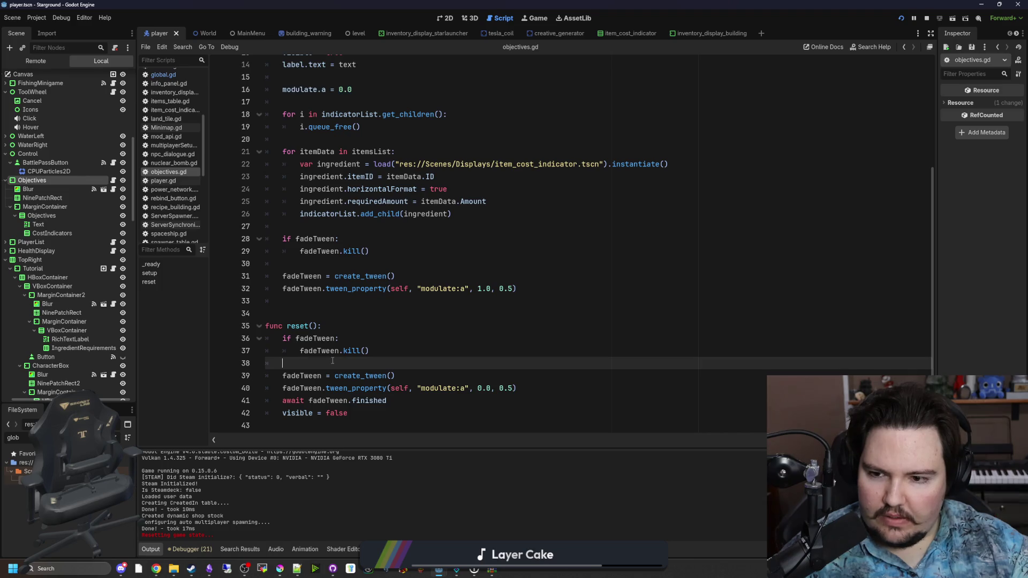
key("Return")
key("Return")
key("Up")
key("ctrl+v")
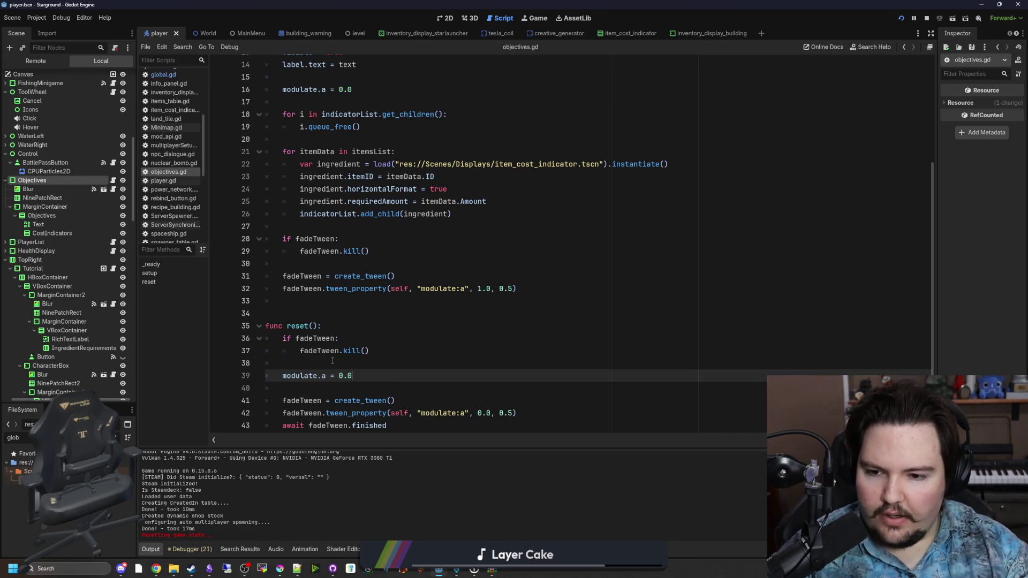
key("shift+Home")
key("BackSpace")
key("BackSpace")
key("BackSpace")
scroll(371, 327, "up", 2)
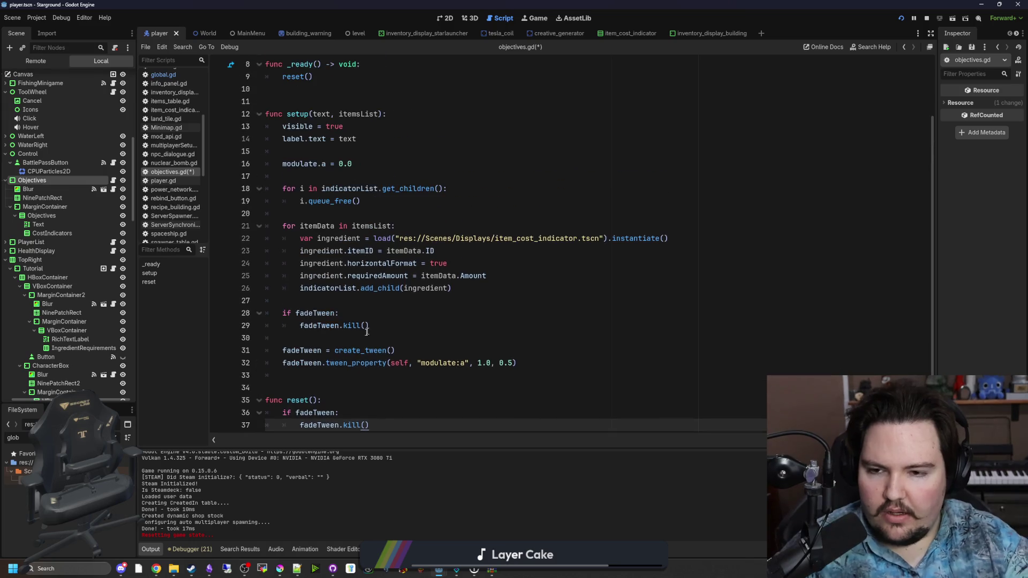
key("Up")
key("Up")
key("ctrl+s")
Copy the modulate.a = 0.0 line from setup() into _ready(), followed by visible = false.
scroll(320, 201, "up", 1)
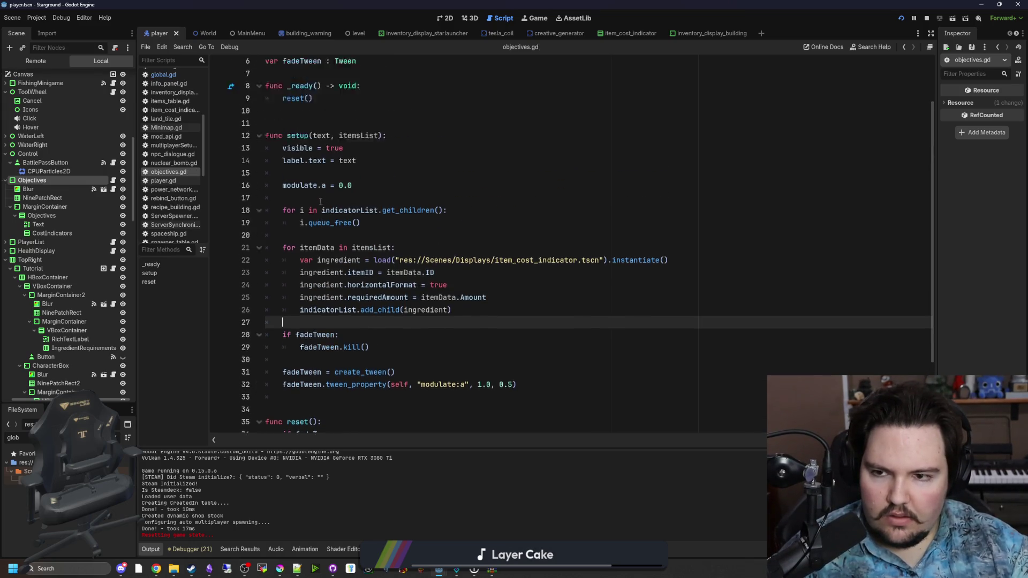
scroll(347, 193, "up", 1)
left_click(360, 201)
key("shift+Home")
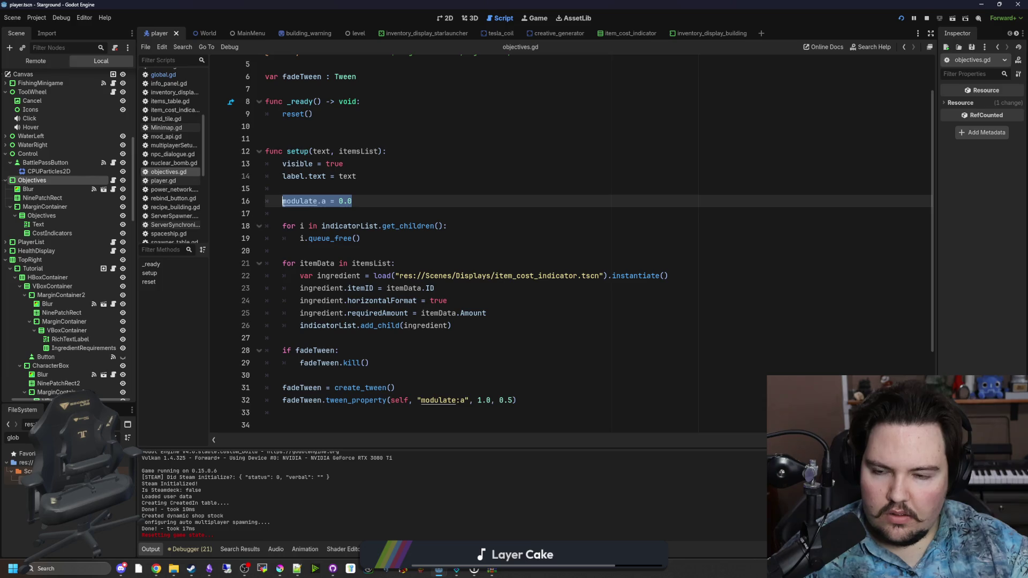
scroll(379, 357, "down", 3)
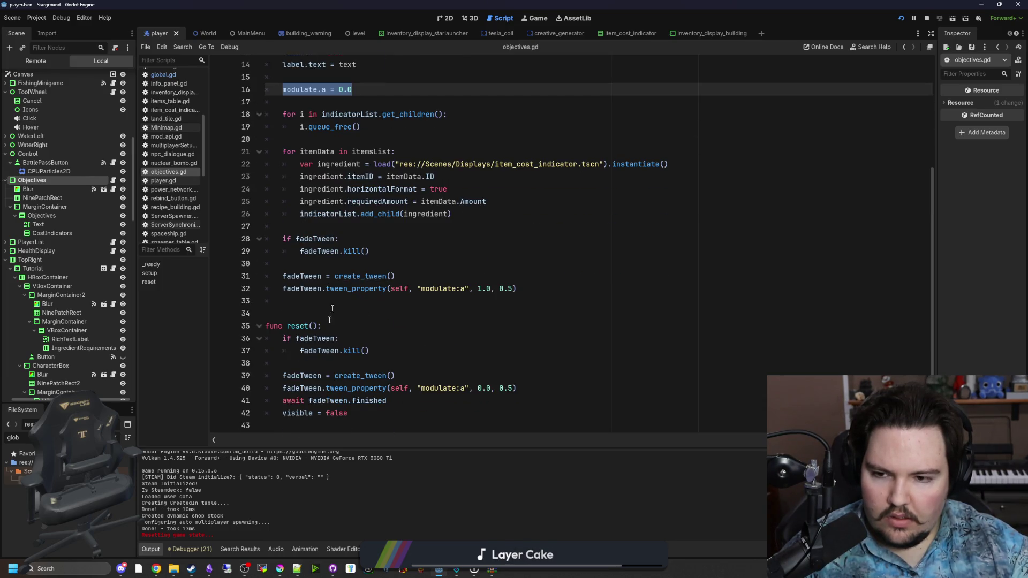
scroll(365, 402, "up", 5)
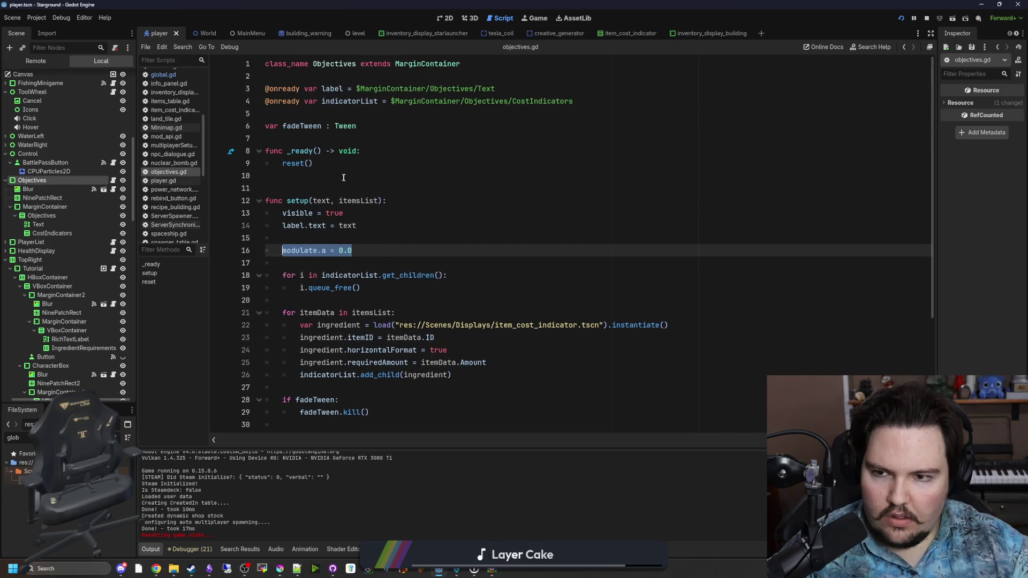
key("ctrl+c")
left_click(370, 151)
key("Return")
key("ctrl+v")
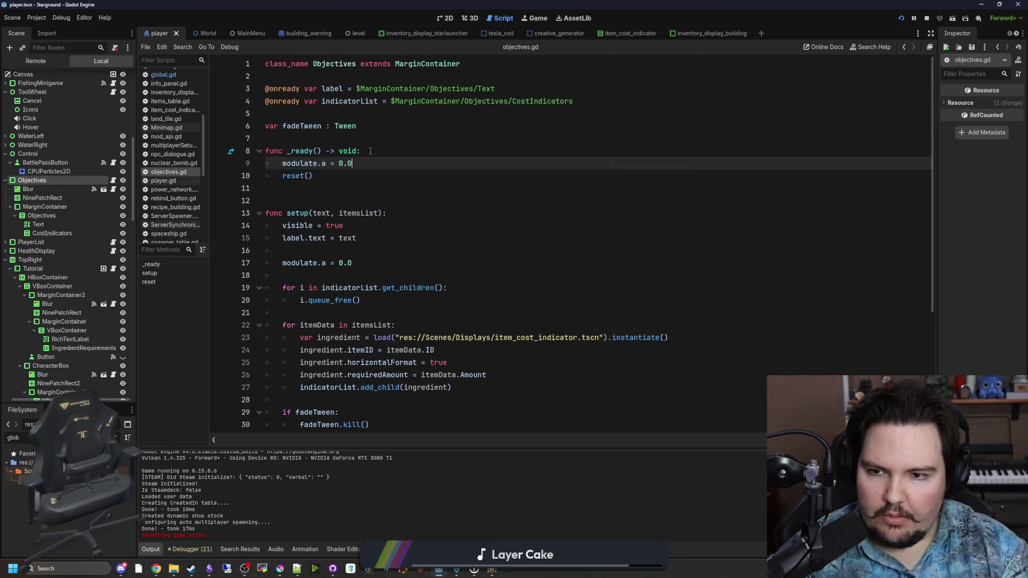
key("Return")
type("visible = false")
Delete the reset() call from _ready(), save, and relaunch the game to test the fade.
left_click_drag(313, 188, 253, 183)
key("Delete")
key("Delete")
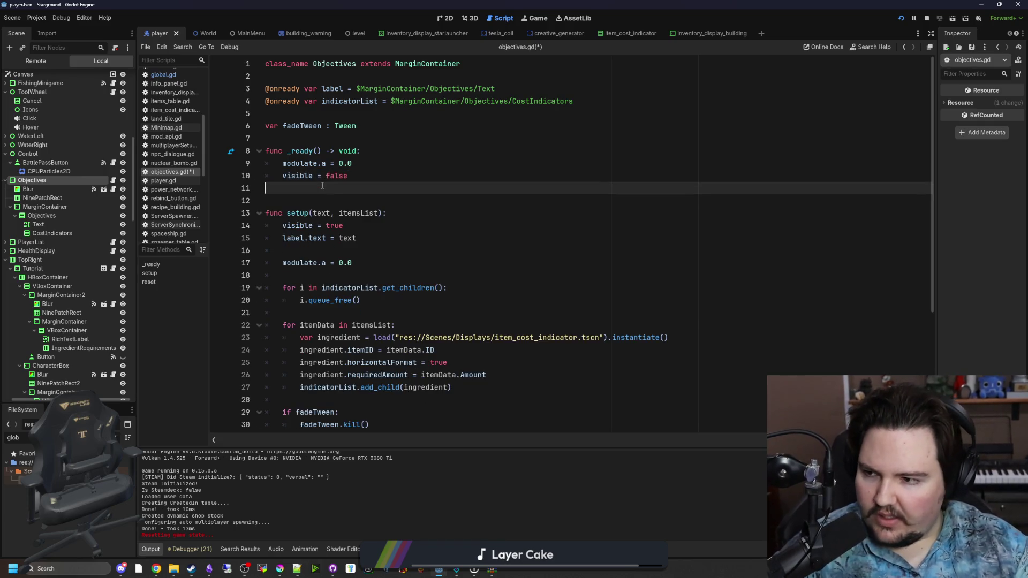
key("ctrl+s")
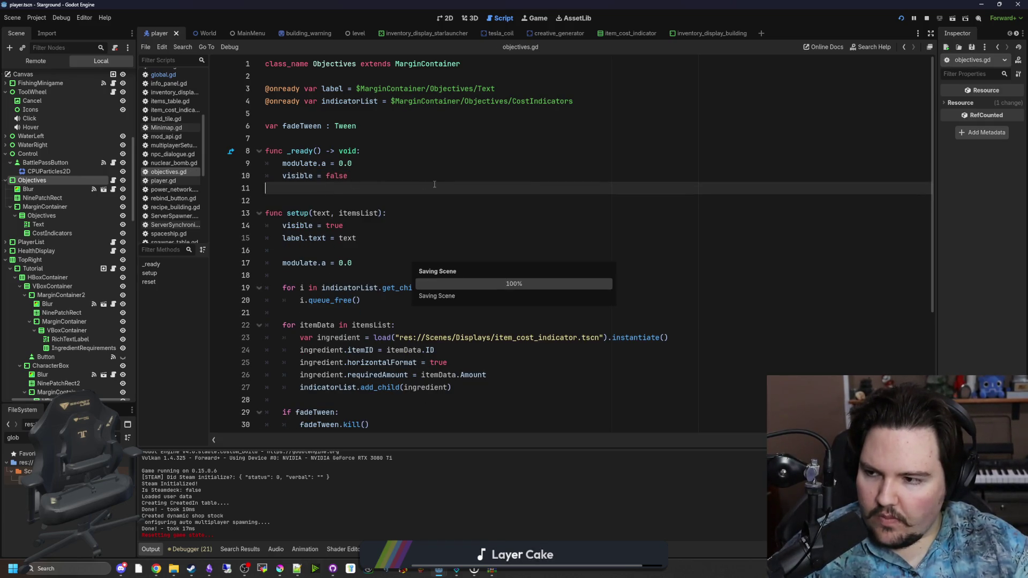
left_click(902, 18)
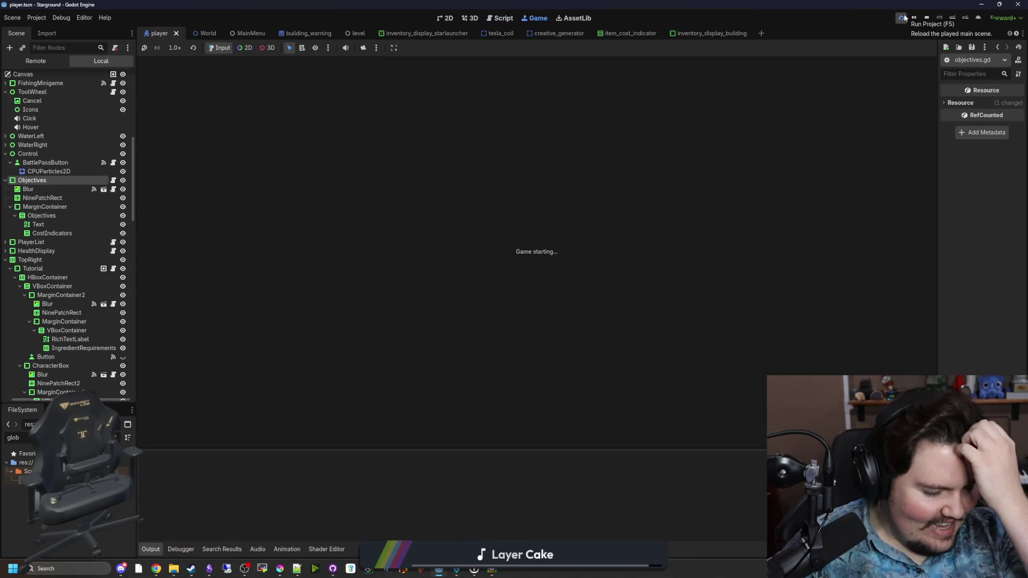
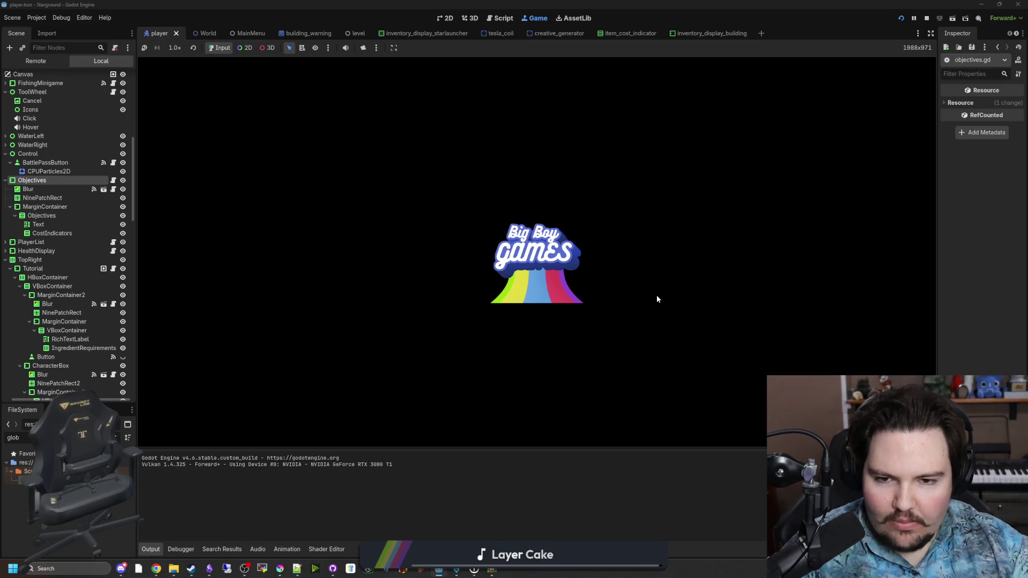
Reset all tutorials from Options and start a new singleplayer world with default settings.
mouse_move(456, 569)
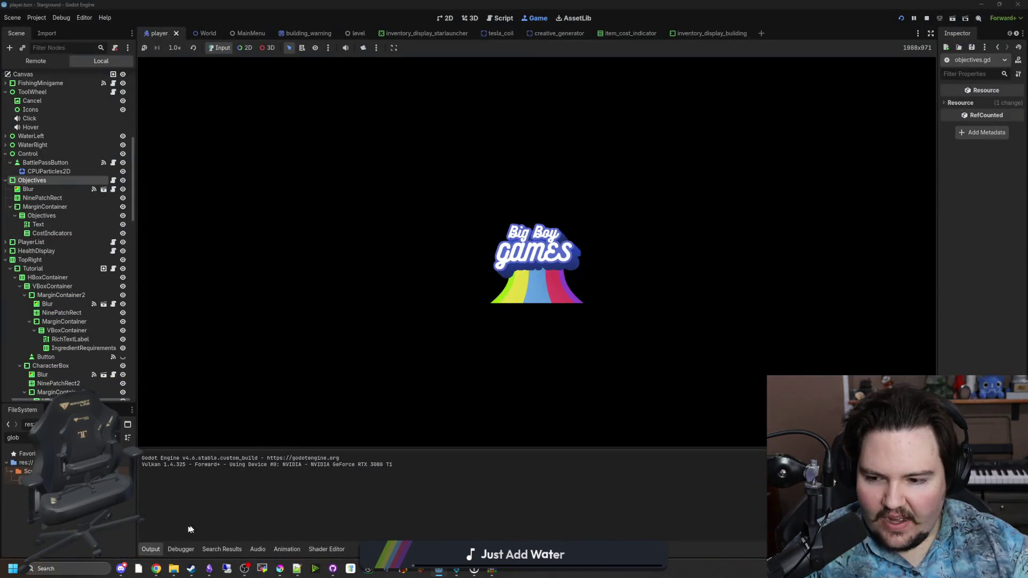
mouse_move(184, 571)
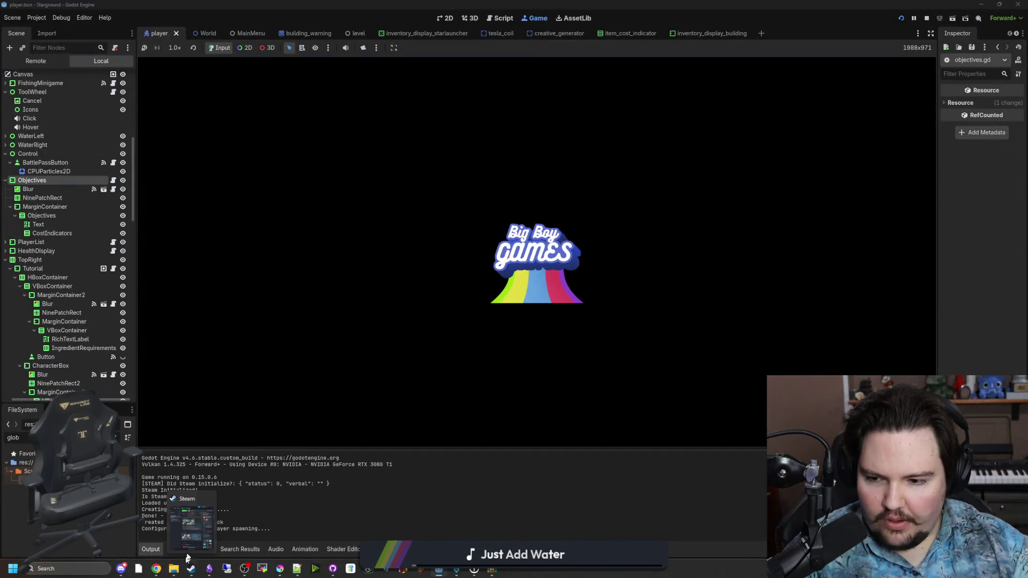
mouse_move(218, 531)
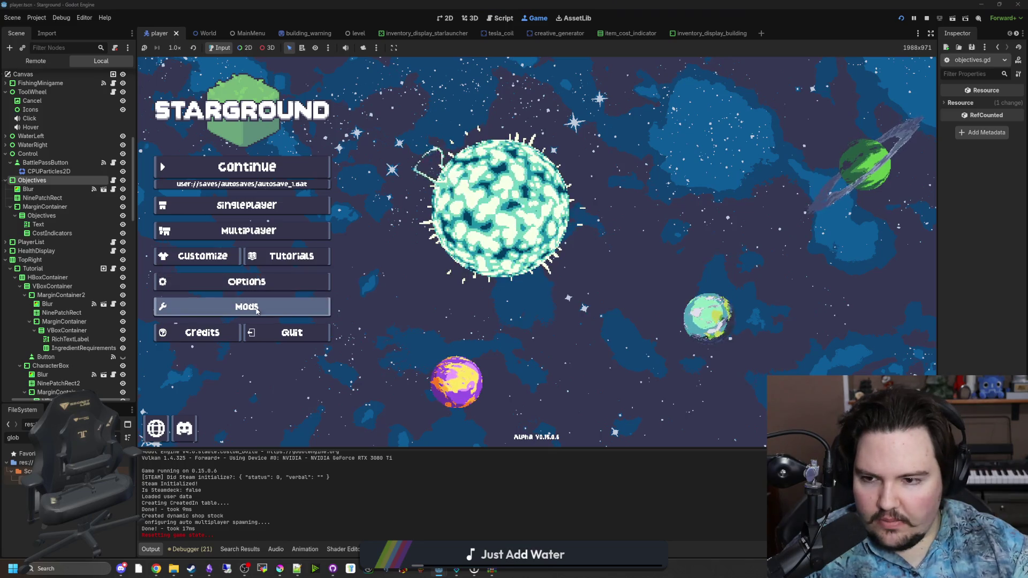
left_click(246, 281)
scroll(533, 264, "down", 3)
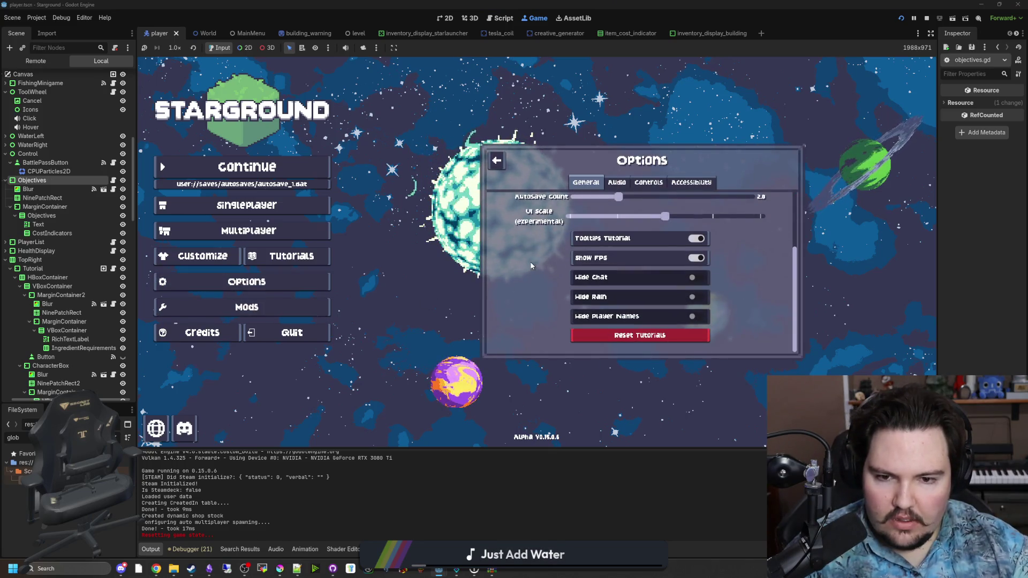
left_click(637, 334)
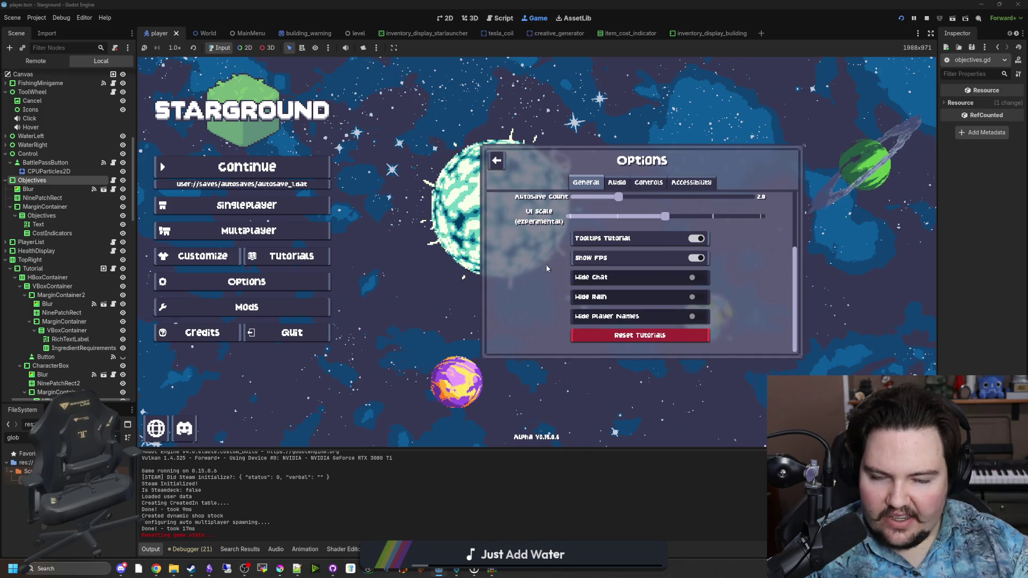
left_click(637, 249)
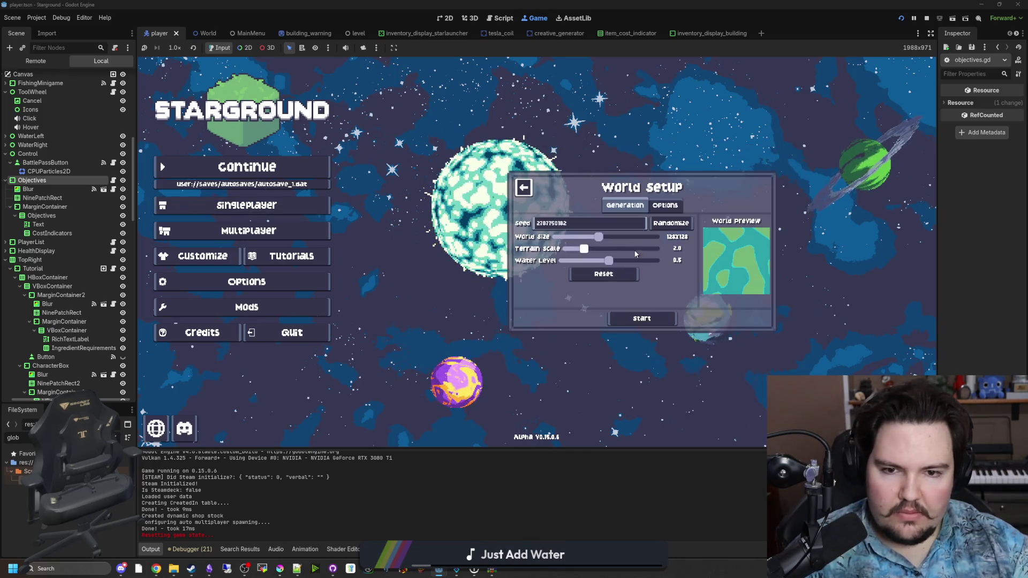
left_click(638, 316)
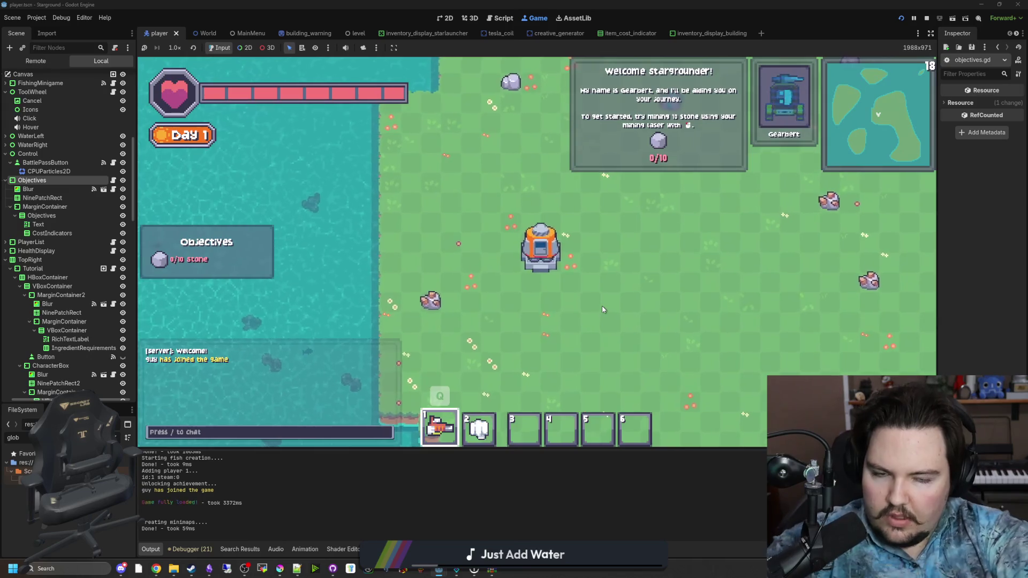
Send /give stone 10, then browse the pause menu's controls and world difficulty options.
type("/give stone 10")
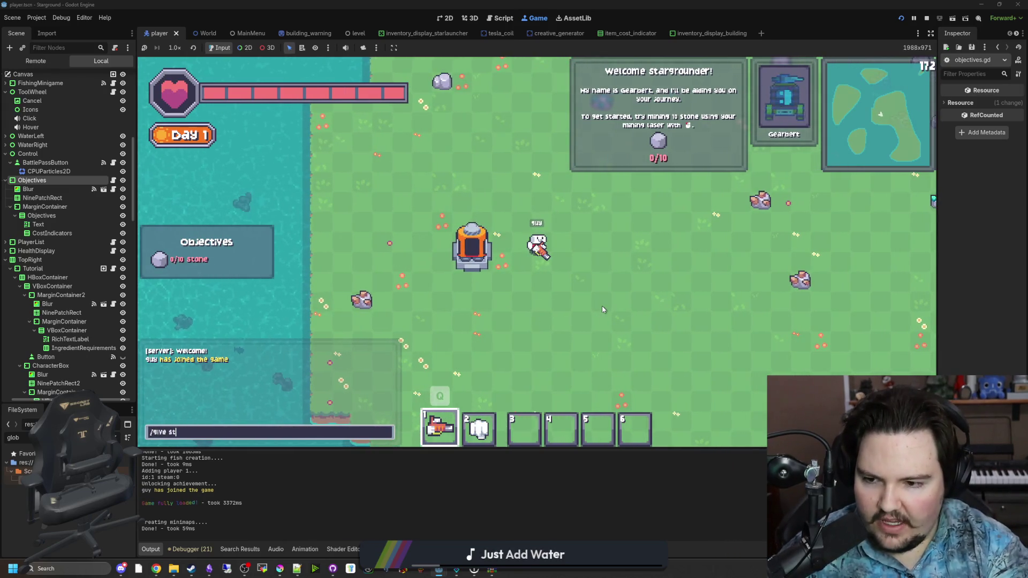
key("Return")
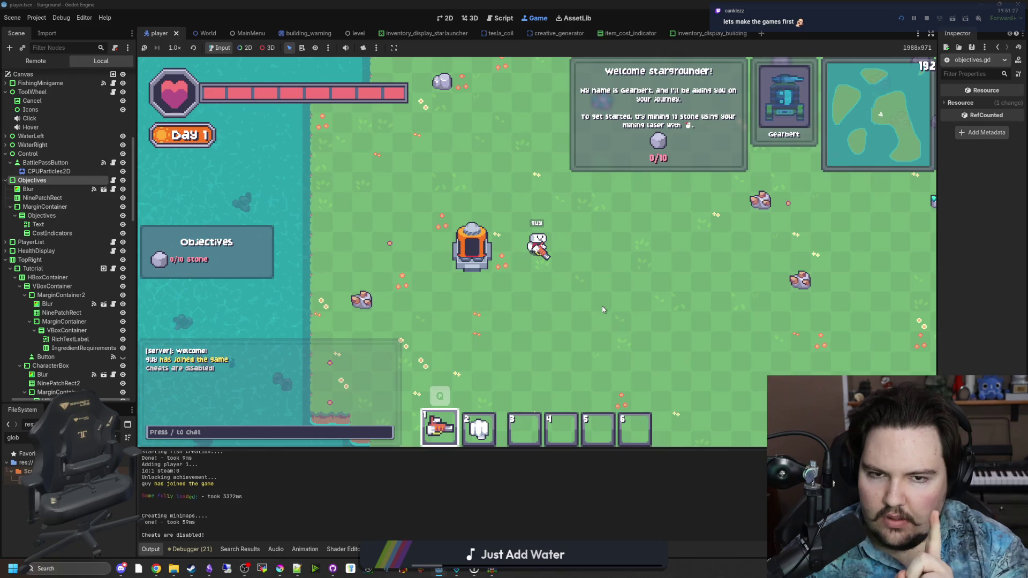
key("Escape")
left_click(551, 280)
left_click(557, 182)
left_click(498, 182)
left_click(508, 250)
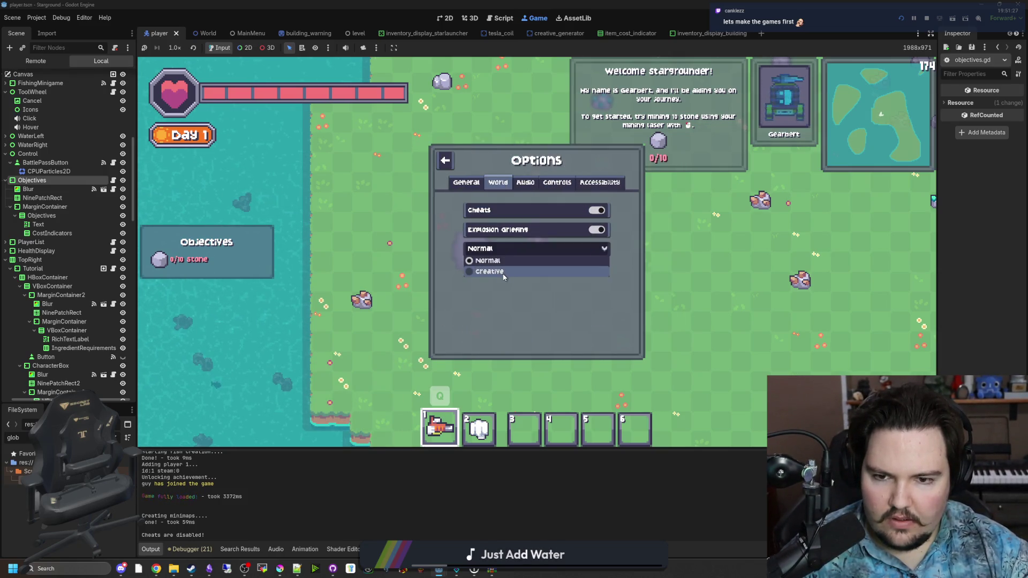
key("Escape")
key("d")
Give 10 stone via chat and place a furnace near the player.
key("slash")
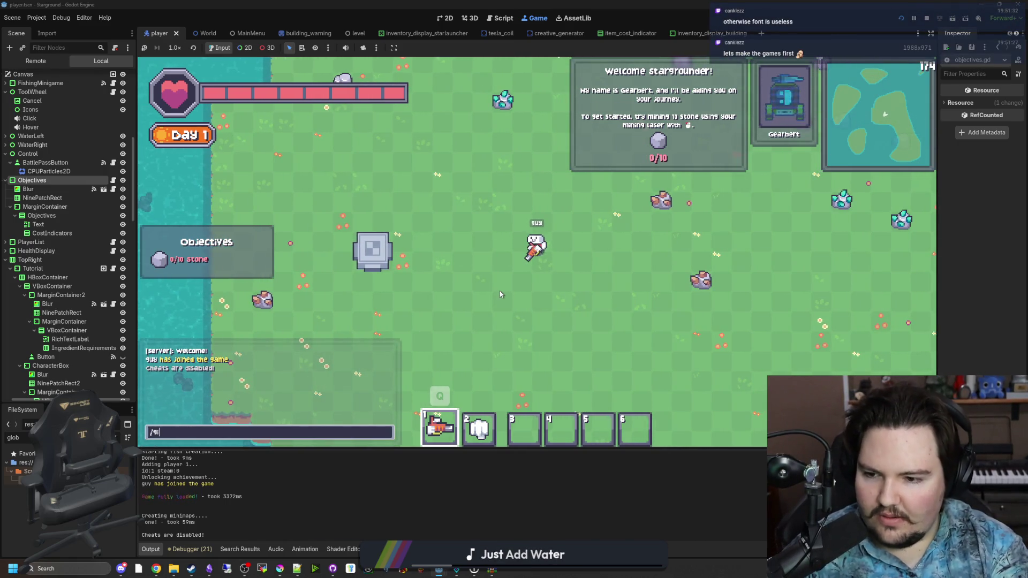
type("give stone 10")
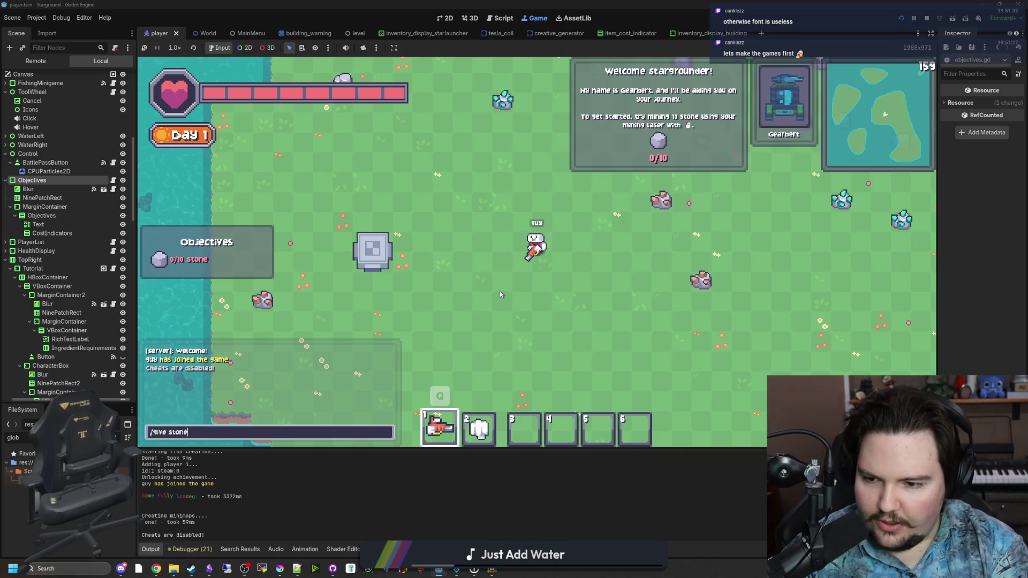
key("Return")
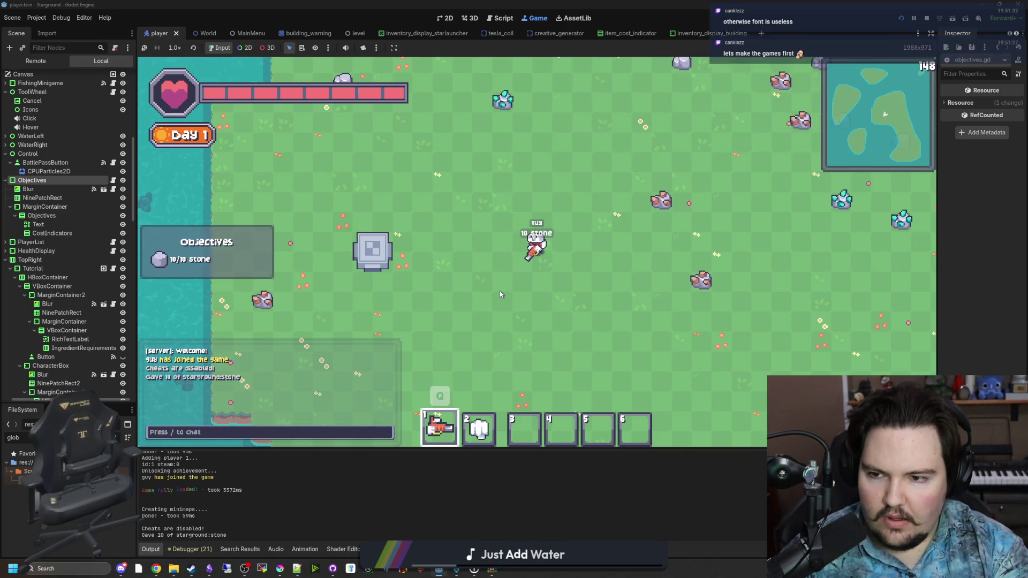
key("w")
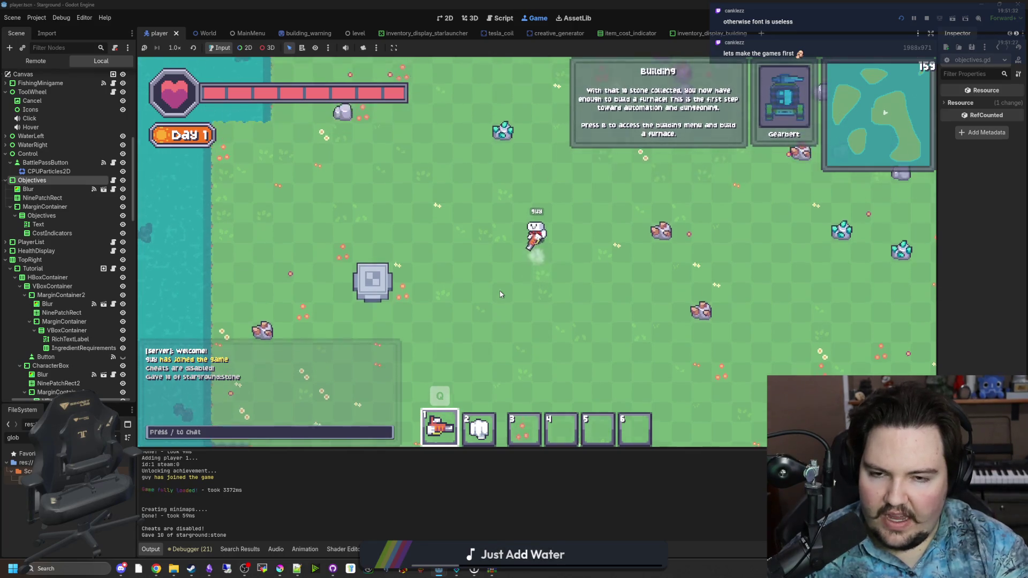
key("b")
left_click(484, 216)
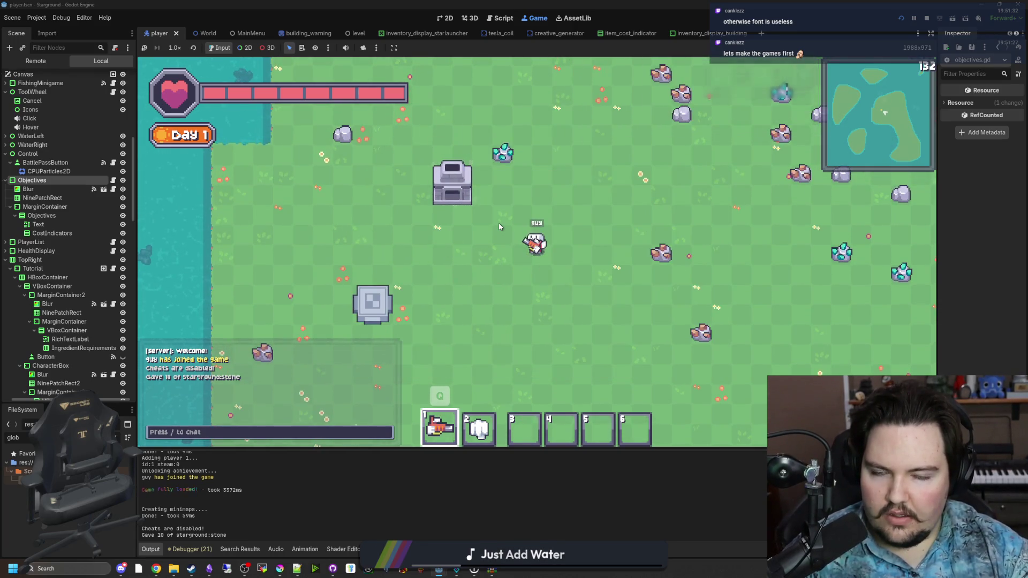
Give 20 stone bricks and 20 iron ingots with /give commands.
type("s")
type("/give")
type("ick 20")
key("Return")
type("/")
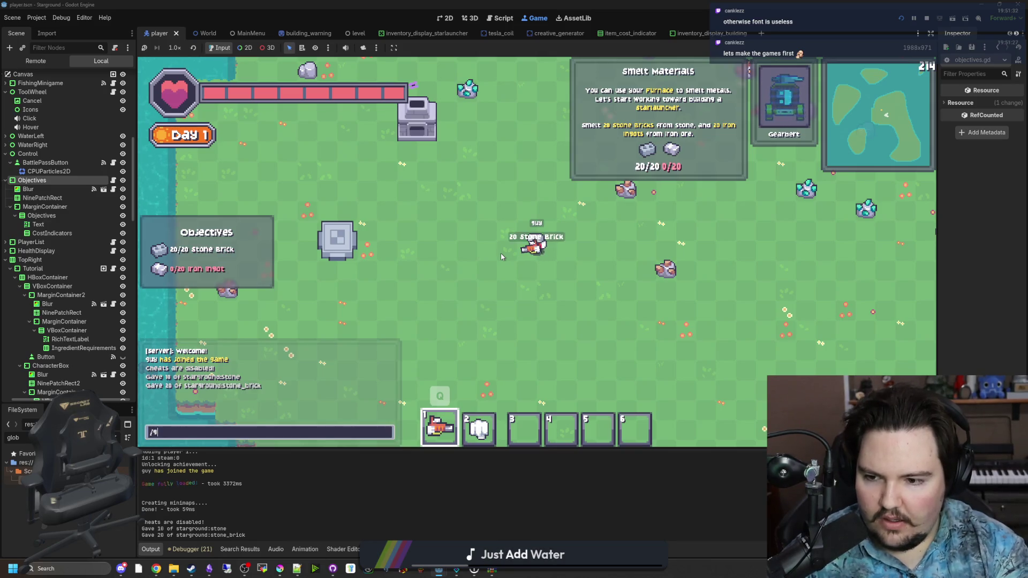
type("give iron_ingot 20")
key("Return")
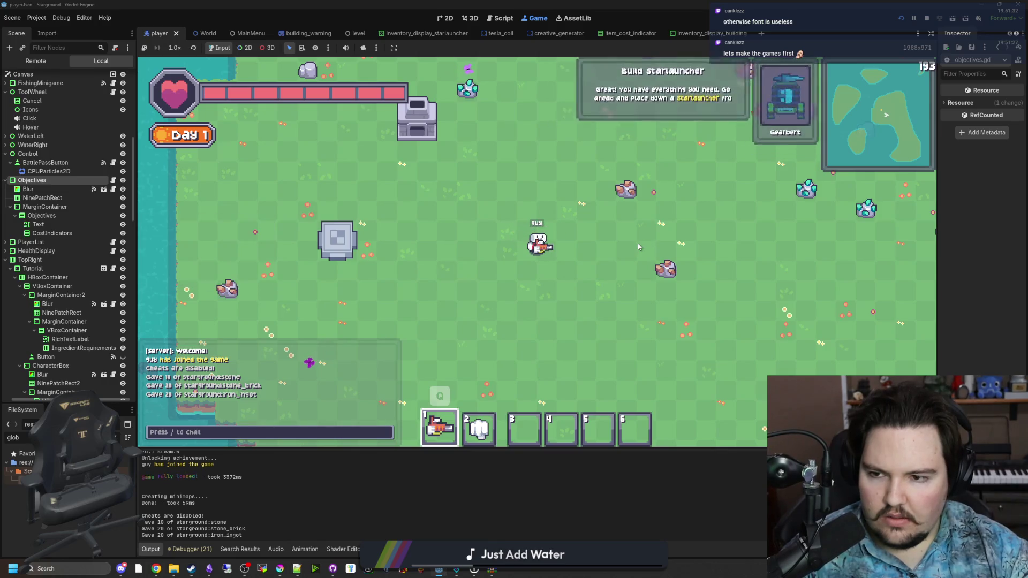
Build a Starlauncher beside the player and dismiss the Basics Complete message.
key("w+d")
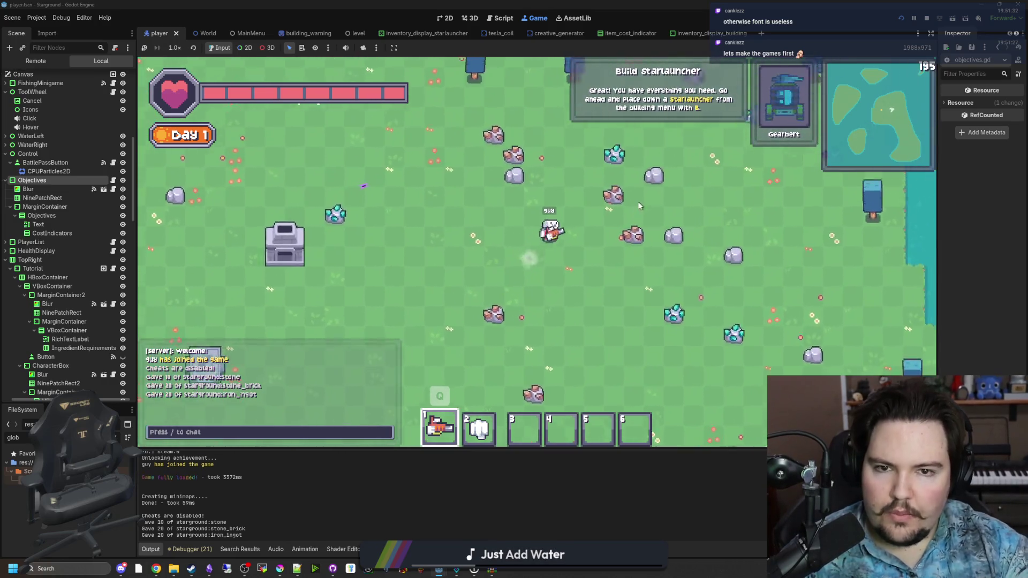
key("b")
left_click(436, 241)
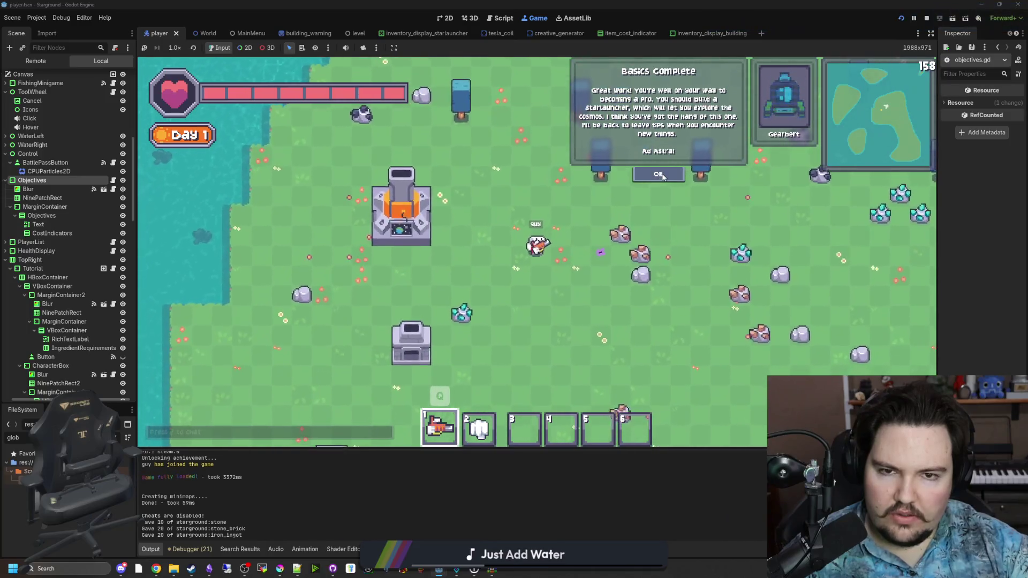
left_click(662, 175)
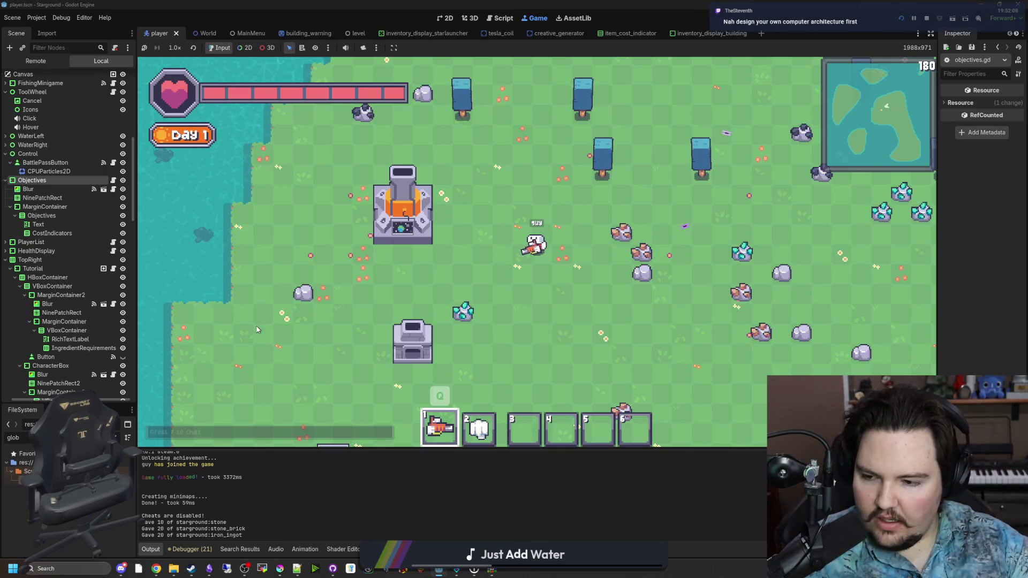
Switch to the Starground Translations sheet and open the B4 completion message for editing.
key("alt+Tab")
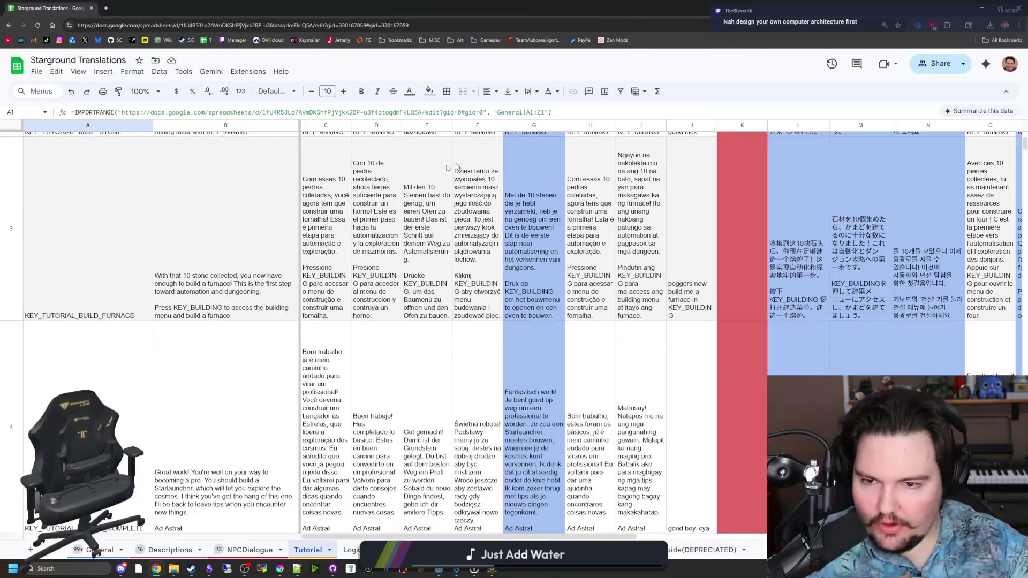
scroll(198, 354, "down", 3)
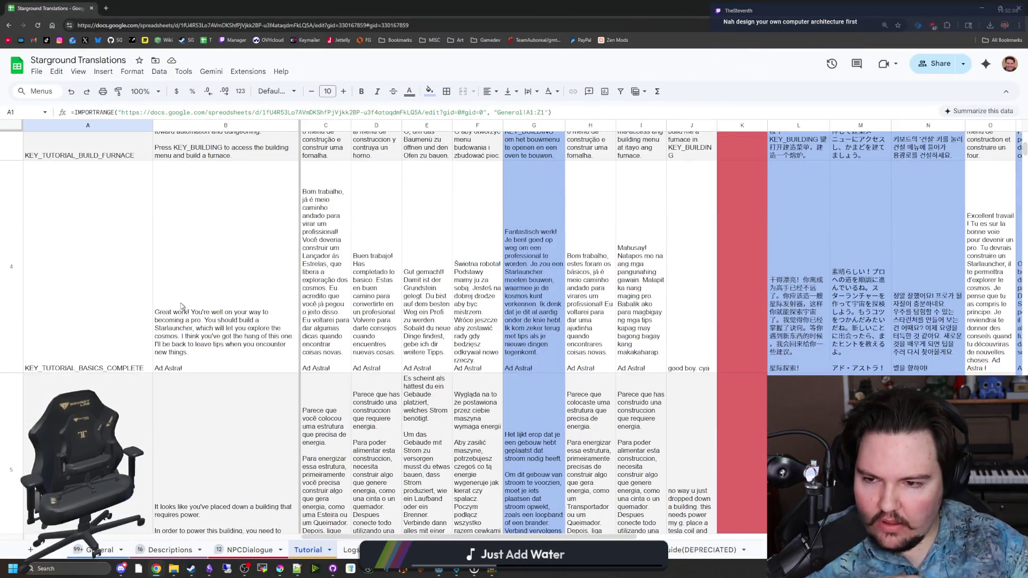
scroll(208, 352, "down", 4)
scroll(206, 351, "up", 5)
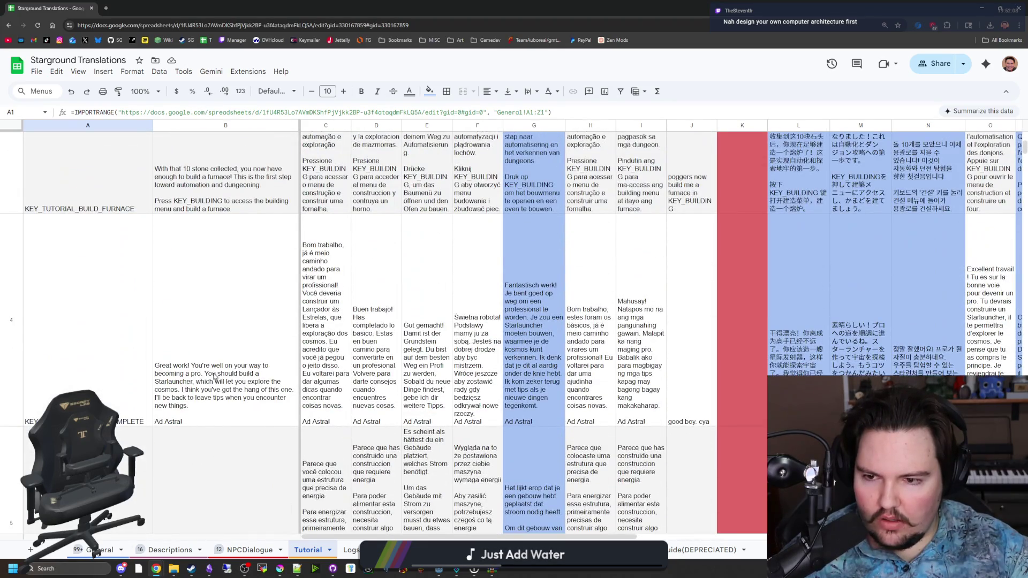
double_click(219, 370)
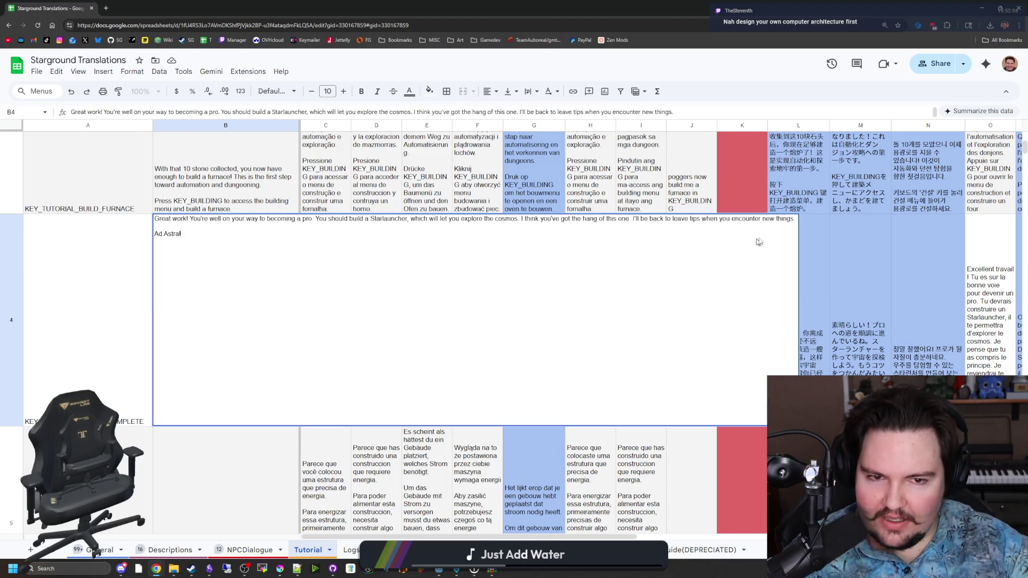
left_click(630, 218)
key("Return")
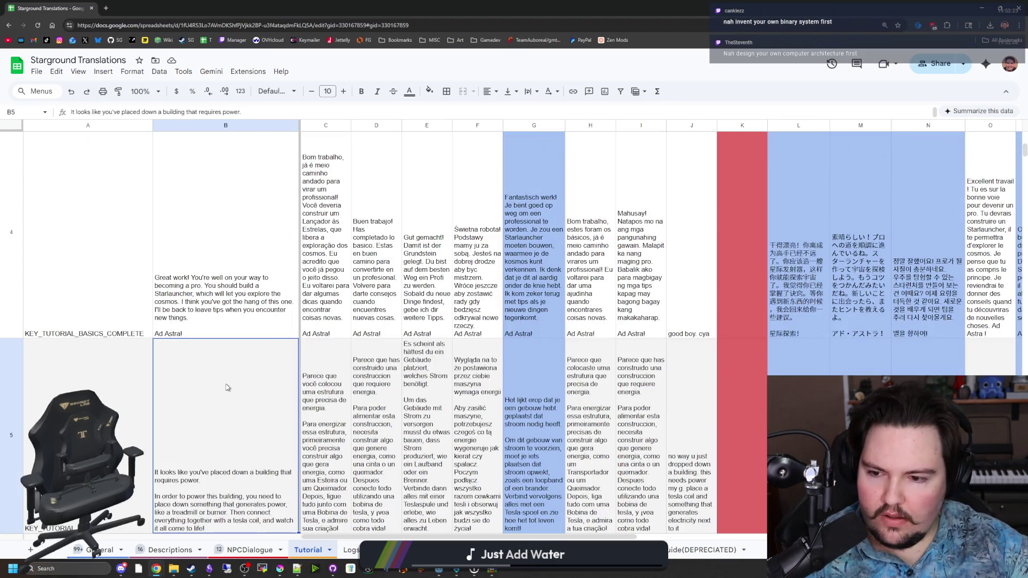
scroll(234, 384, "down", 2)
scroll(238, 392, "up", 3)
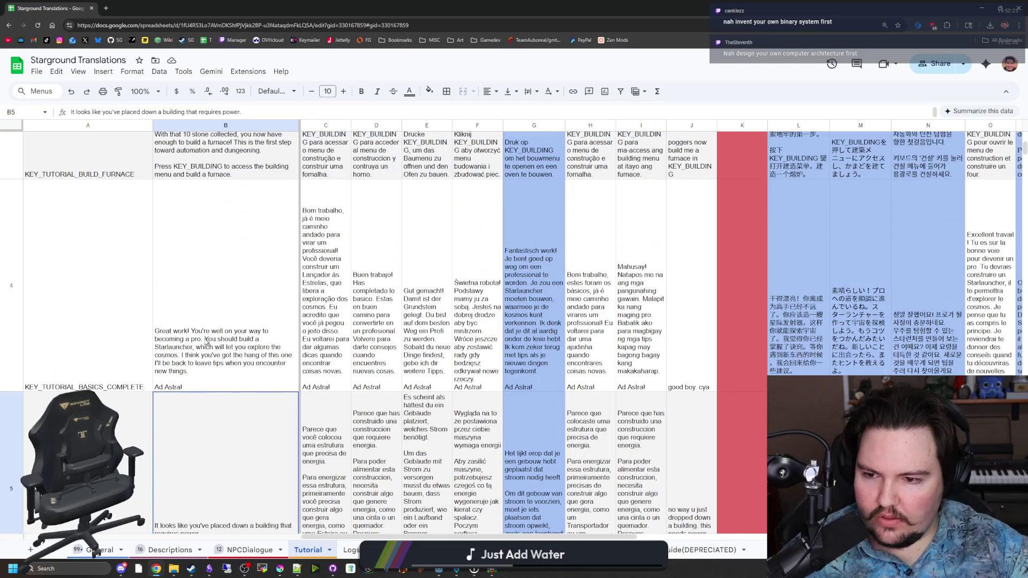
double_click(207, 342)
left_click(635, 183)
key("shift+Return")
key("Return")
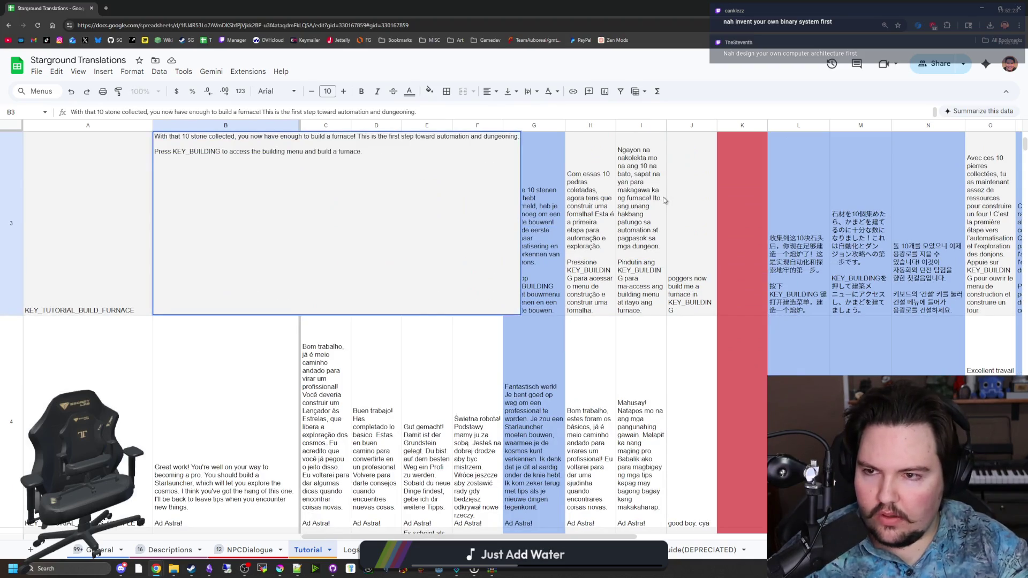
Look over the row 5 English text in B5 without changing it.
left_click(206, 363)
scroll(208, 368, "down", 5)
left_click(213, 372)
double_click(213, 372)
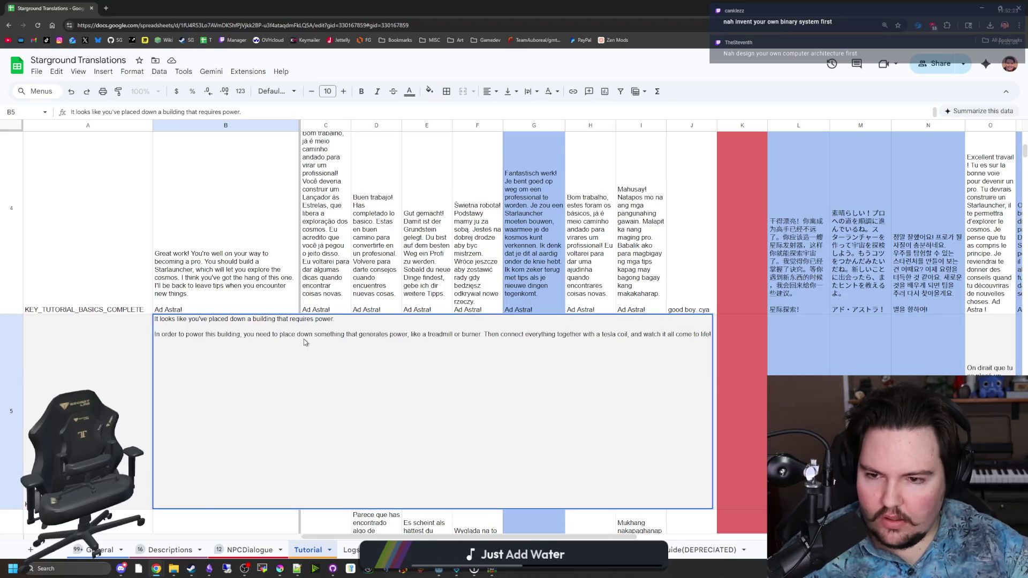
key("Escape")
Move B4's closing sentence to its own line and replace it with 'Now with a Starlauncher, you could:'.
left_click(200, 268)
scroll(214, 358, "up", 3)
double_click(202, 419)
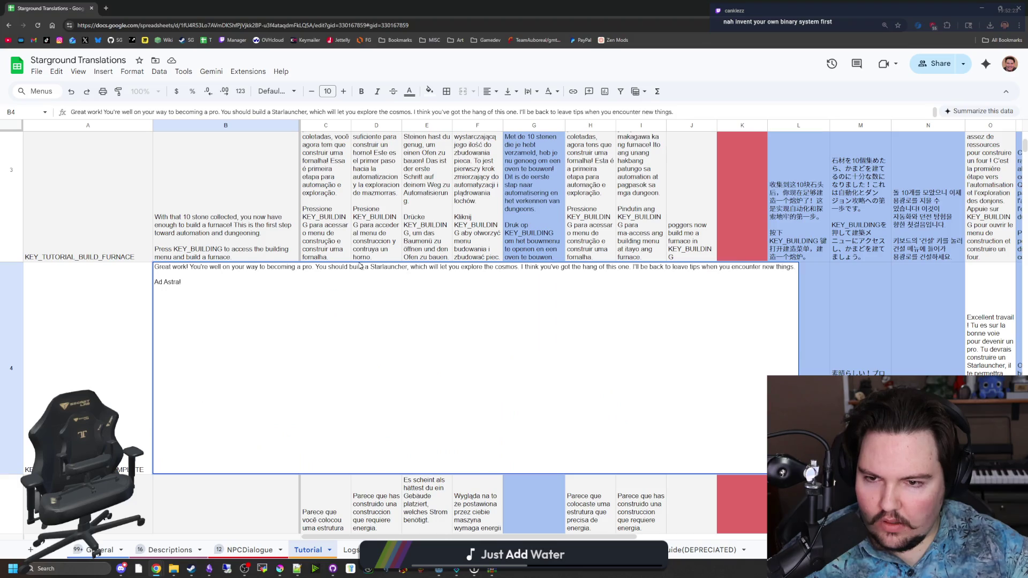
left_click(522, 267)
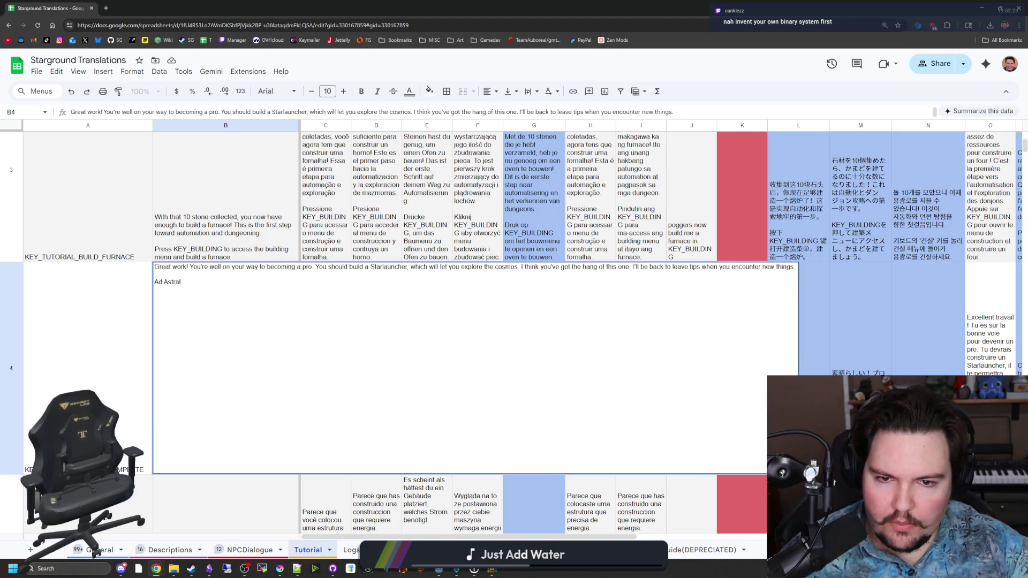
key("alt+Return")
key("alt+Return")
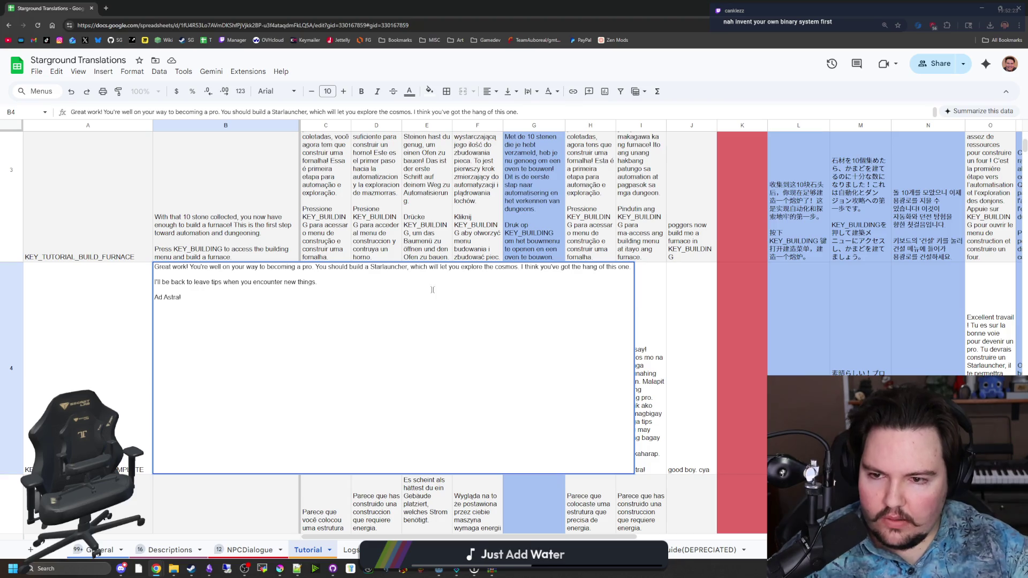
left_click_drag(632, 267, 318, 267)
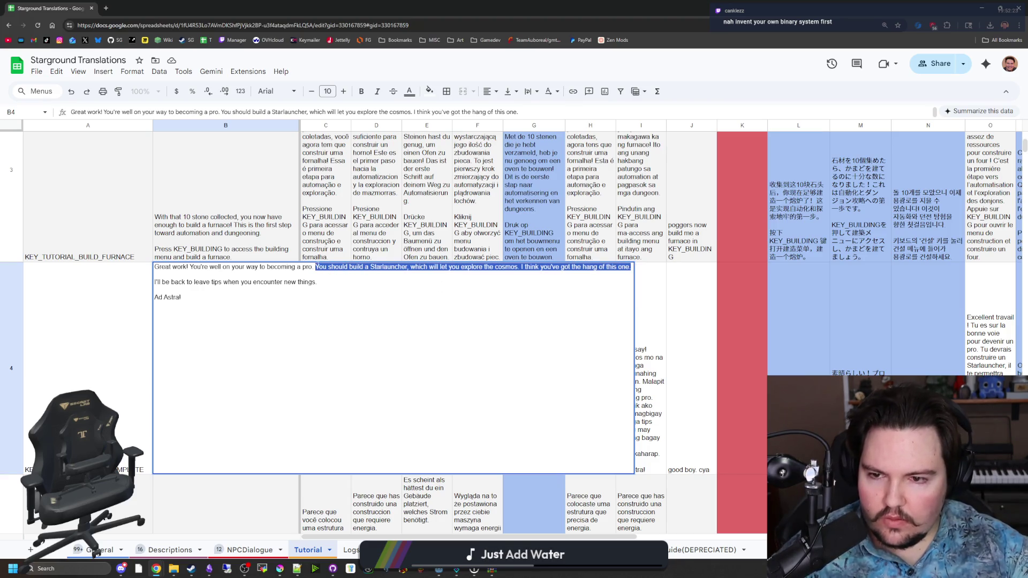
type("Now with a")
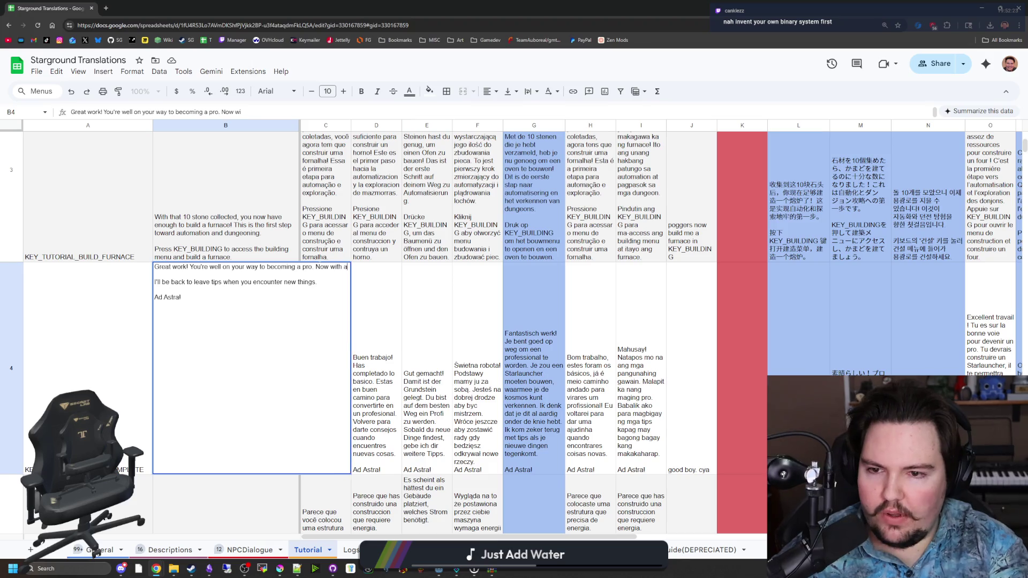
type(" Starlauncher")
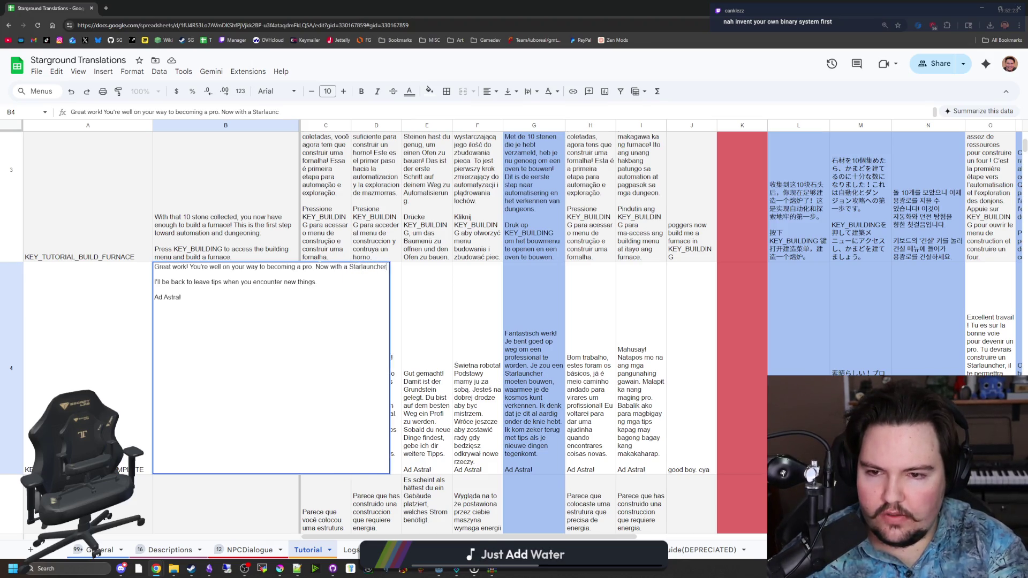
type(", you could:")
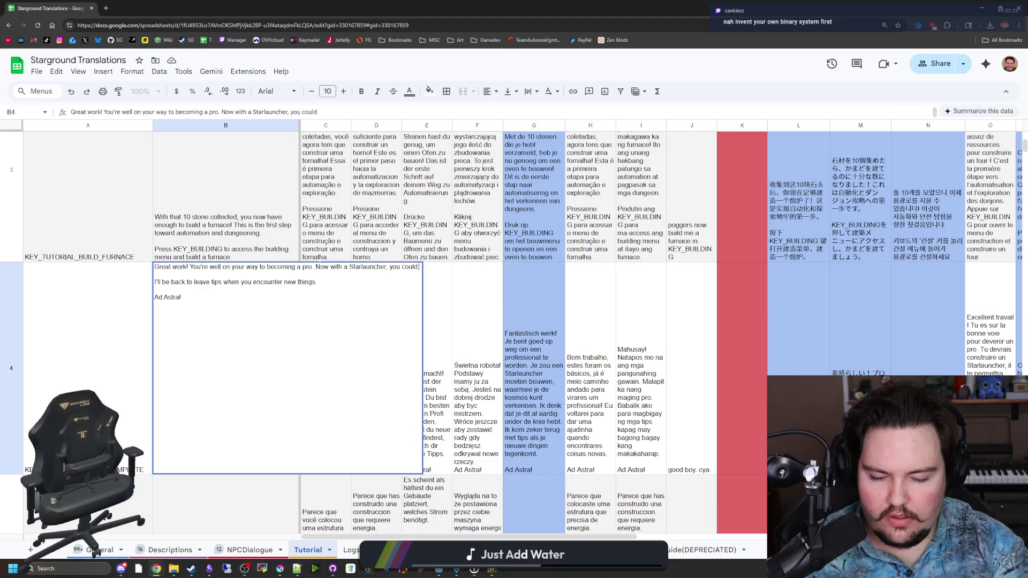
key("Return")
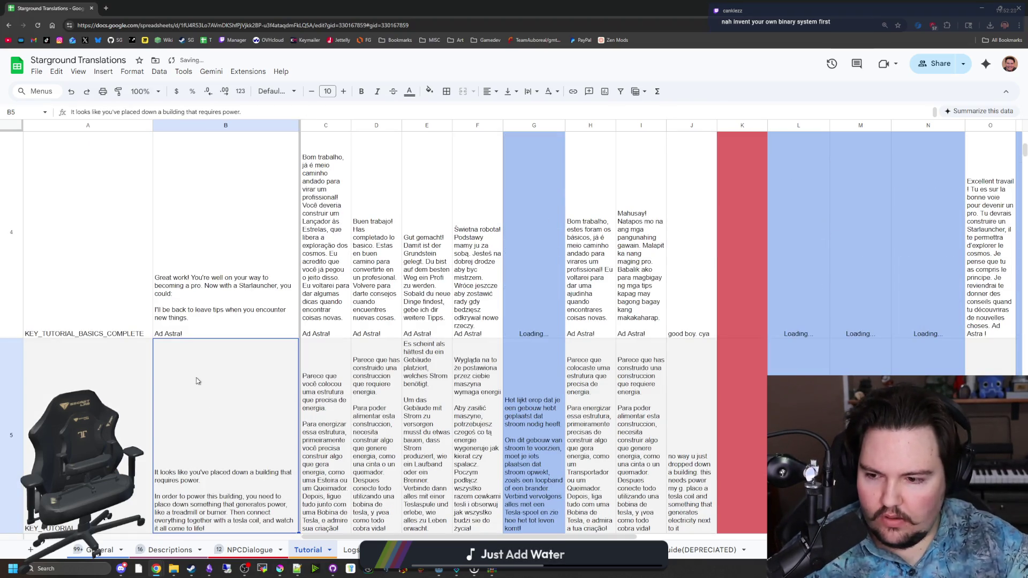
left_click(221, 302)
Add a first bullet line for travelling to the Space Hub under B4's opening sentence.
double_click(222, 301)
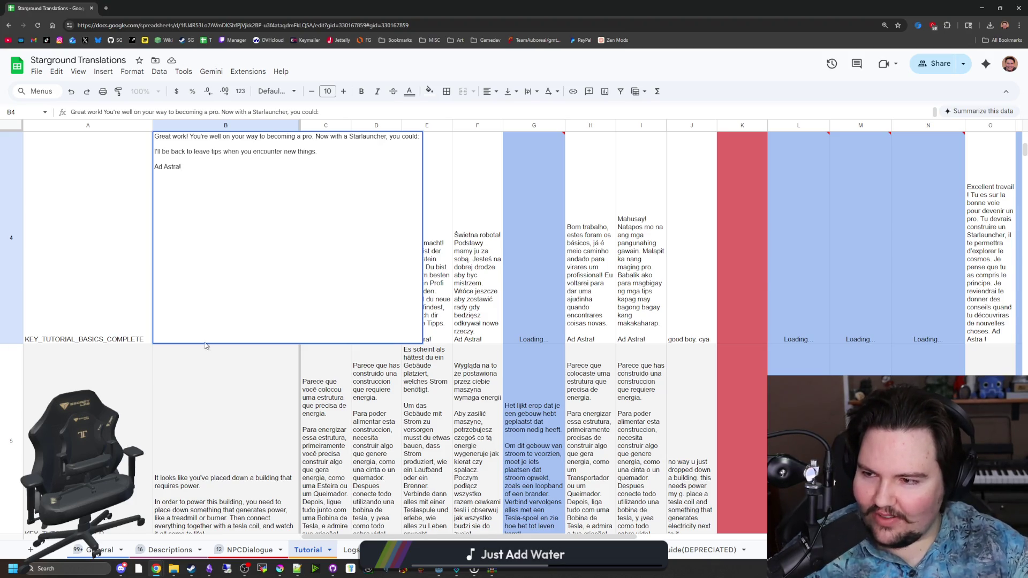
key("Up")
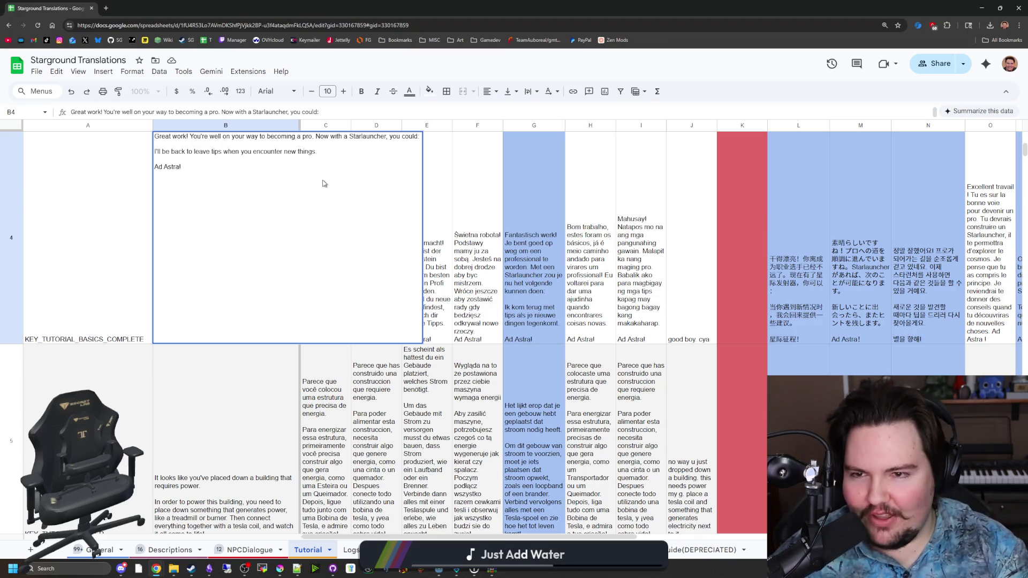
key("Return")
key("Return")
key("Up")
type("-")
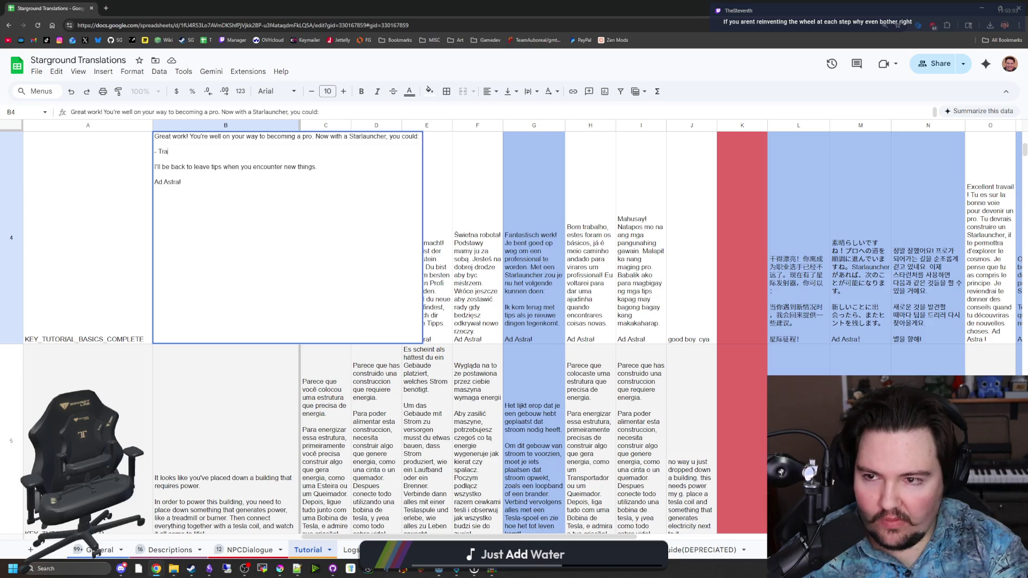
type("to the Space Hub and trade")
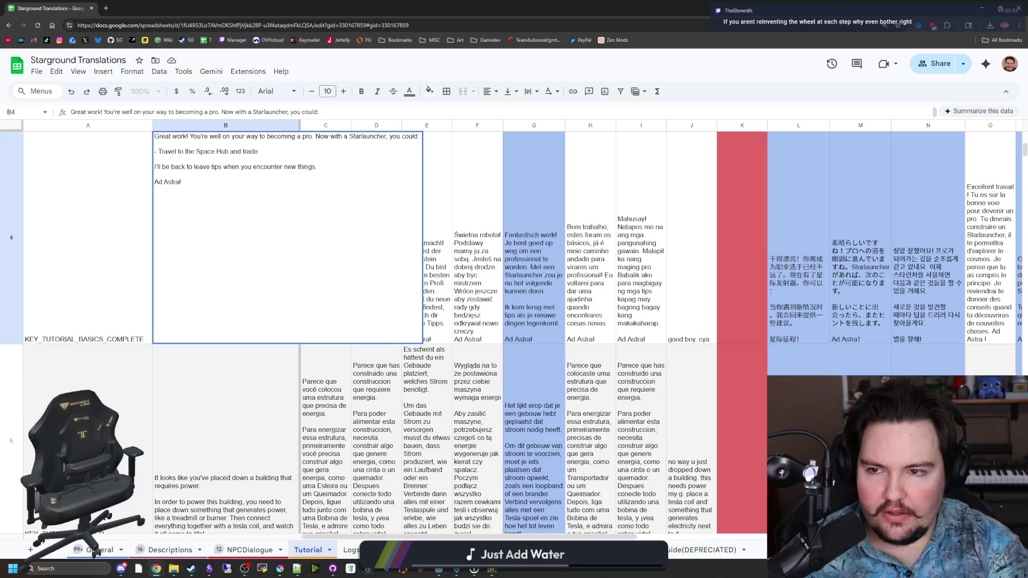
key("shift+Return")
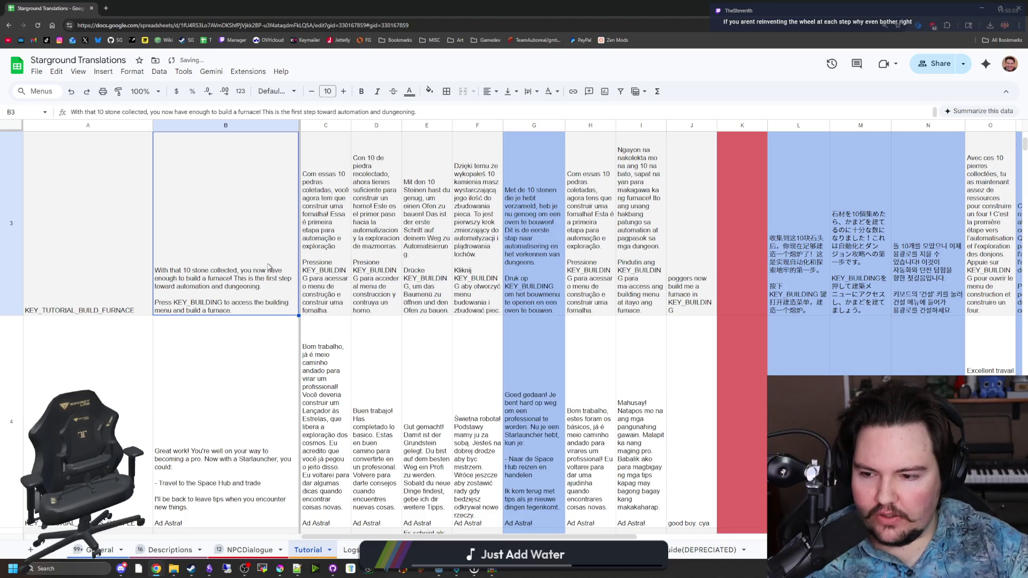
key("Up")
key("Return")
key("Return")
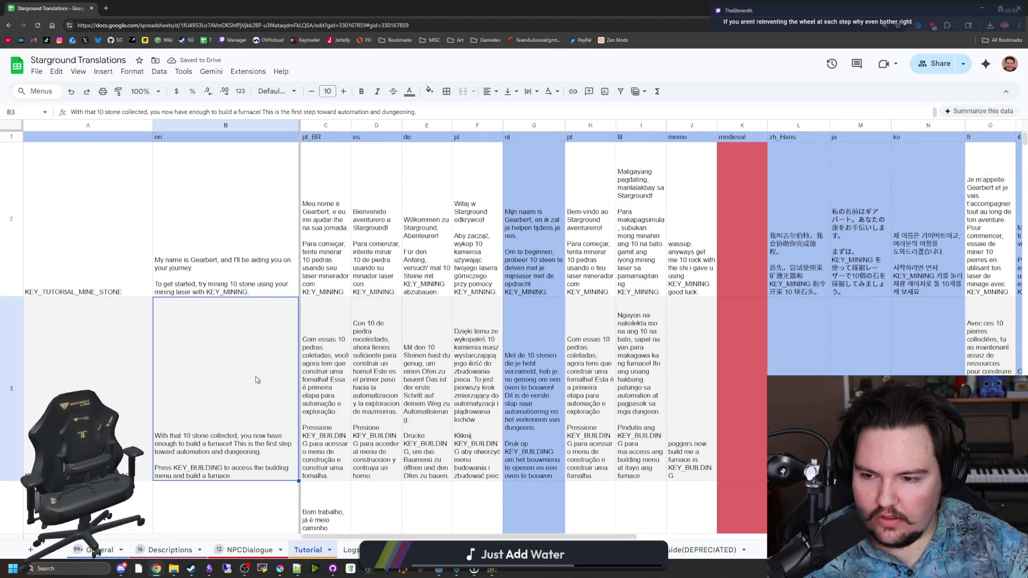
key("Down")
key("Return")
Add dungeon and automating bullets, reword to 'have some options', and append 'Go explore and find what you like best!'.
left_click(258, 287)
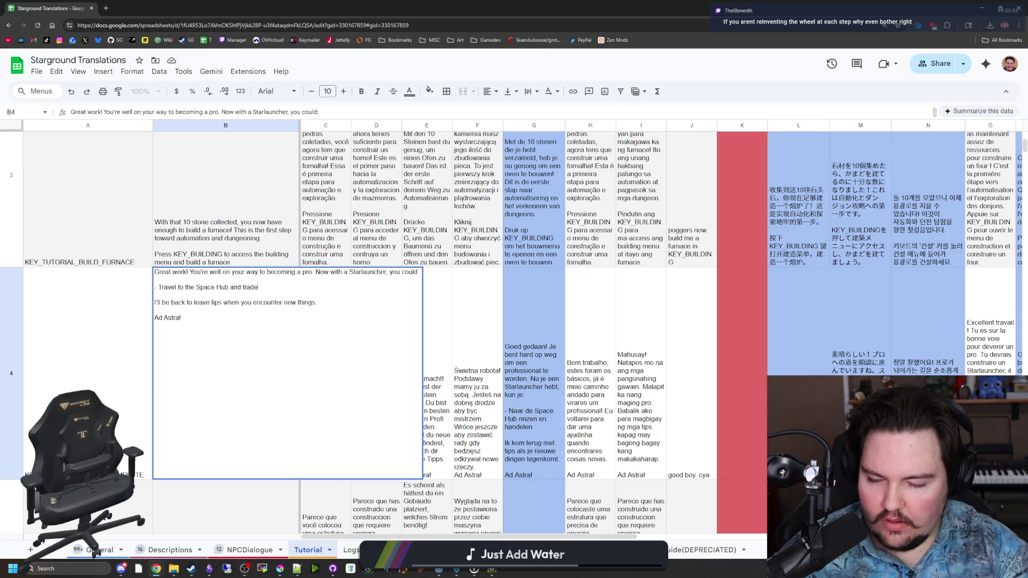
key("alt+Return")
type("- Enter a dungeon and")
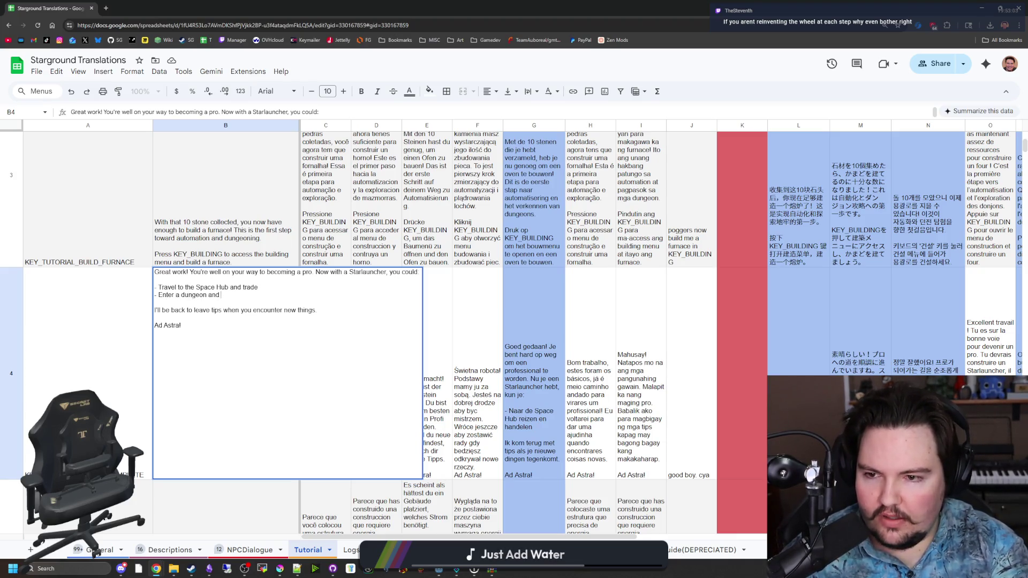
type("battle enemies")
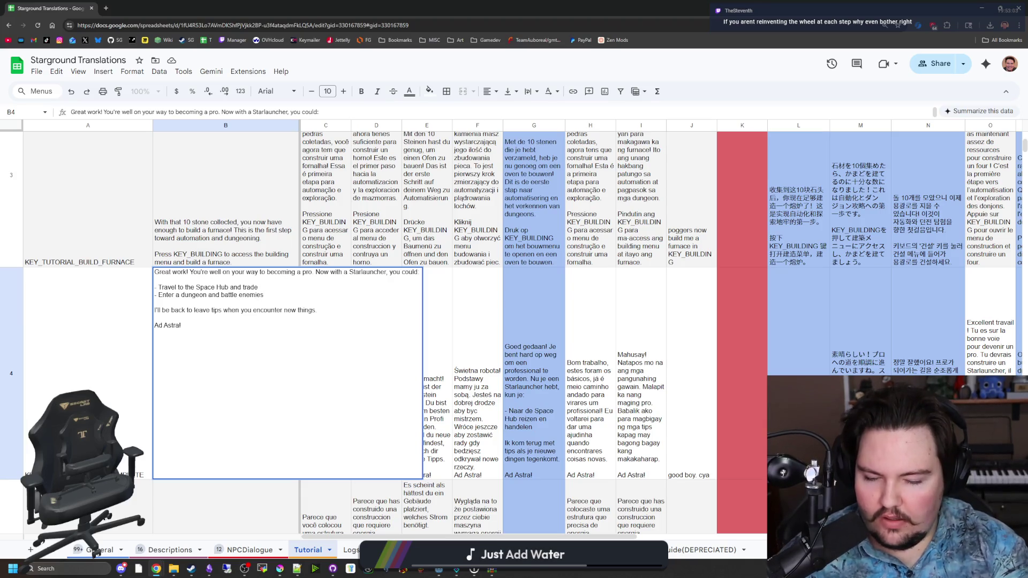
key("alt+Return")
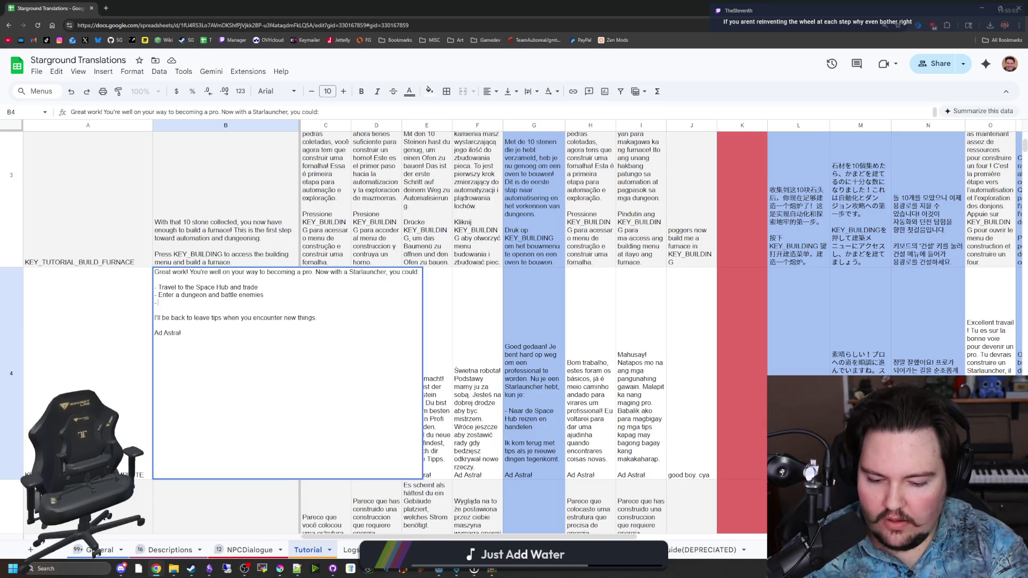
type("inue automating on your home planet")
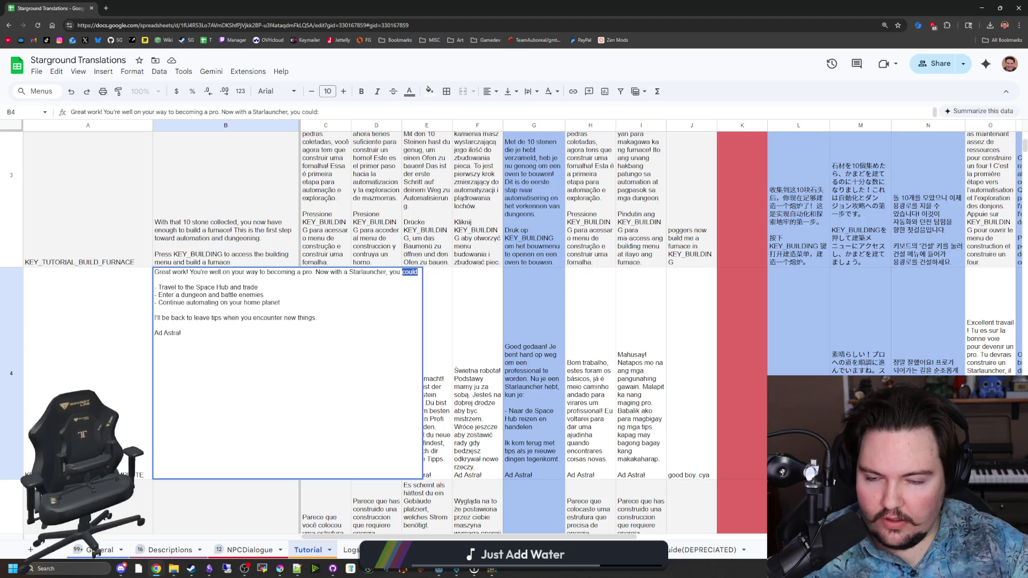
type("have some options:")
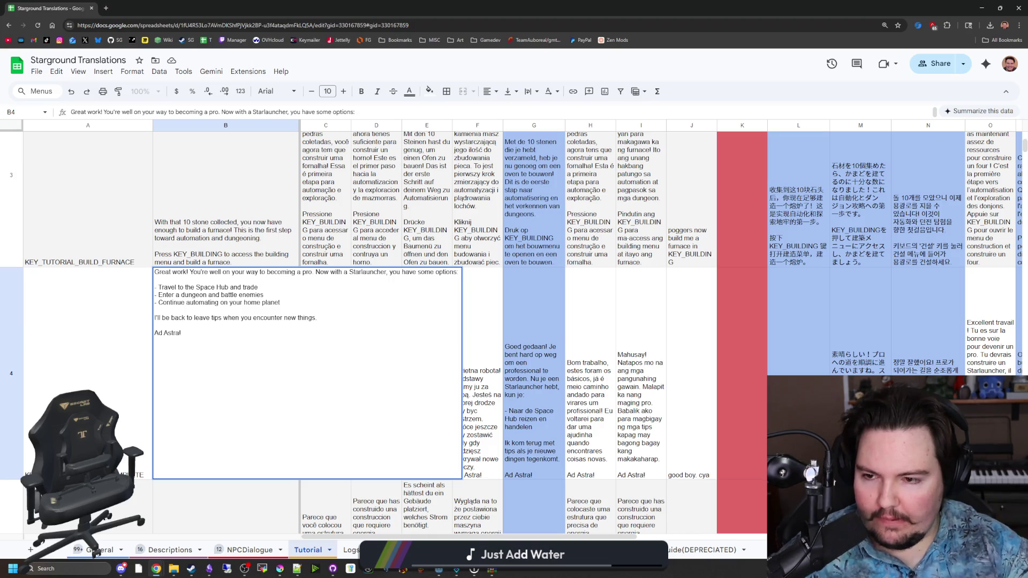
type("Go explore a")
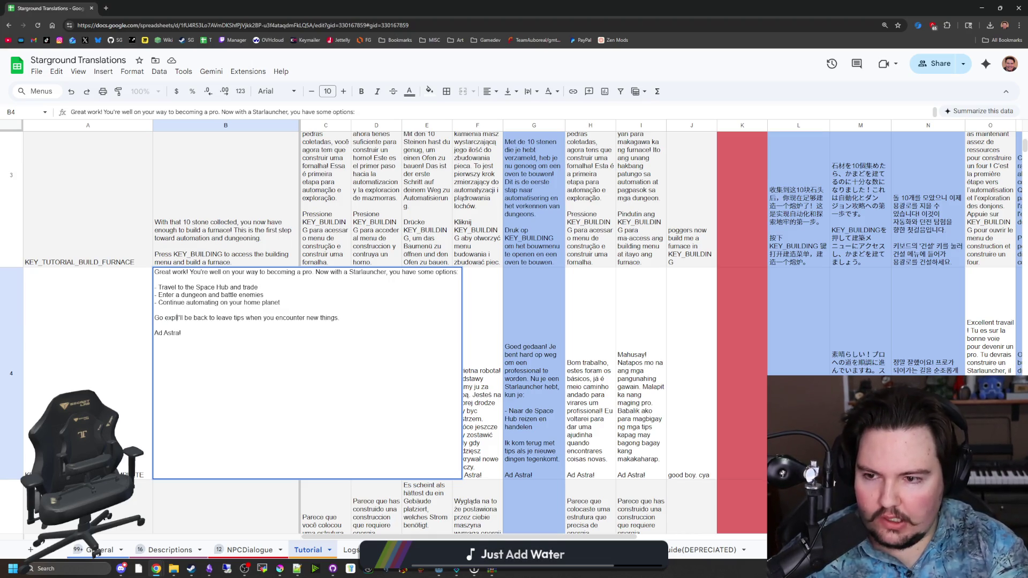
type("nd ")
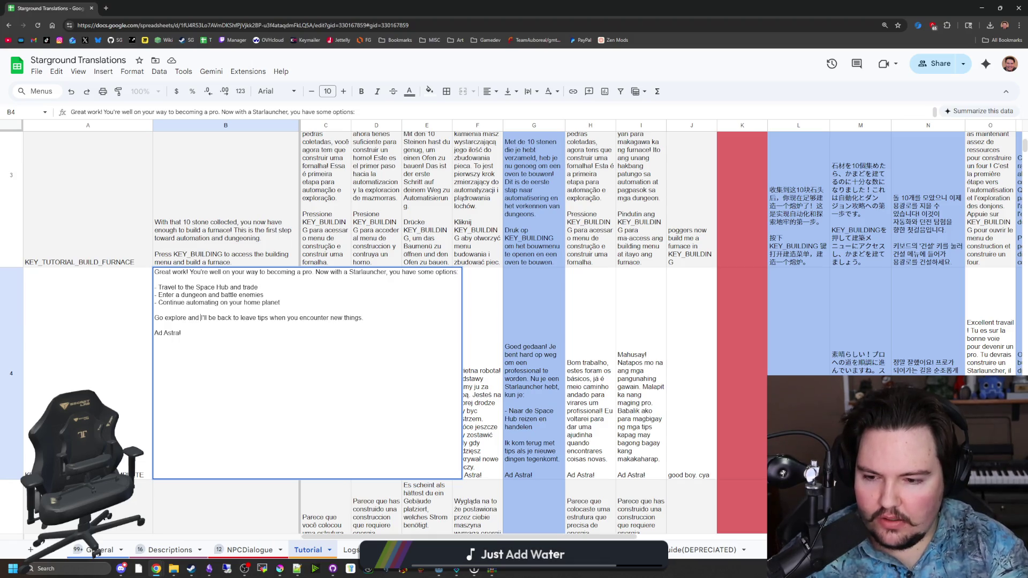
type("find what you like best!")
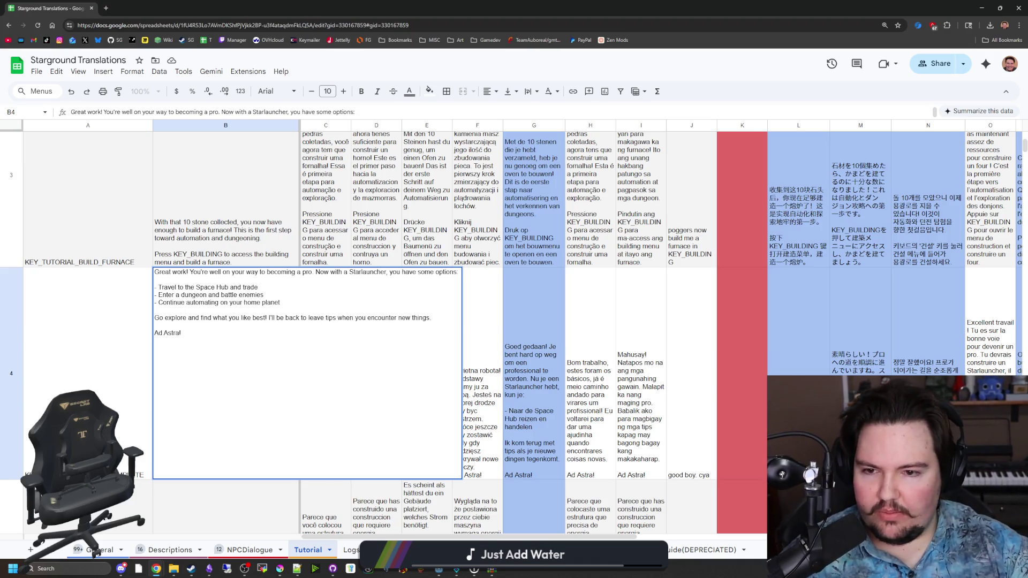
left_click(181, 333)
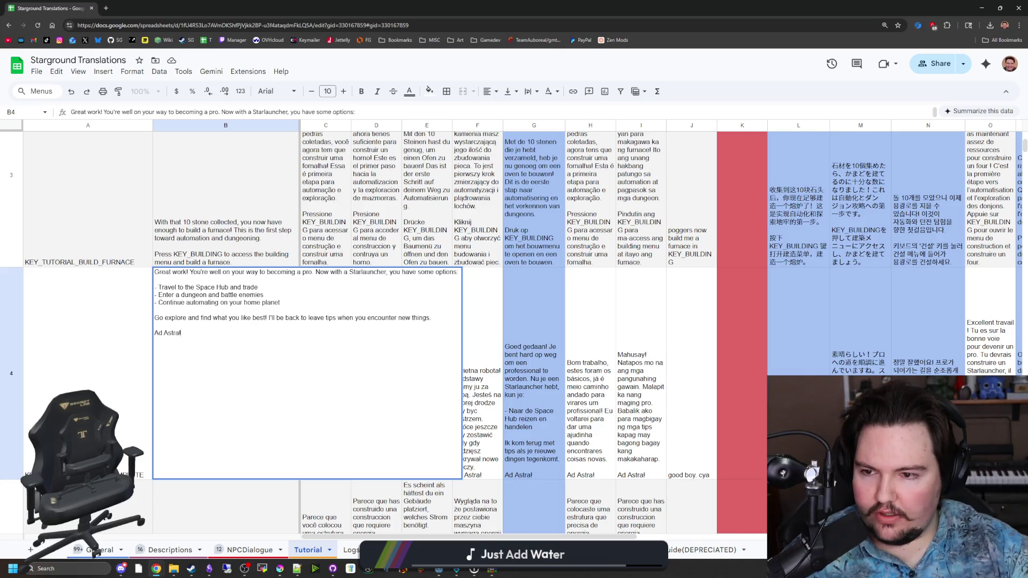
key("shift+Return")
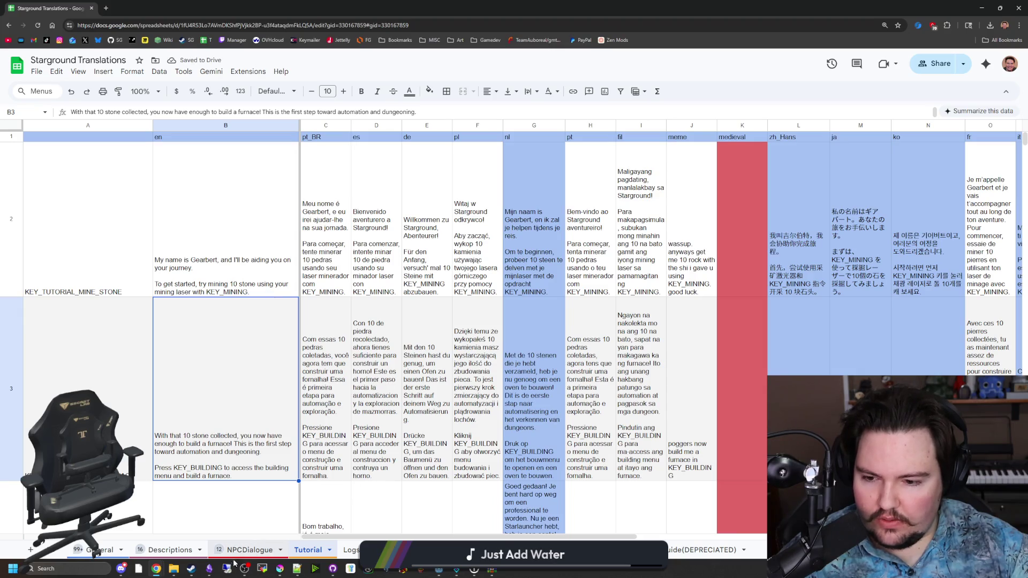
Capitalise 'Stone' in B2's '10 Stone' mining tip.
double_click(265, 275)
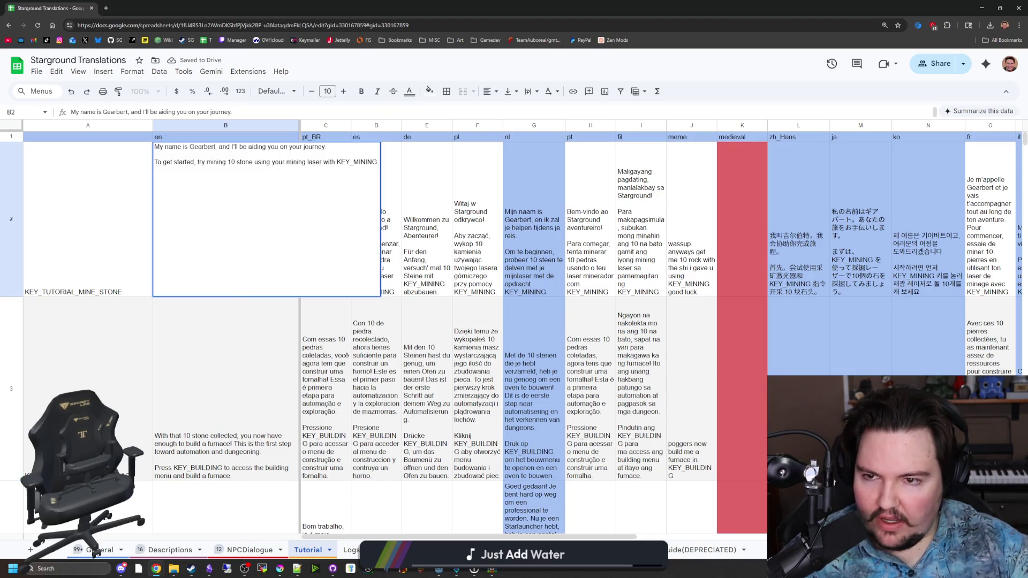
left_click(239, 162)
key("BackSpace")
type("S")
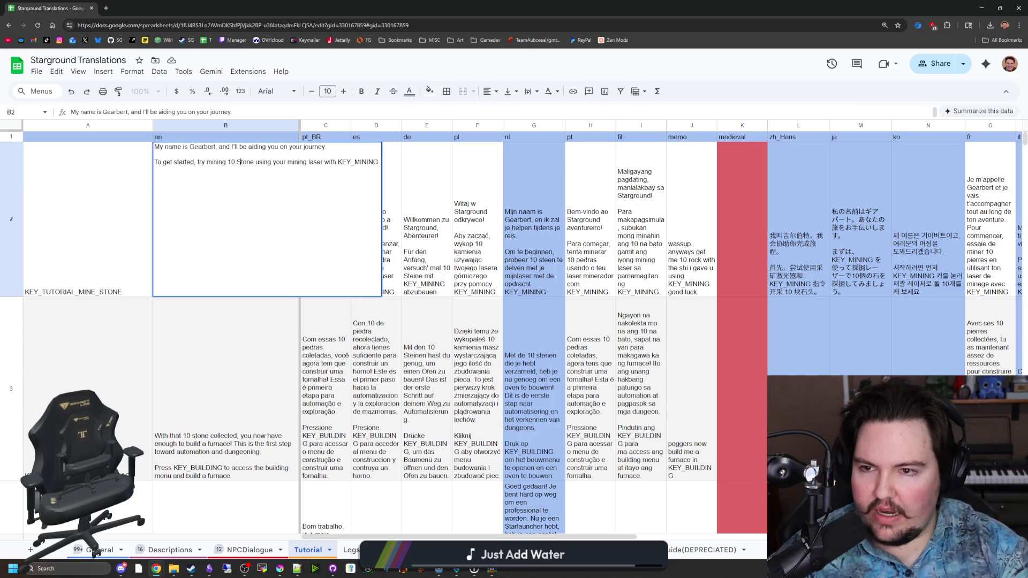
key("Return")
mouse_move(283, 572)
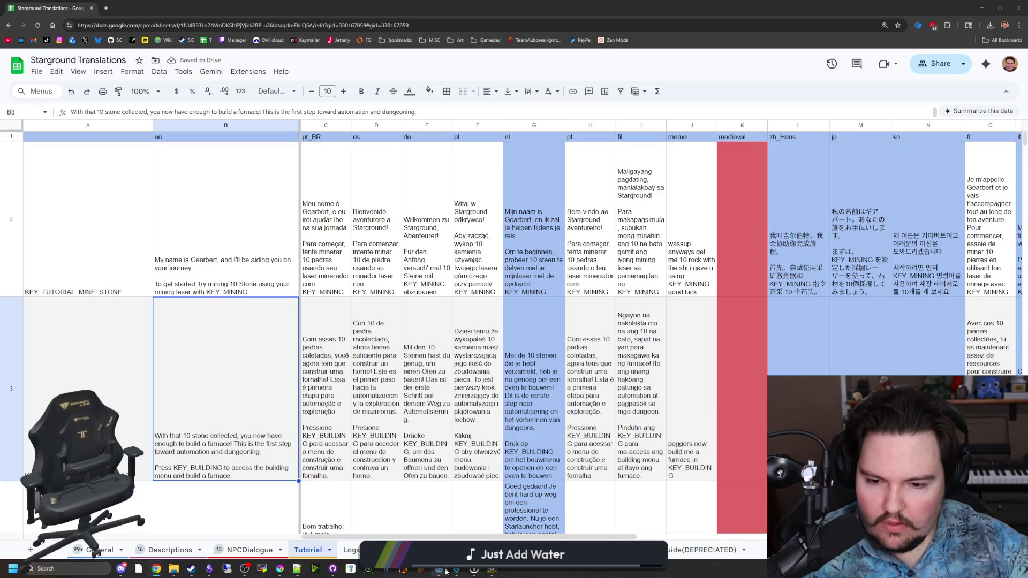
mouse_move(446, 572)
left_click(565, 512)
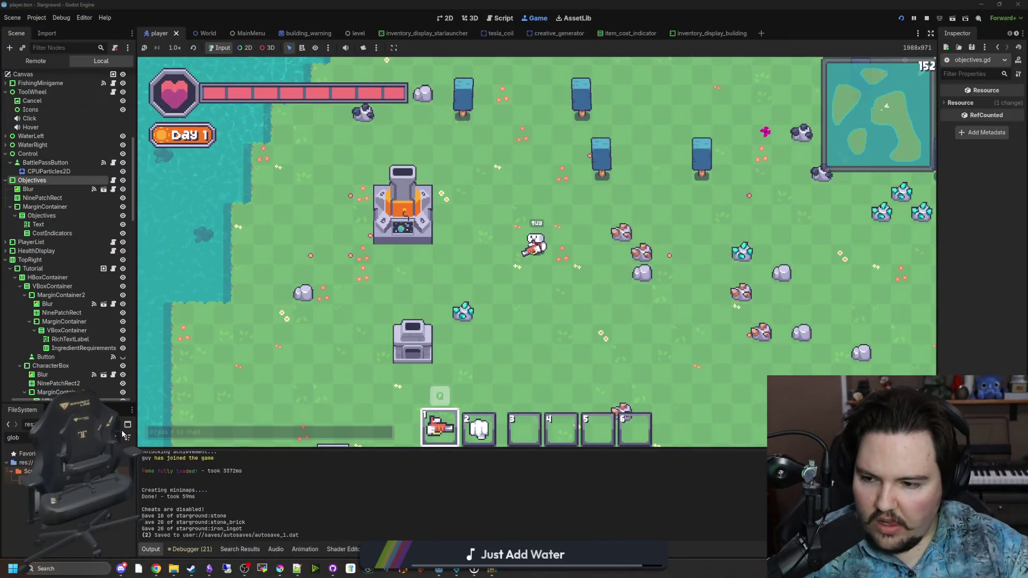
Bring up the global.gd script code in Godot and scroll through it.
key("ctrl+F3")
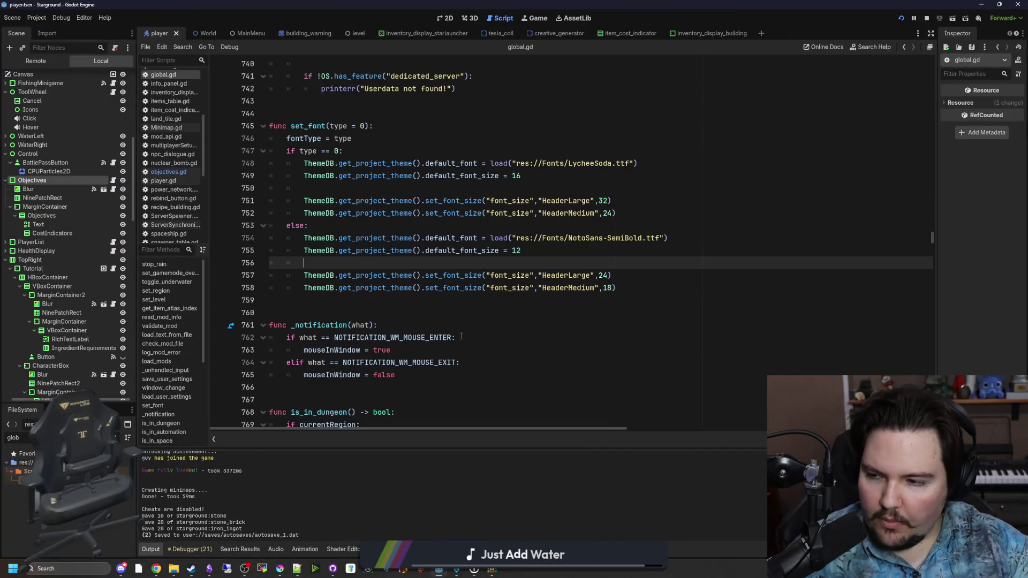
scroll(462, 337, "up", 5)
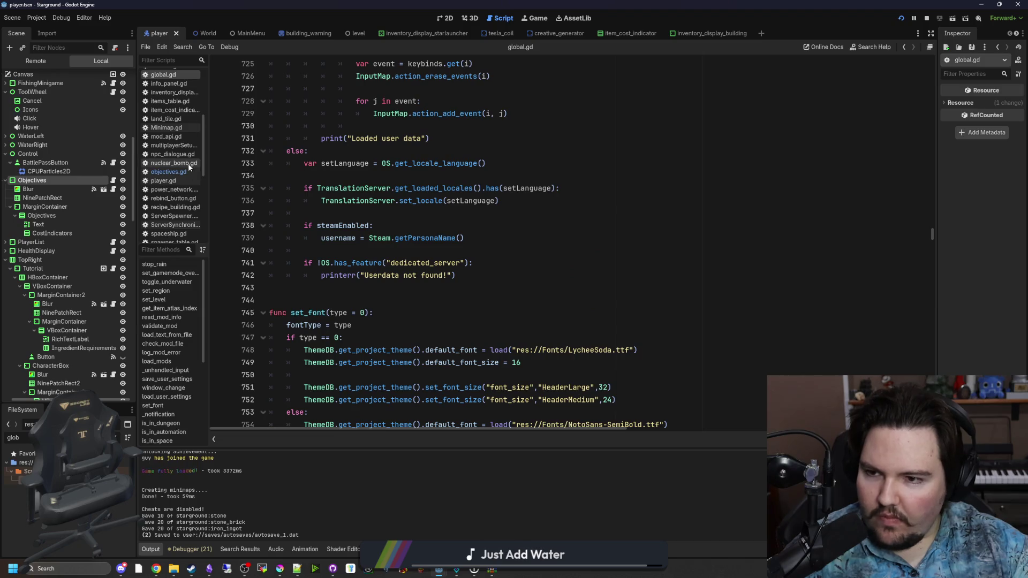
left_click(577, 238)
scroll(577, 251, "up", 3)
left_click(577, 267)
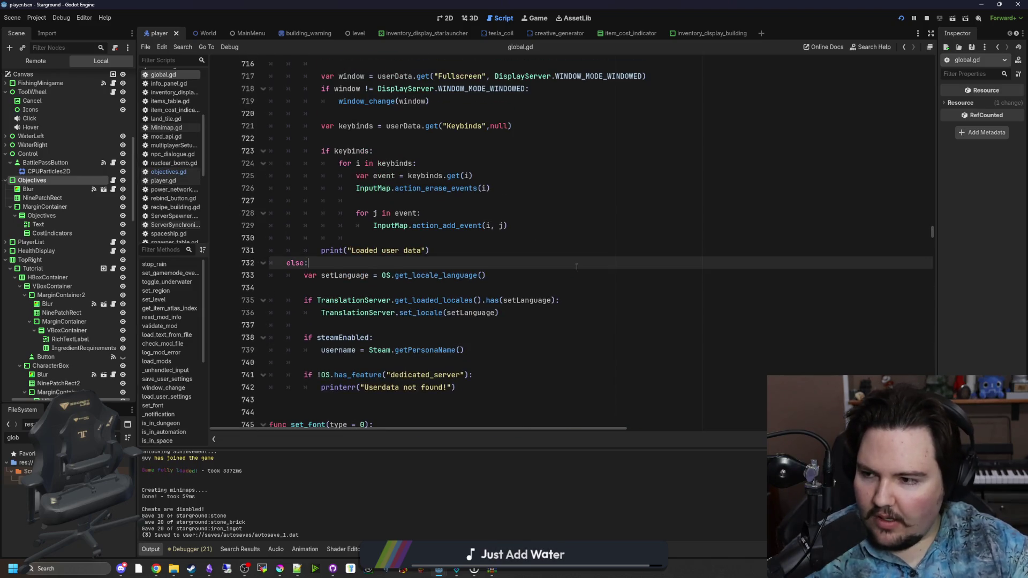
scroll(577, 267, "down", 4)
scroll(589, 273, "up", 11)
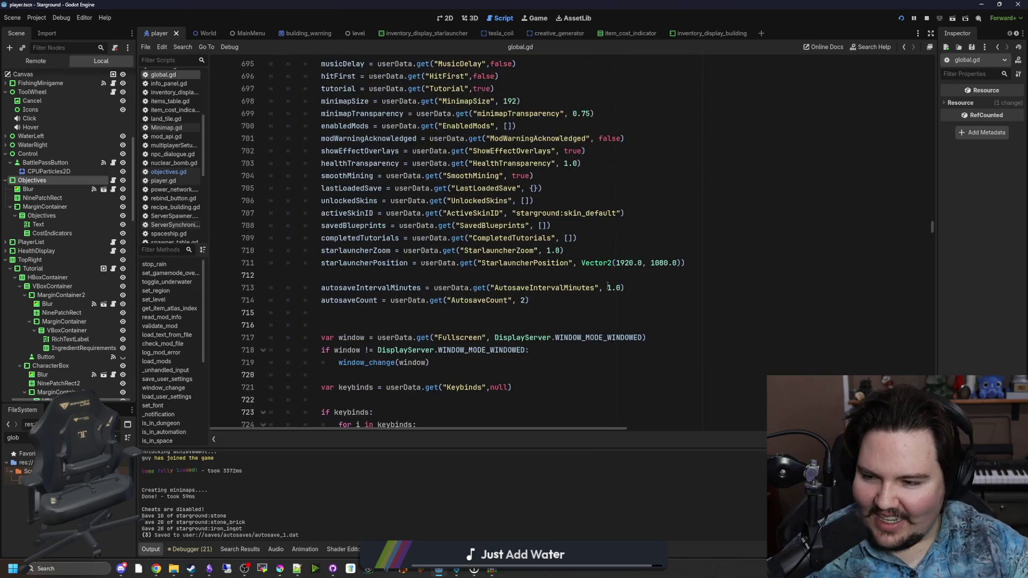
scroll(604, 282, "up", 3)
left_click(597, 287)
Search global.gd for 'tutorials' and select the [color=#fee761] tag in the smelt_materials text.
key("ctrl+f")
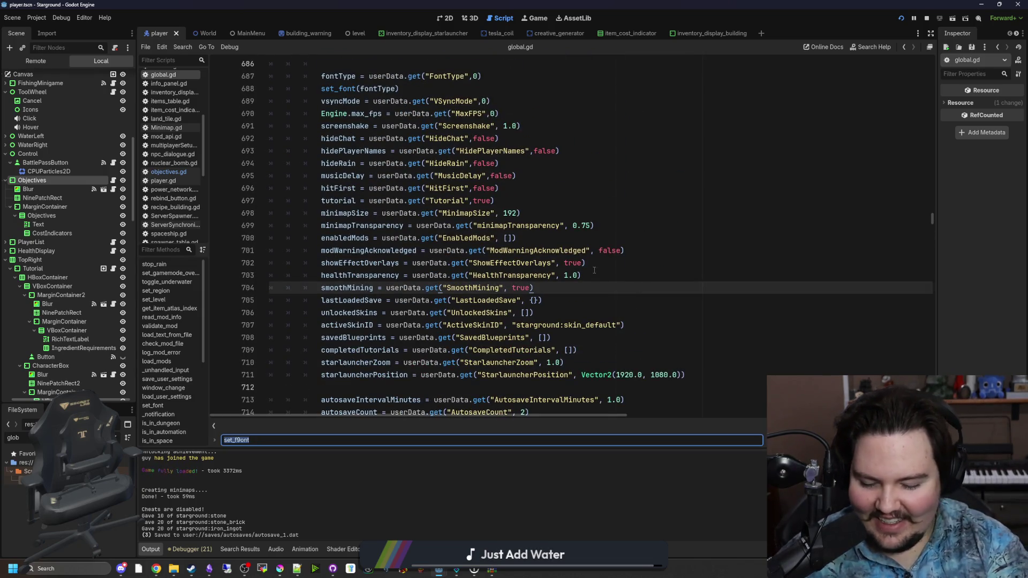
type("tutorials")
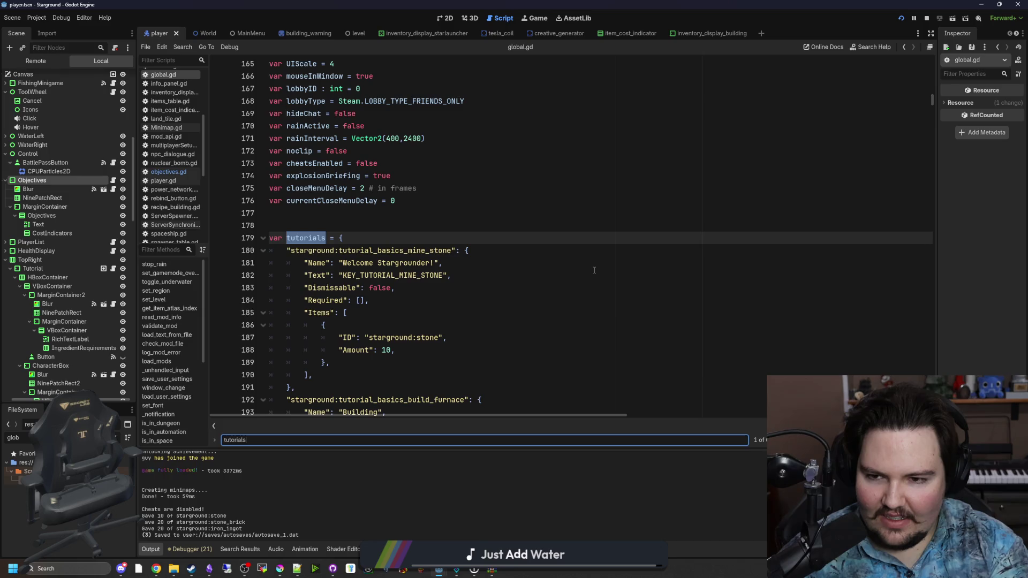
scroll(594, 270, "down", 5)
left_click(594, 269)
left_click(481, 313)
left_click_drag(481, 313, 417, 313)
key("ctrl+c")
key("alt+Tab")
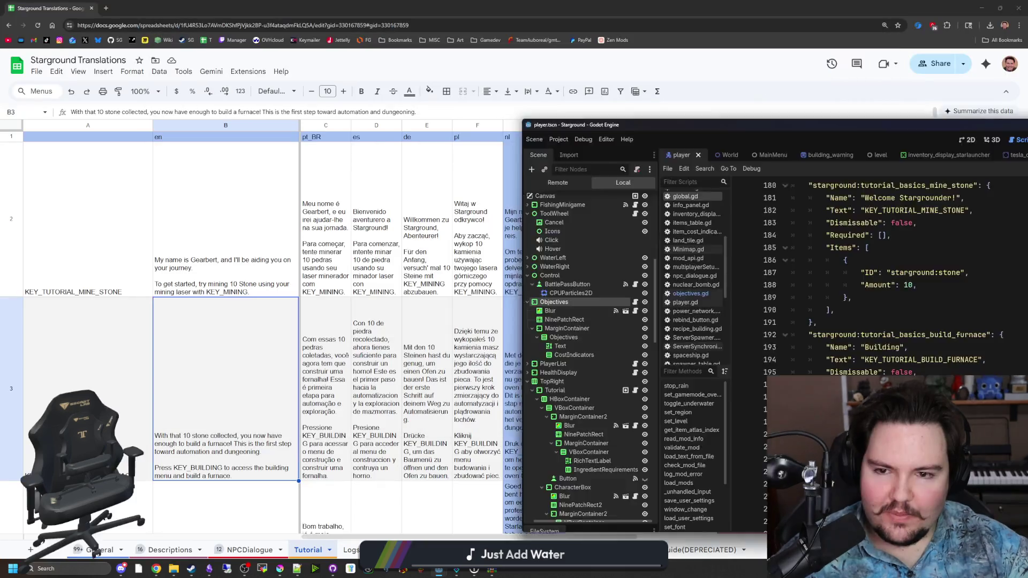
Paste [color=#fee761] before '10 Stone' and 'KEY_MINING' in B2, closing each with [/color].
double_click(200, 429)
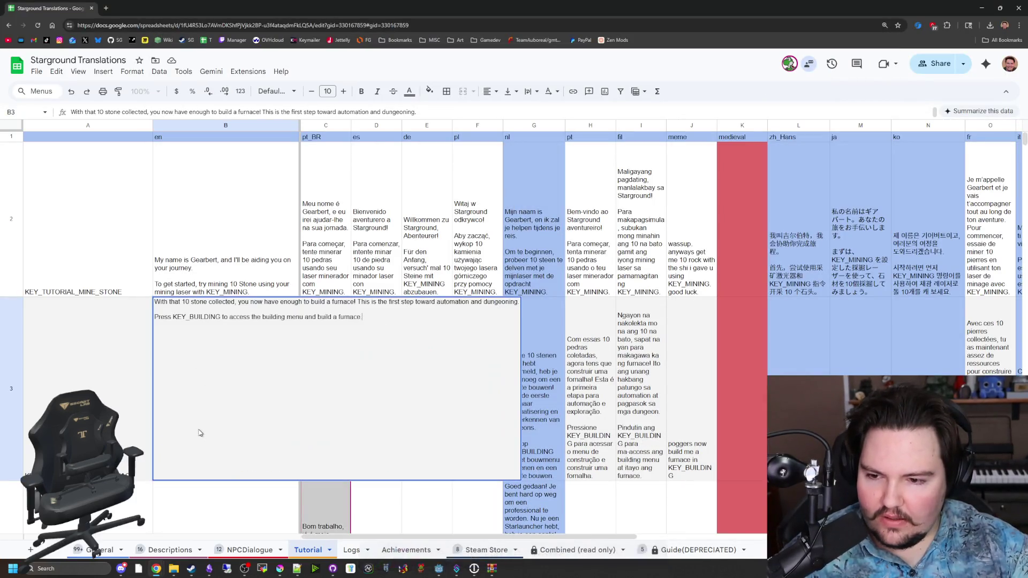
double_click(205, 263)
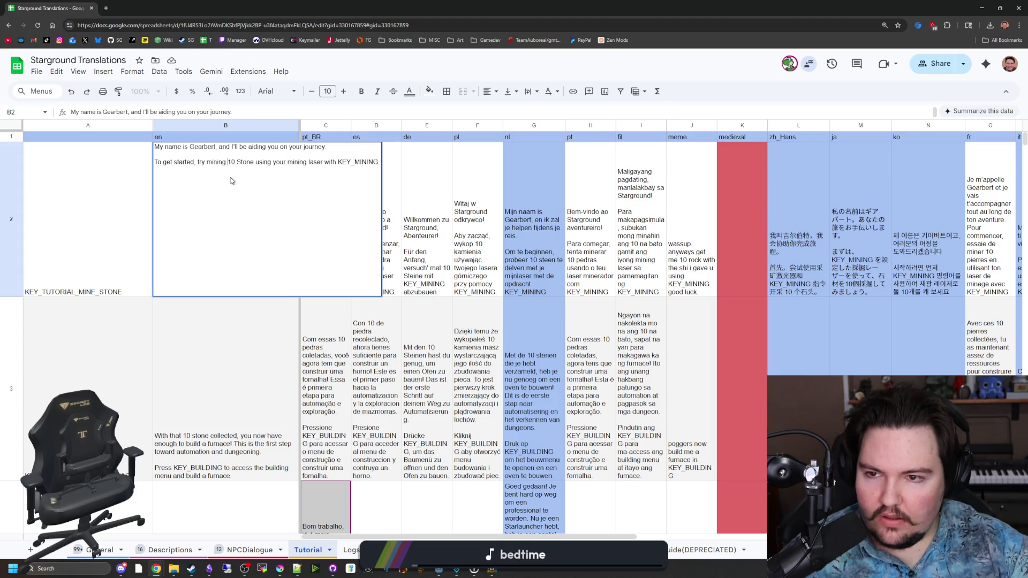
key("ctrl+v")
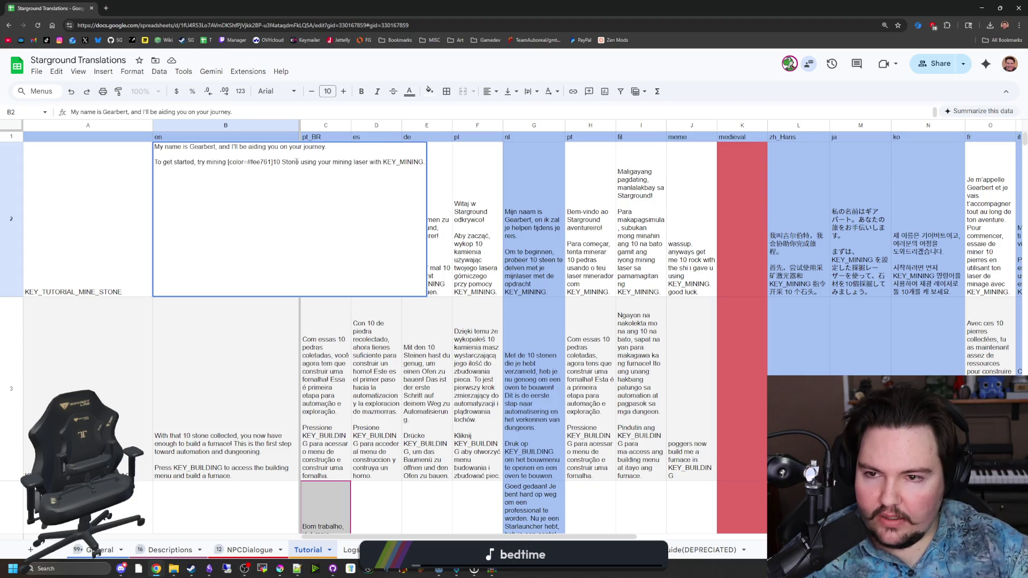
type("[/color]")
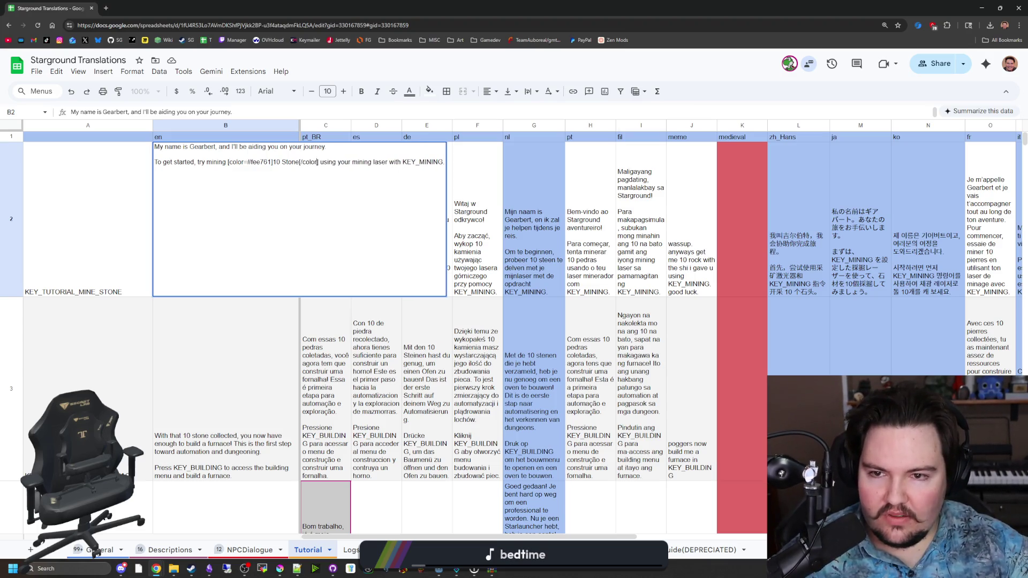
key("ctrl+v")
type("[/color]")
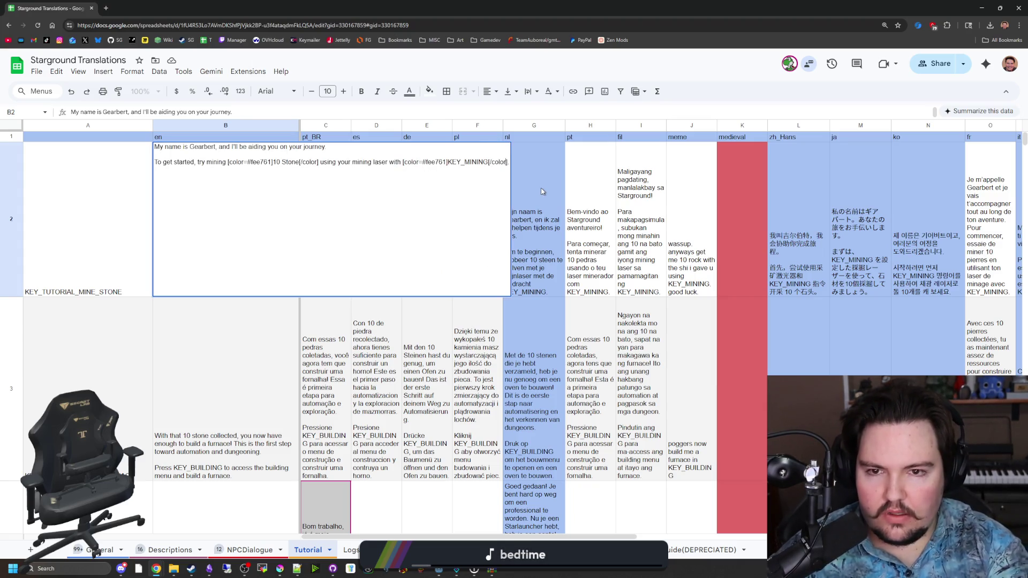
left_click(248, 314)
scroll(252, 255, "down", 1)
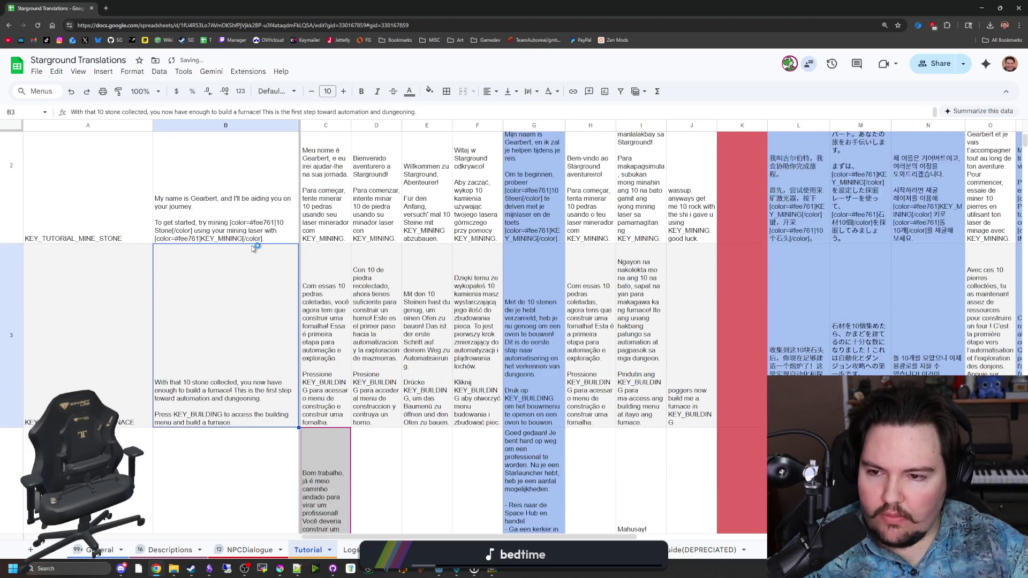
Capitalise 'Furnace' in B3 and wrap 'Furnace!' in a [color=#fee761] tag.
scroll(253, 248, "down", 1)
double_click(250, 325)
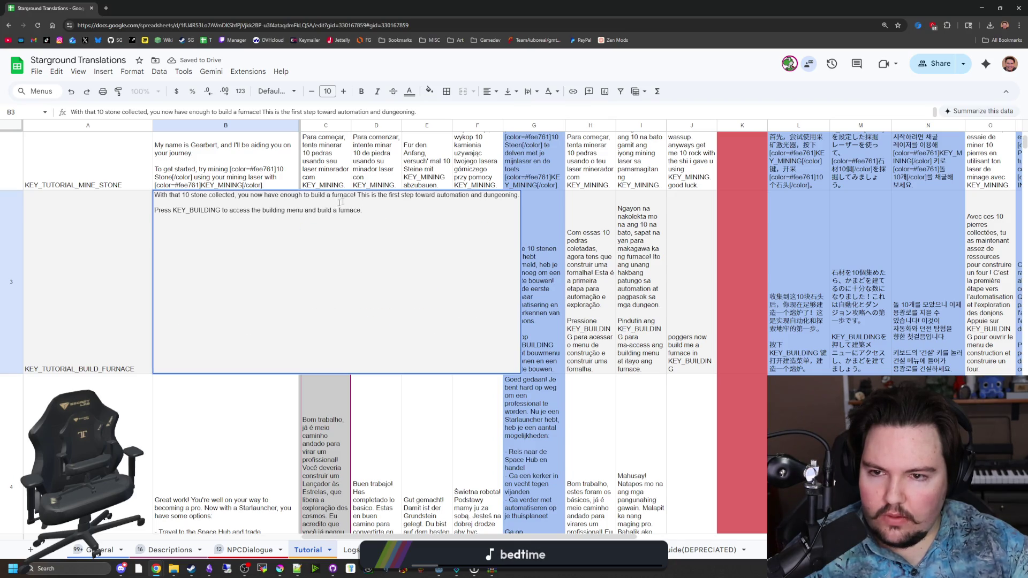
left_click(331, 195)
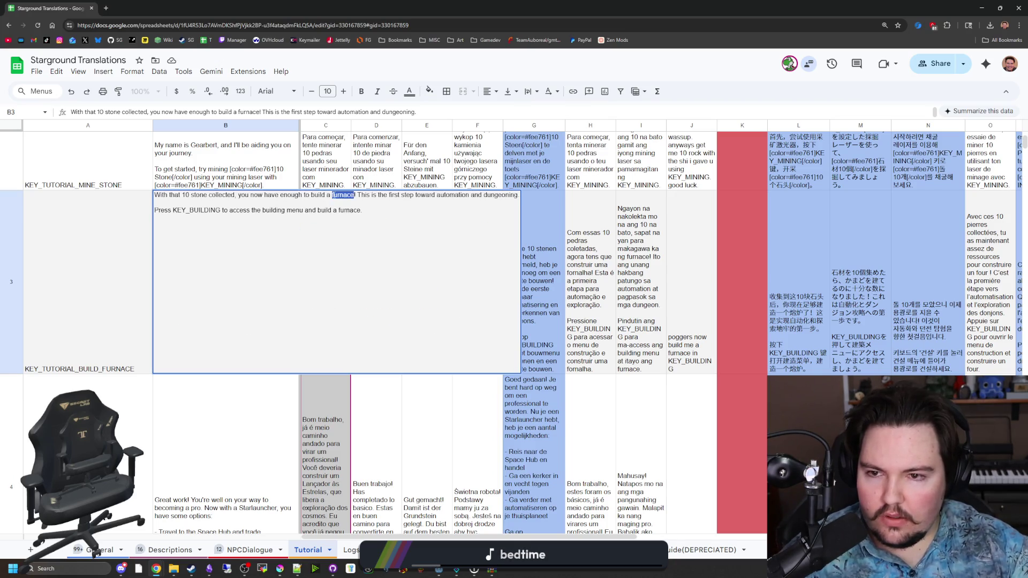
key("Delete")
type("F")
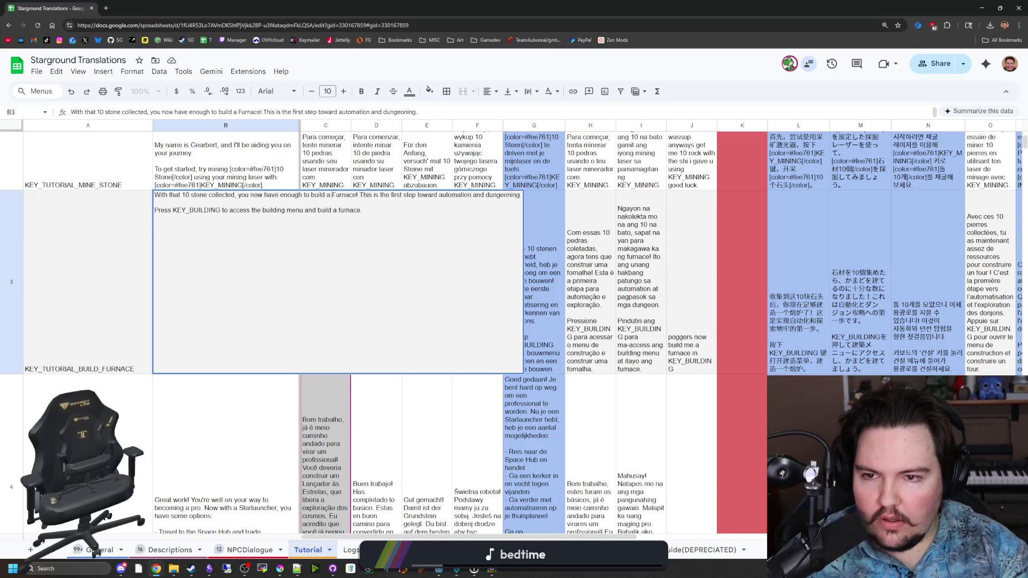
key("ctrl+v")
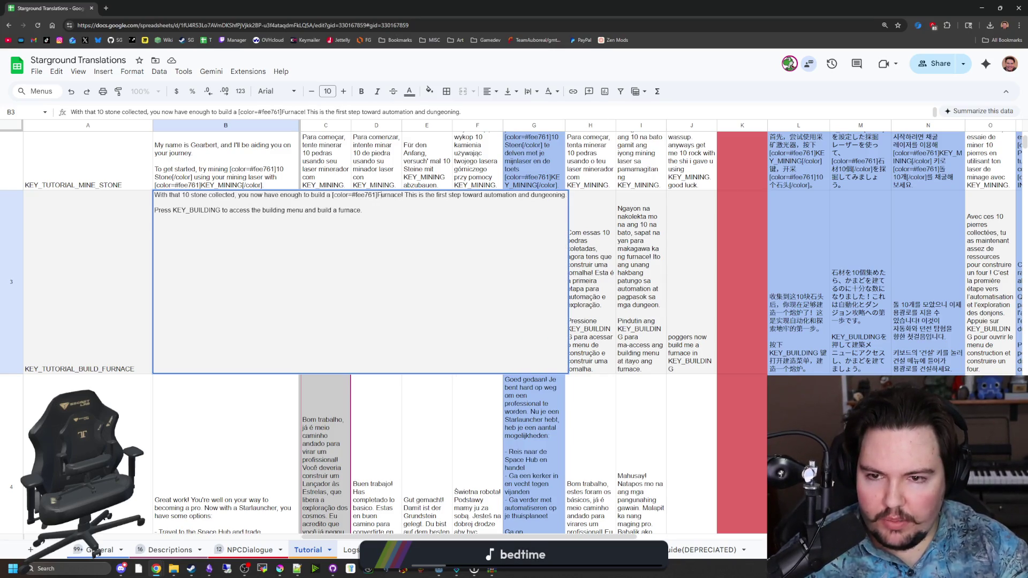
type("[/color")
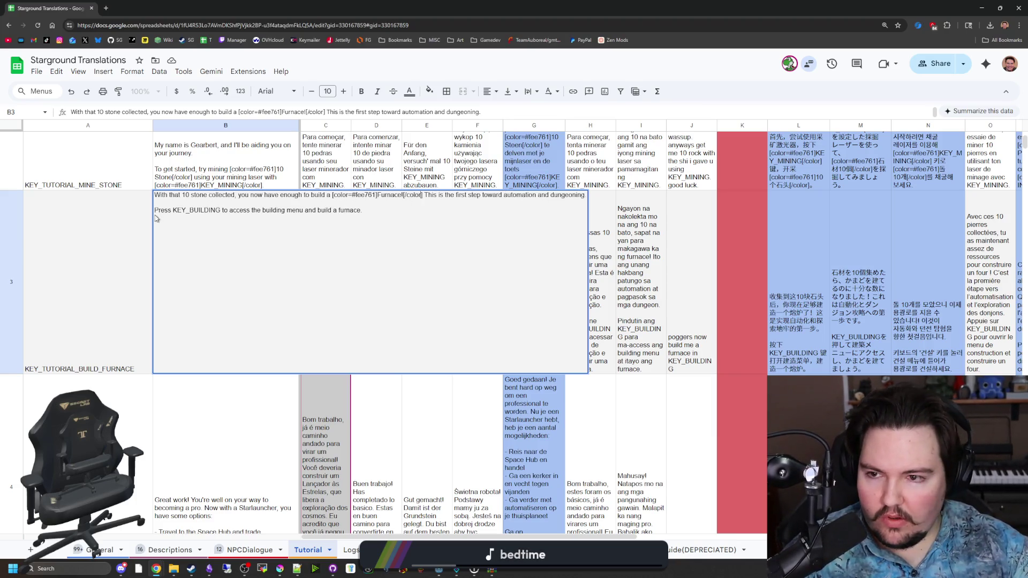
type("[")
Colour-tag KEY_BUILDING and the final 'Furnace' in B3 with [color=#fee761], then commit the cell.
key("ctrl+v")
key("ctrl+Left")
key("ctrl+Left")
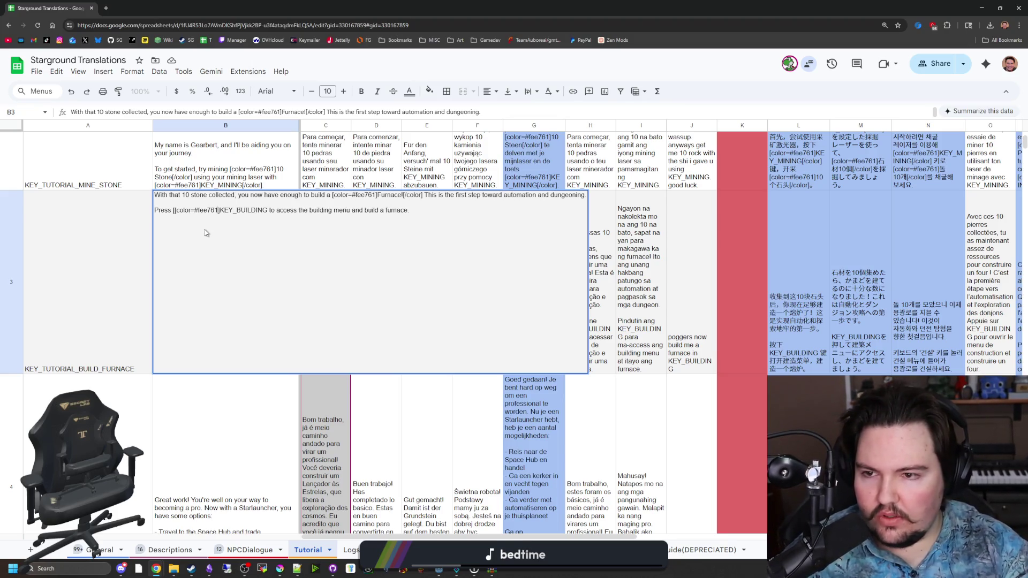
key("Right")
key("Right")
key("Right")
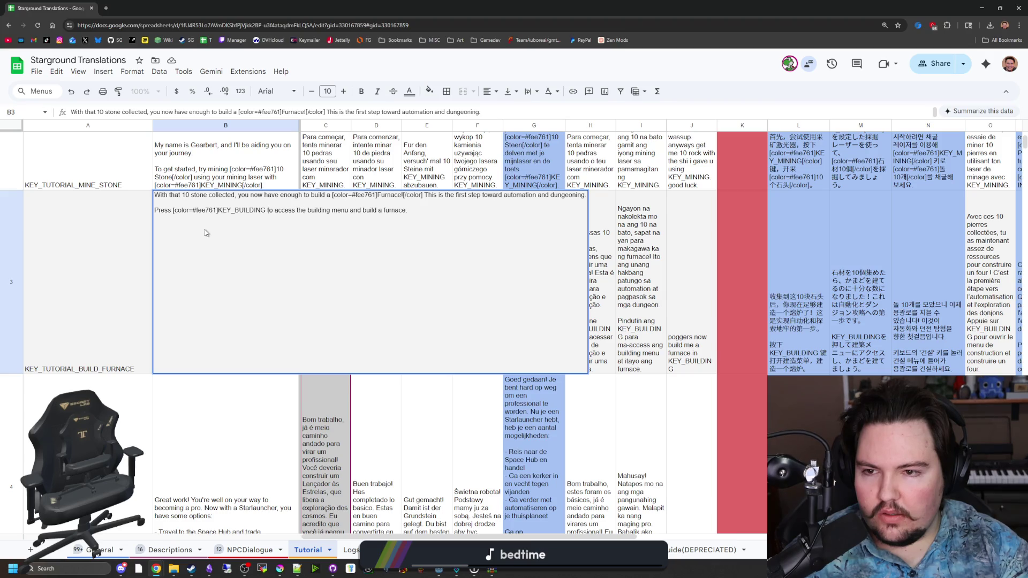
type("[/color")
left_click(405, 210)
type("[color=#fee761]")
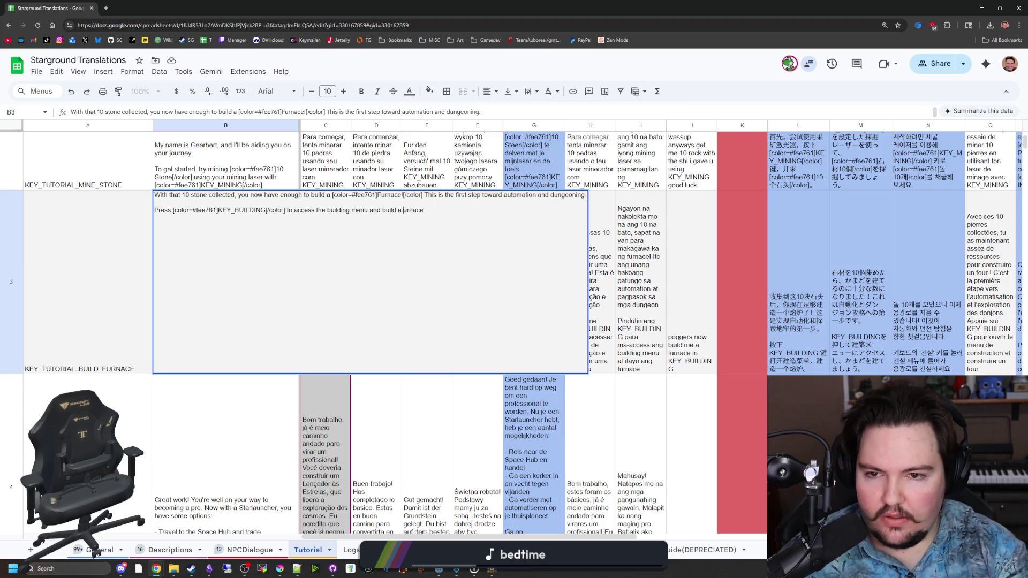
type("Furnace")
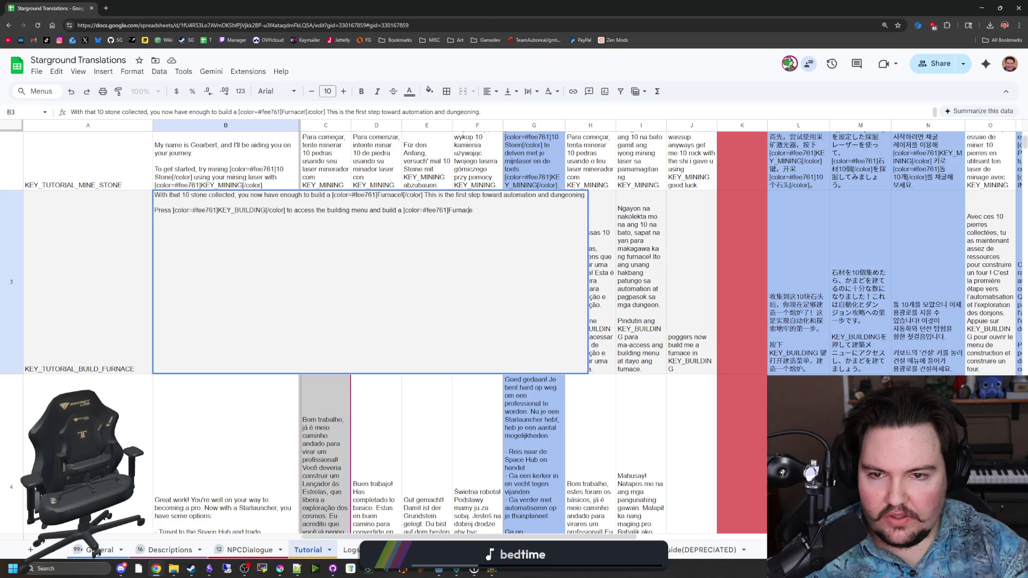
type("[/col")
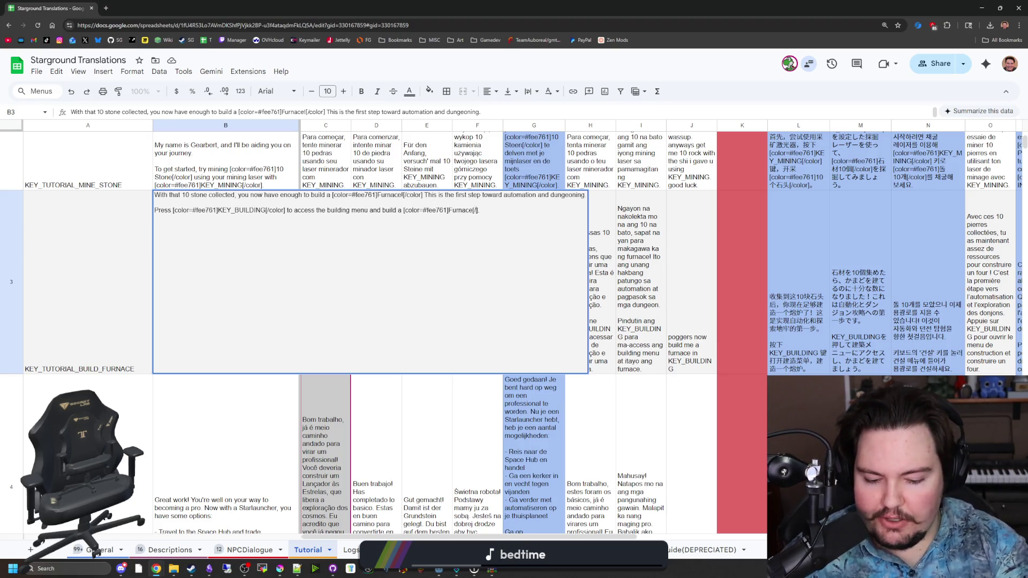
type("or")
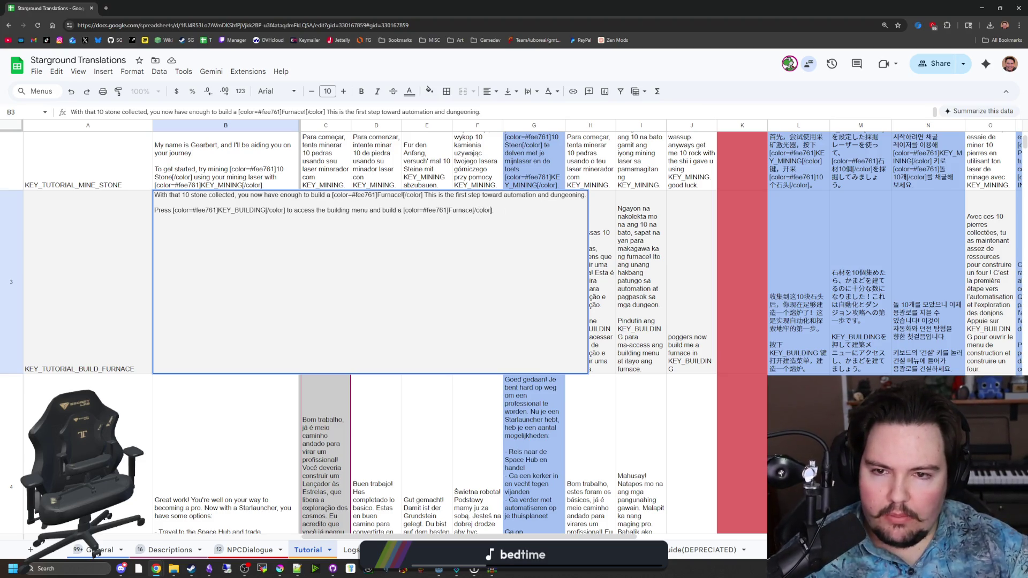
key("ctrl+a")
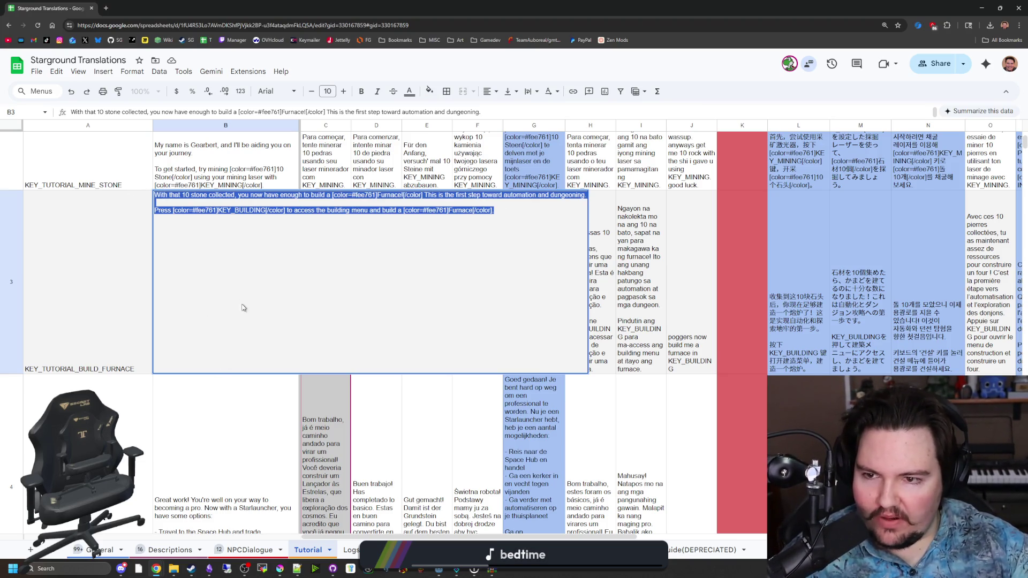
key("Return")
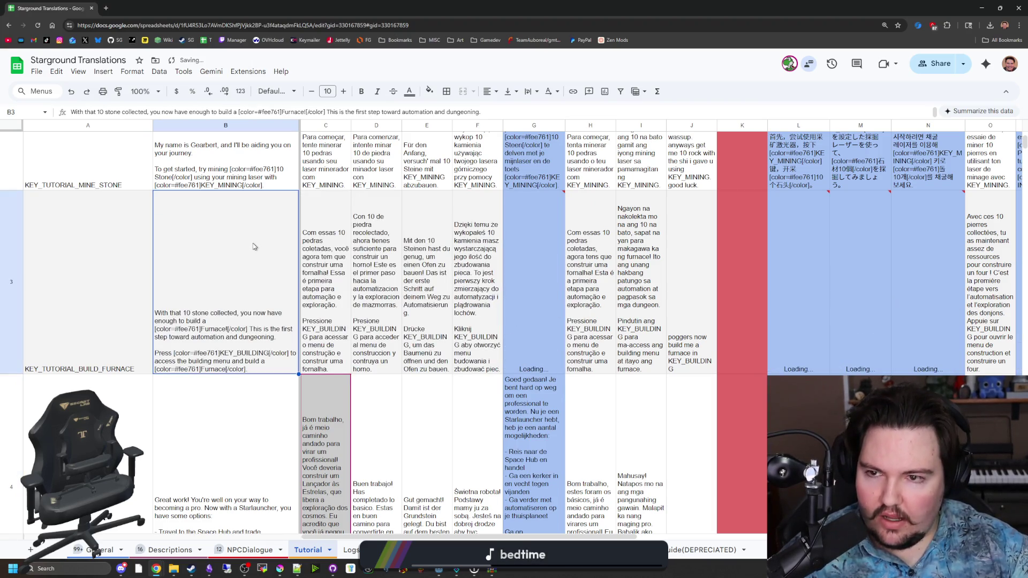
key("super+shift+Right")
key("super+shift+Right")
Replace KEY_TUTORIAL_BUILD_FURNACE on line 194 with the copied coloured English furnace text.
mouse_move(440, 570)
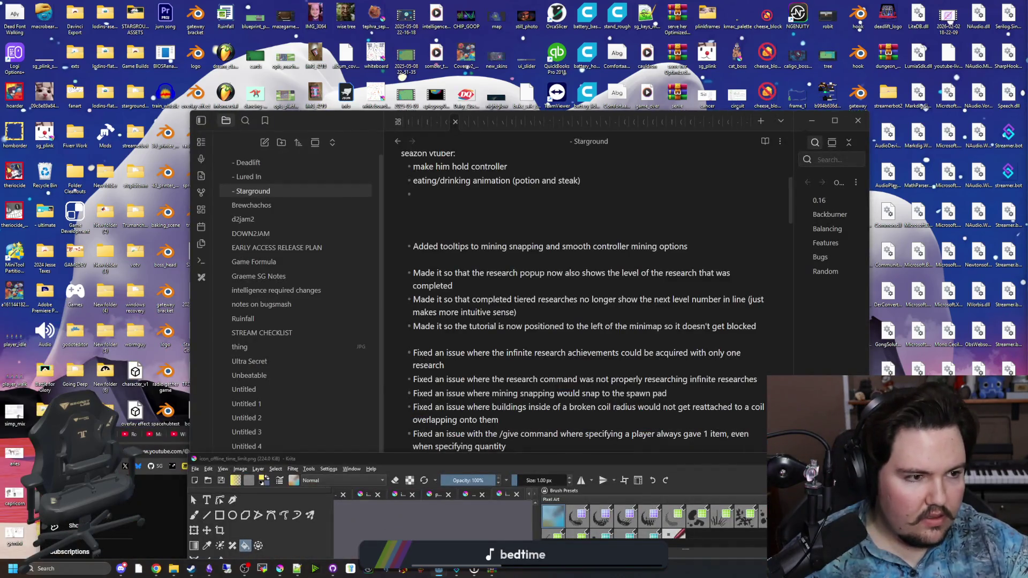
key("alt+Tab")
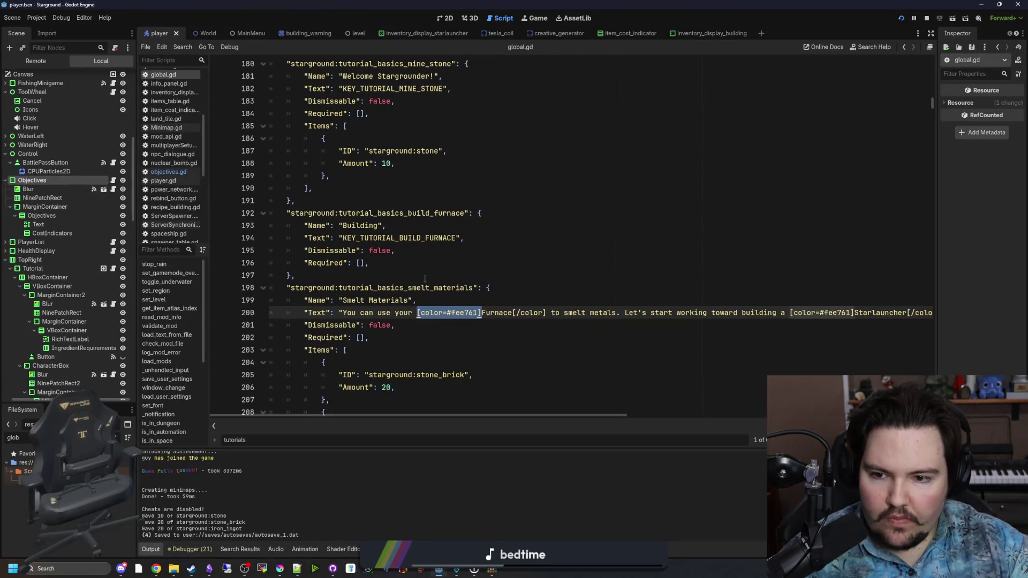
left_click(510, 313)
scroll(423, 328, "up", 1)
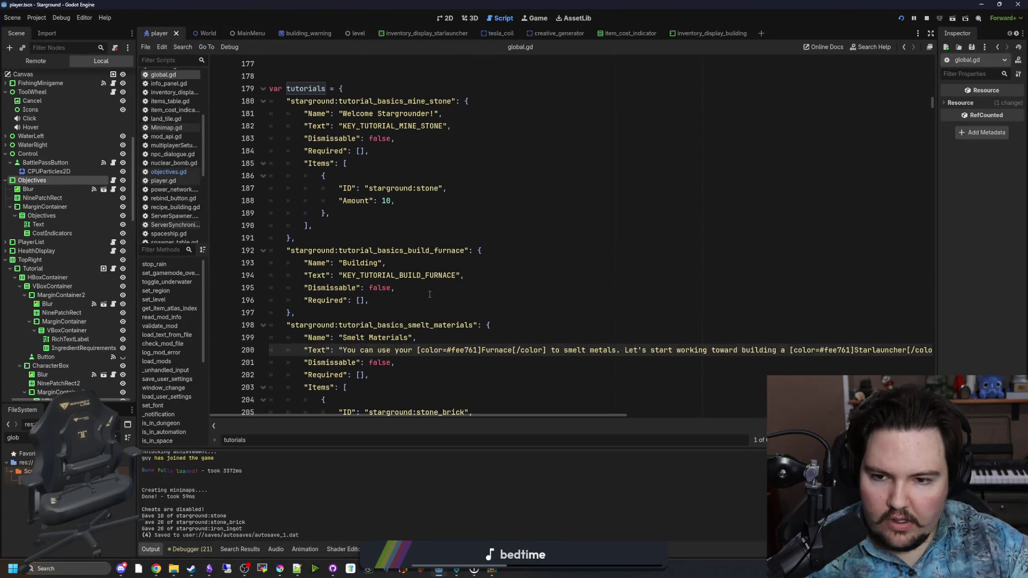
left_click_drag(457, 275, 342, 275)
key("ctrl+v")
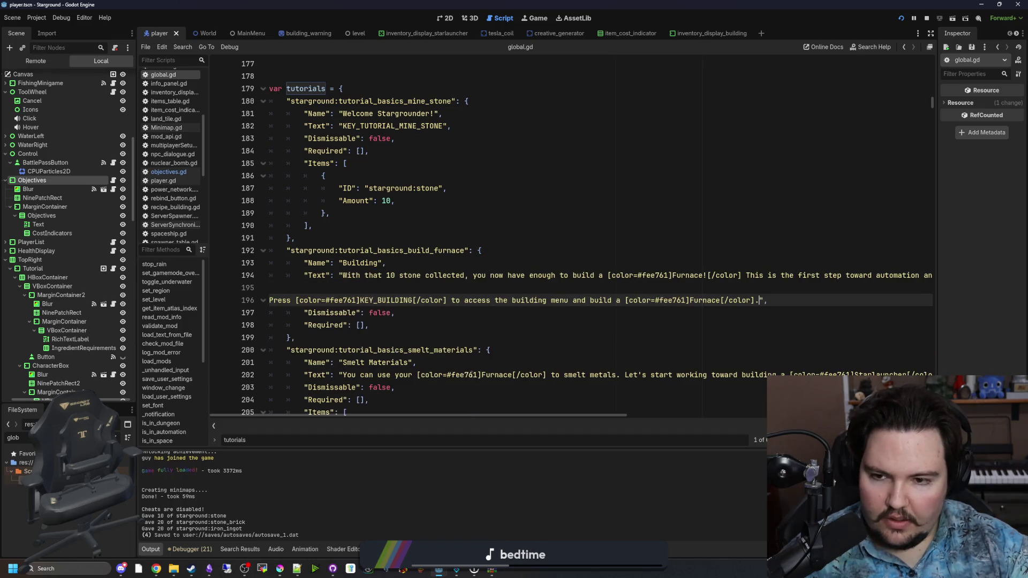
key("Home")
key("BackSpace")
key("BackSpace")
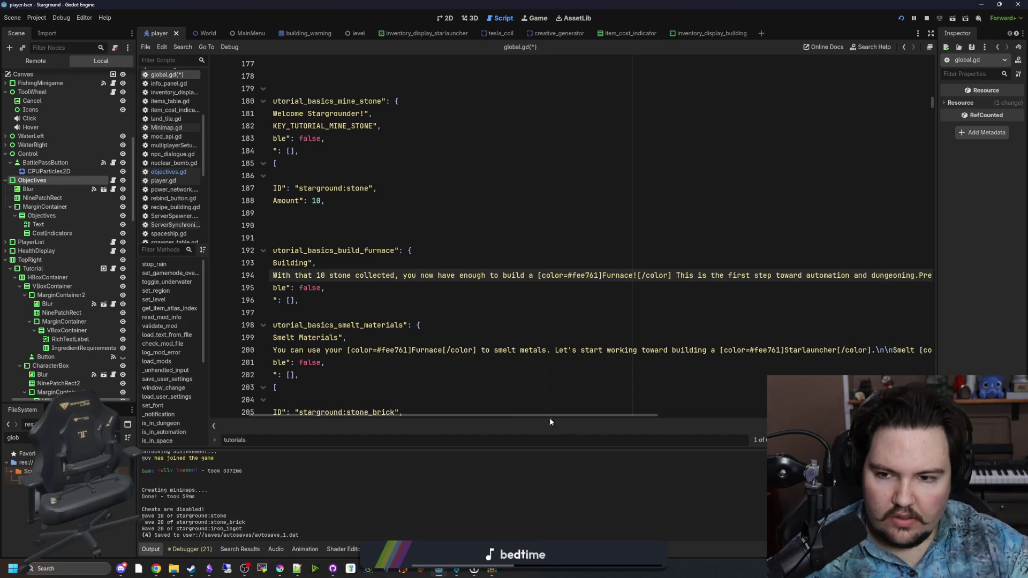
Join the furnace text onto one line with \n\n inserted before 'Press'.
left_click_drag(519, 416, 633, 415)
left_click(156, 569)
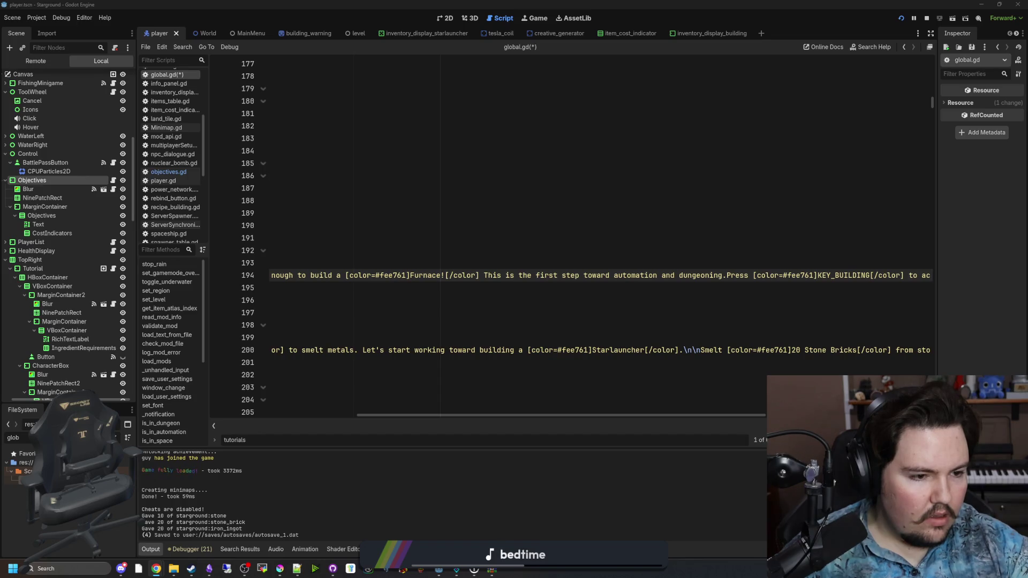
left_click(533, 416)
left_click_drag(533, 416, 539, 416)
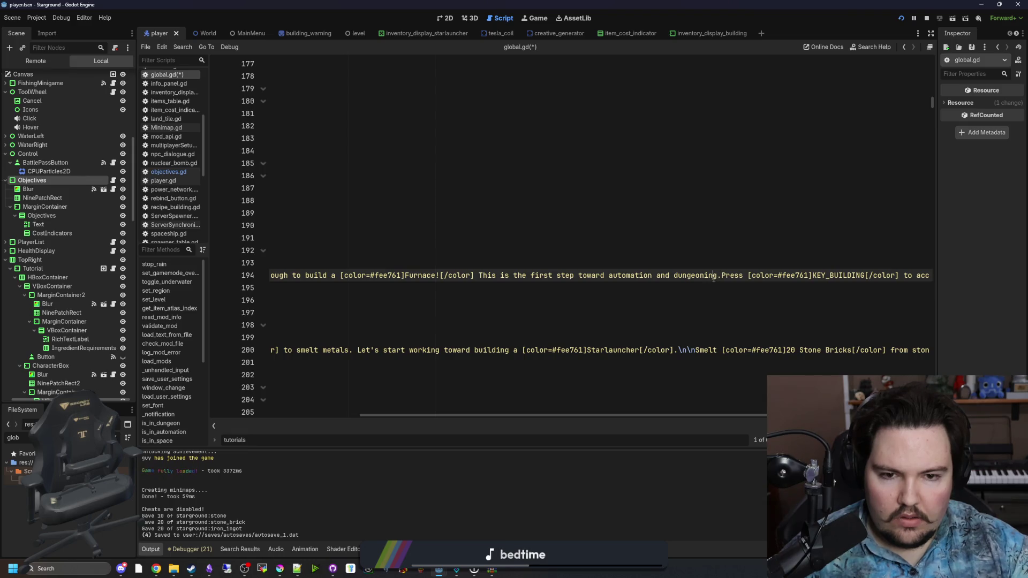
left_click_drag(722, 277, 674, 277)
scroll(696, 276, "left", 3)
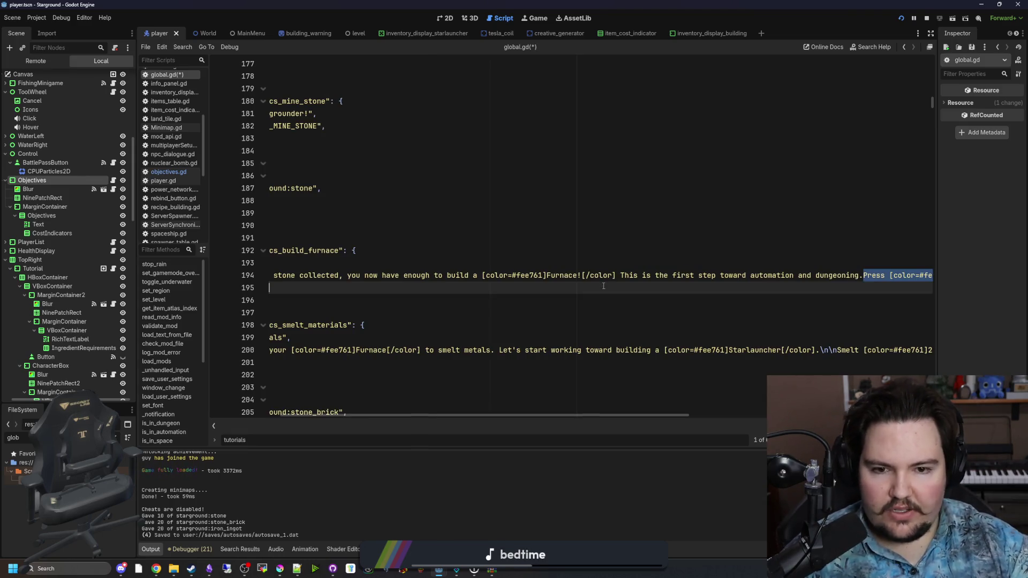
left_click_drag(841, 270, 629, 275)
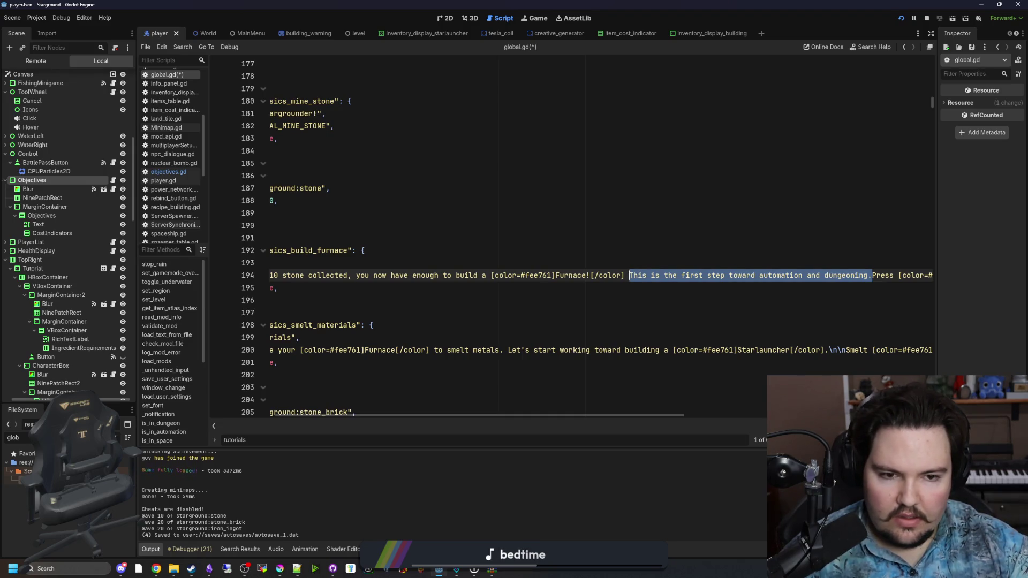
left_click(872, 275)
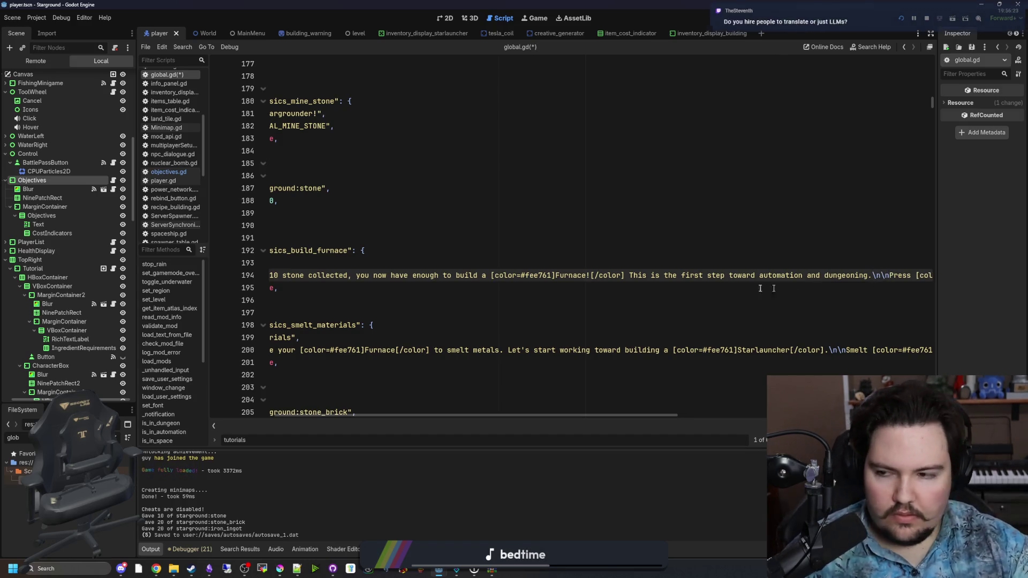
mouse_move(478, 413)
left_mouse_down()
mouse_move(413, 414)
mouse_move(790, 412)
left_mouse_up()
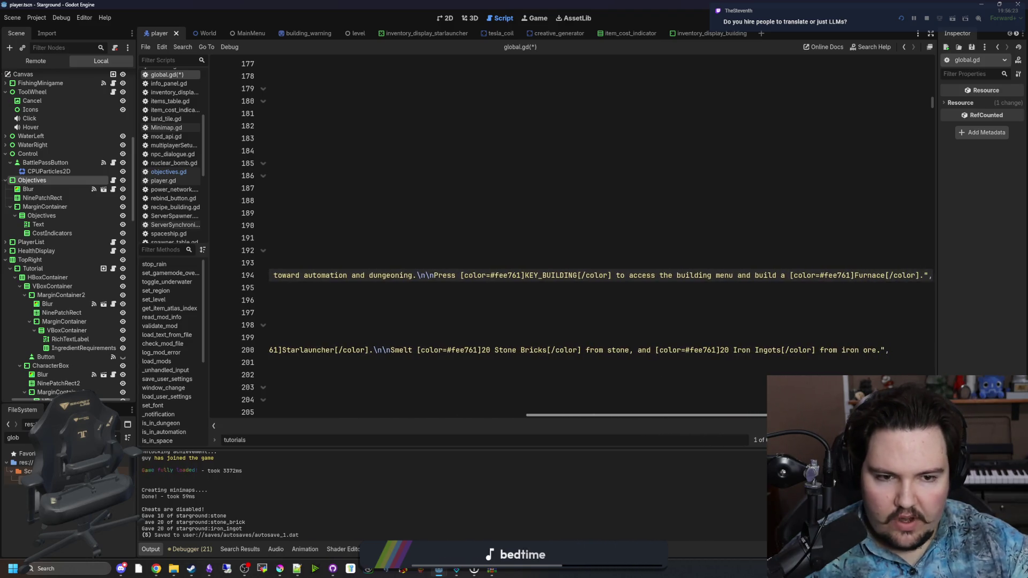
left_click_drag(924, 275, 344, 276)
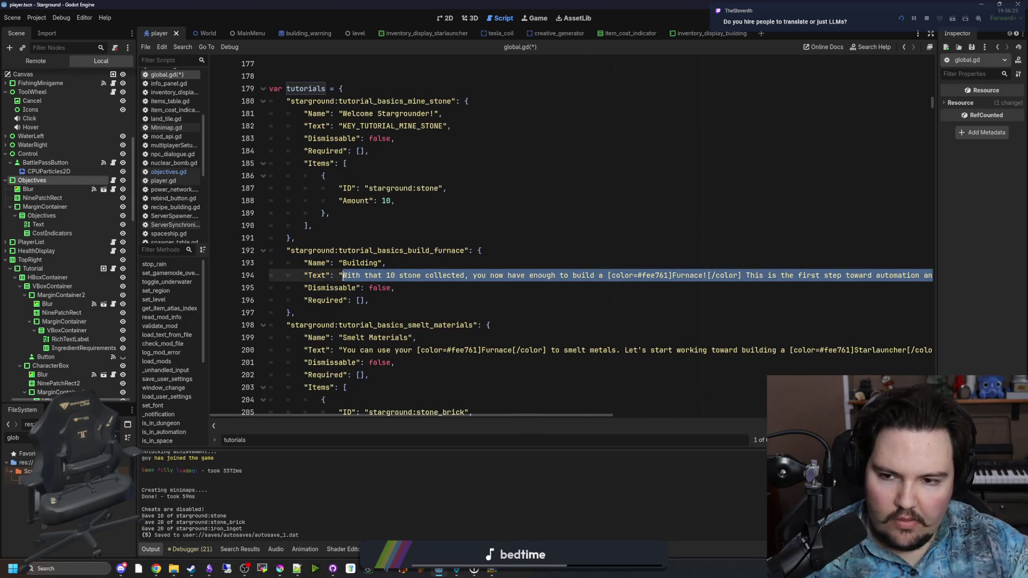
left_click(663, 329)
key("alt+Tab")
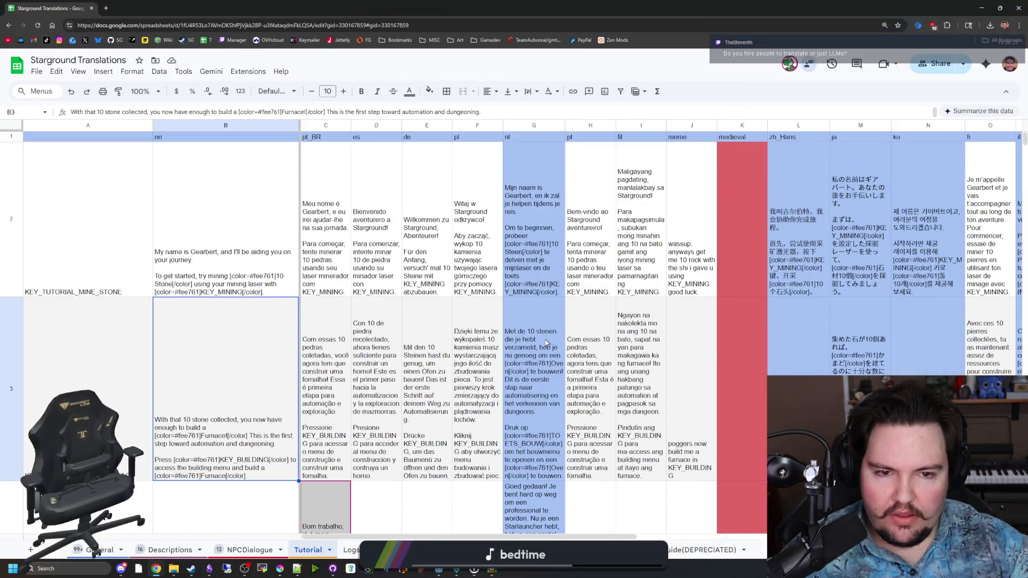
Check the Chinese GOOGLETRANSLATE formulas in column L for rows 2 and 3.
scroll(546, 343, "down", 5)
scroll(546, 338, "down", 15)
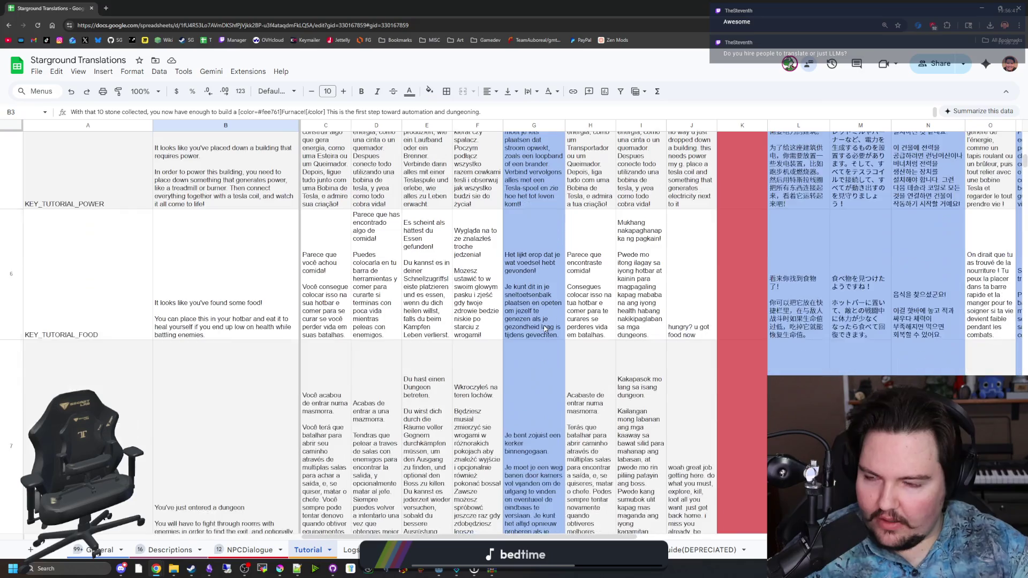
scroll(557, 443, "up", 15)
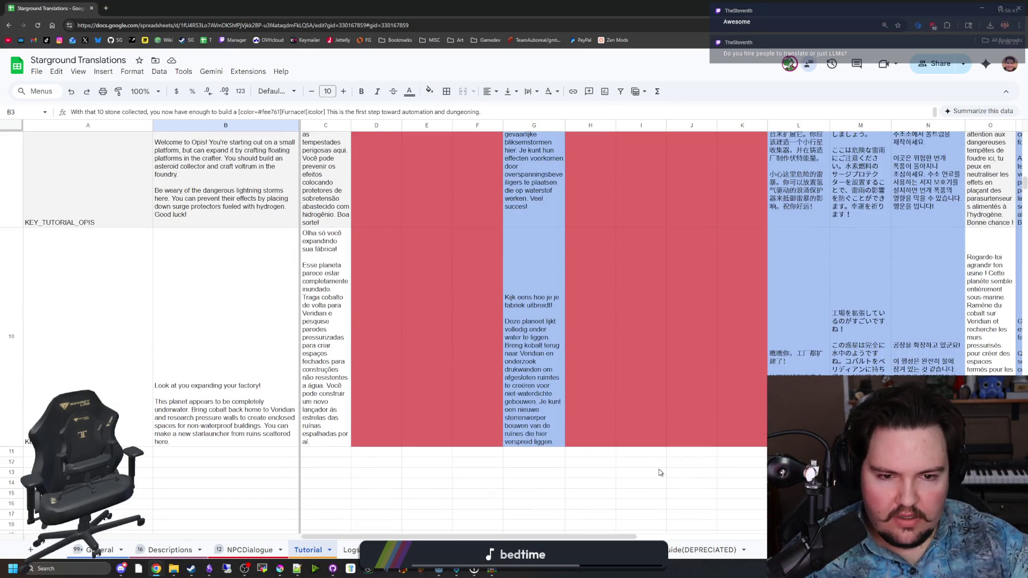
scroll(659, 471, "right", 5)
scroll(642, 453, "up", 10)
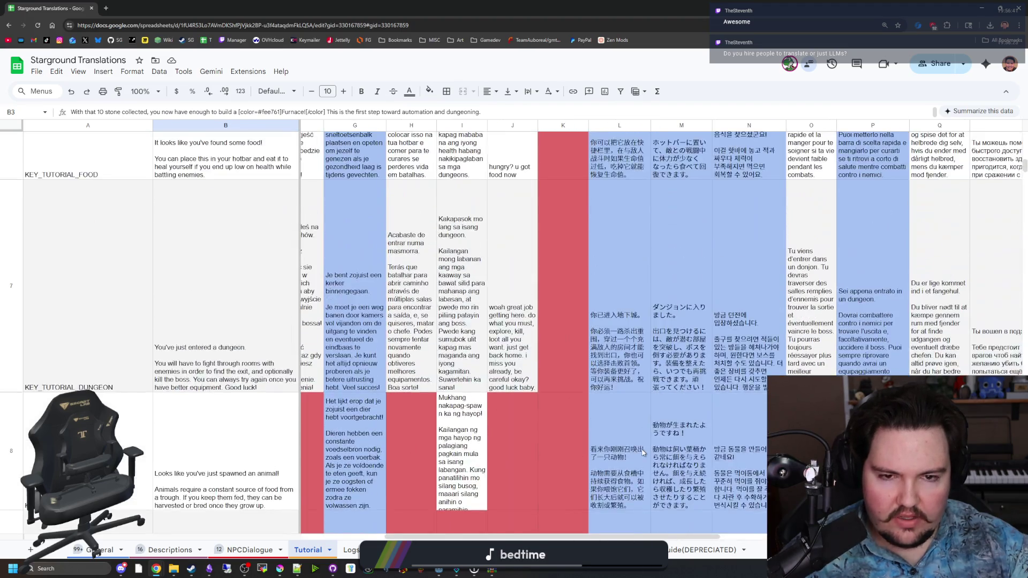
scroll(639, 453, "up", 5)
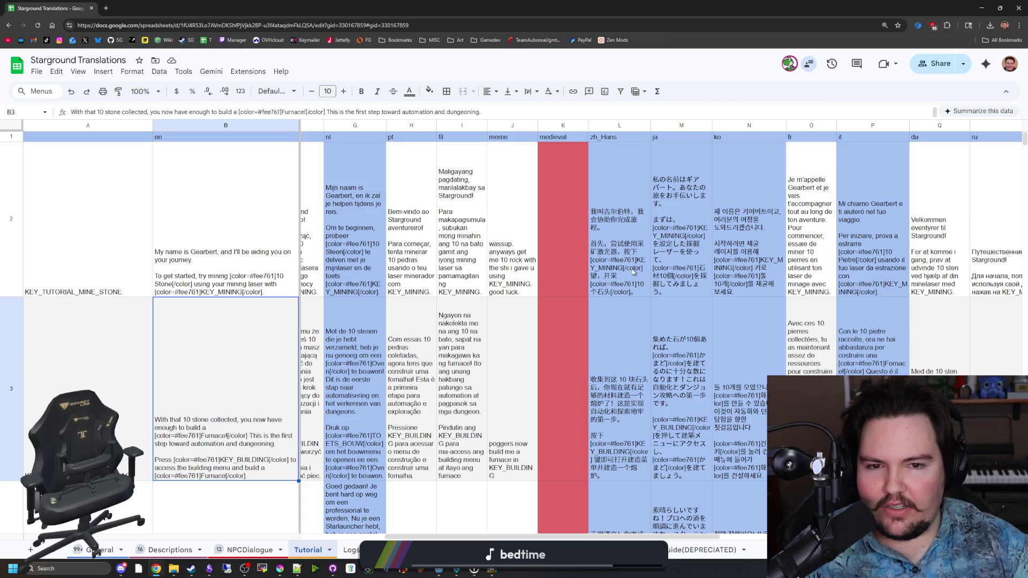
left_click(630, 227)
left_click(595, 333)
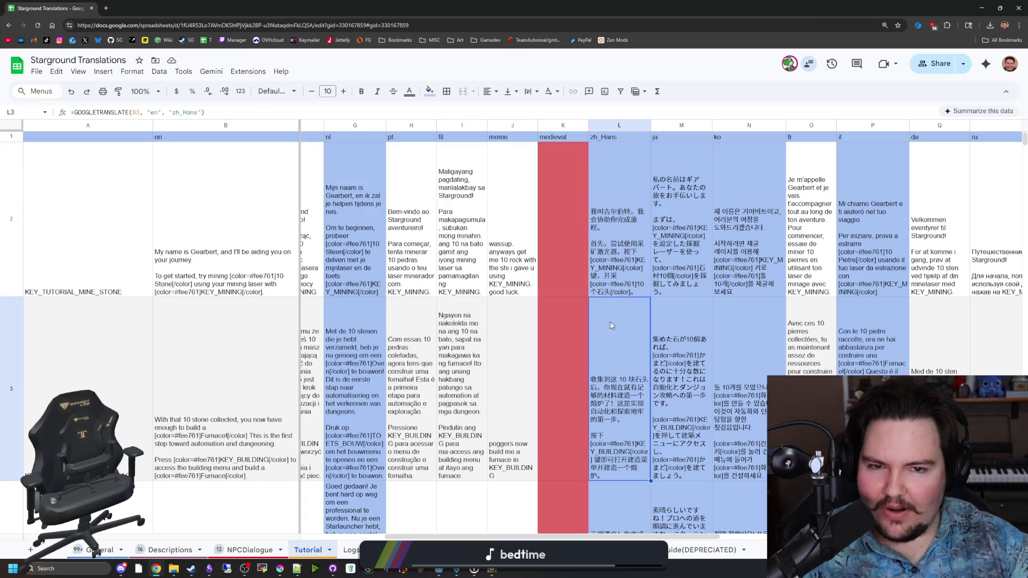
Check the remaining Chinese translations in column L down through row 10.
scroll(634, 310, "down", 2)
scroll(634, 310, "down", 2)
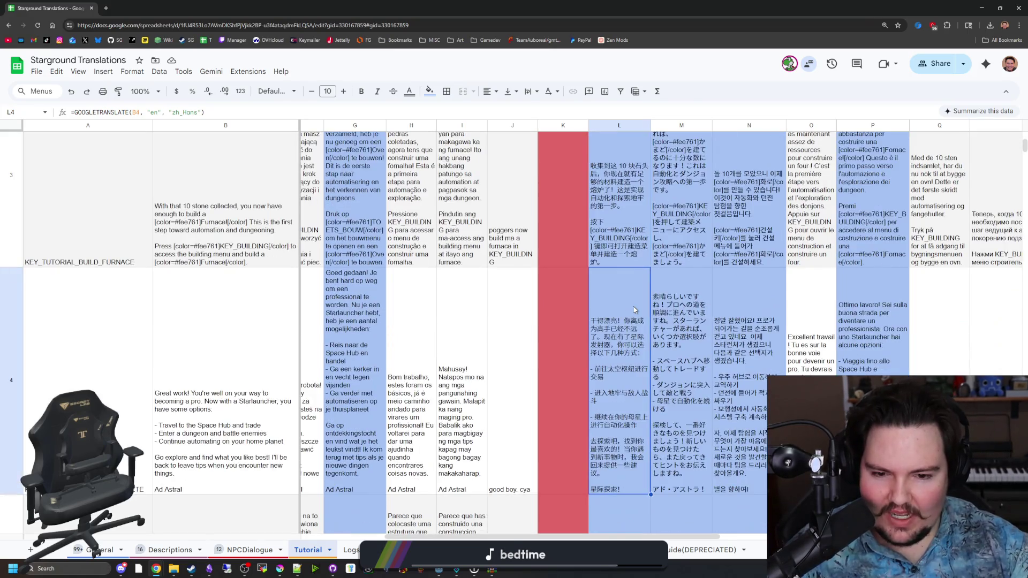
scroll(627, 316, "down", 3)
left_click(622, 320)
scroll(622, 319, "down", 3)
left_click(623, 317)
scroll(623, 317, "down", 2)
left_click(624, 315)
scroll(624, 313, "down", 2)
scroll(624, 313, "down", 3)
left_click(624, 313)
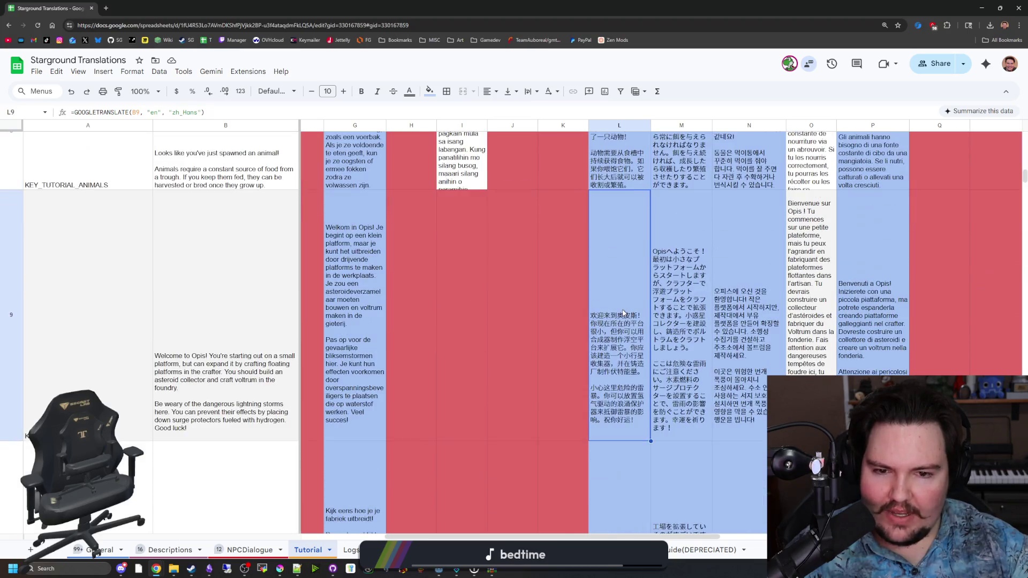
scroll(624, 313, "down", 3)
left_click(624, 313)
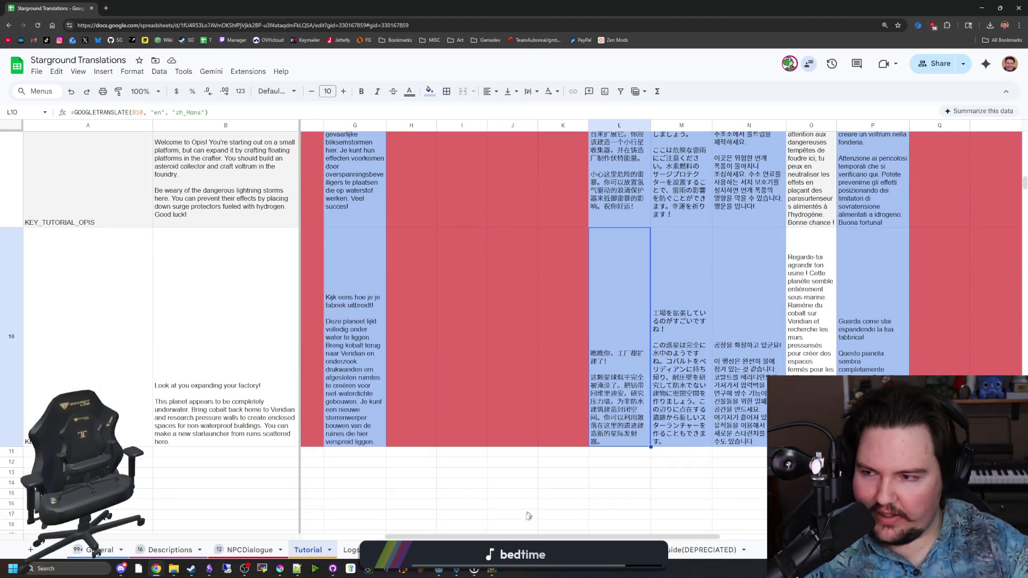
Review row 4's English and Portuguese text, then return to the furnace tutorial in global.gd.
left_click_drag(524, 538, 343, 520)
scroll(429, 415, "up", 10)
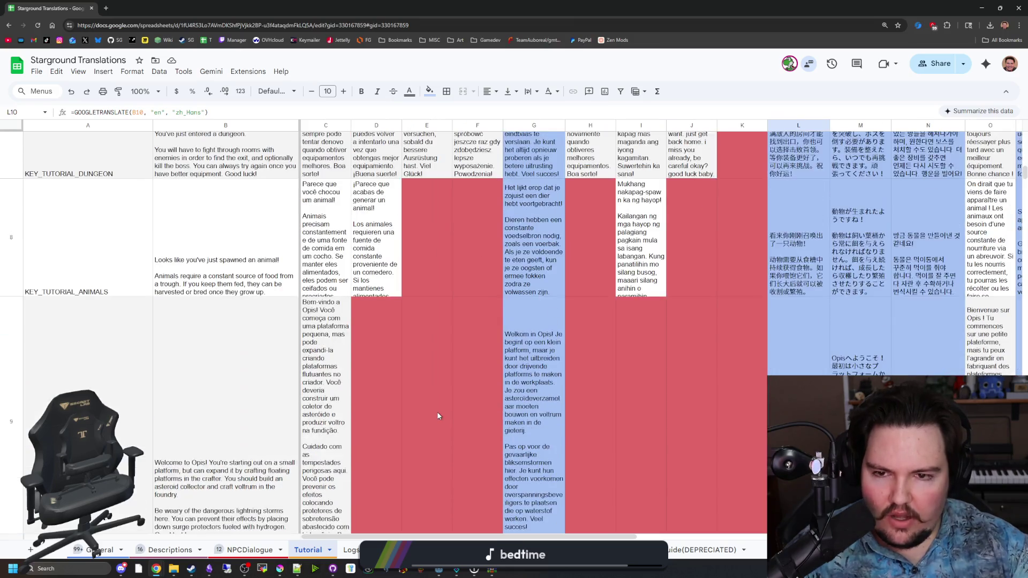
scroll(358, 412, "down", 4)
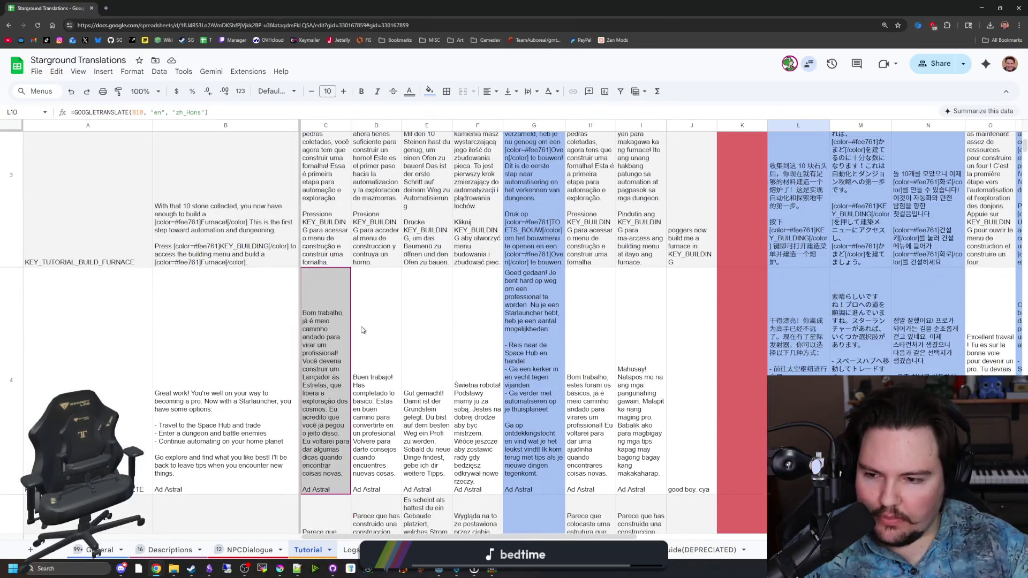
left_click(260, 399)
left_click(337, 427)
left_click(257, 399, "shift")
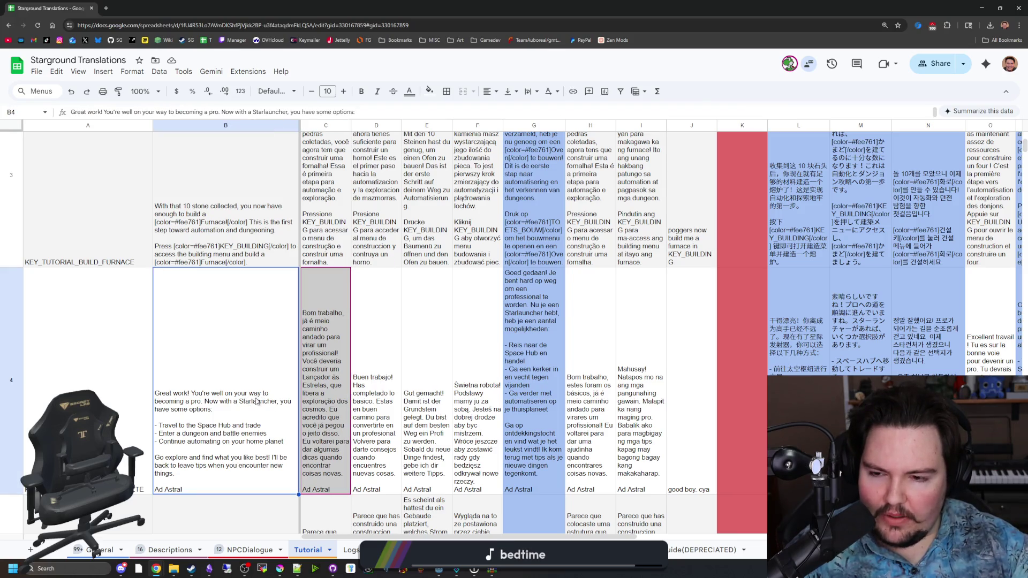
key("alt+Tab")
left_click(460, 299)
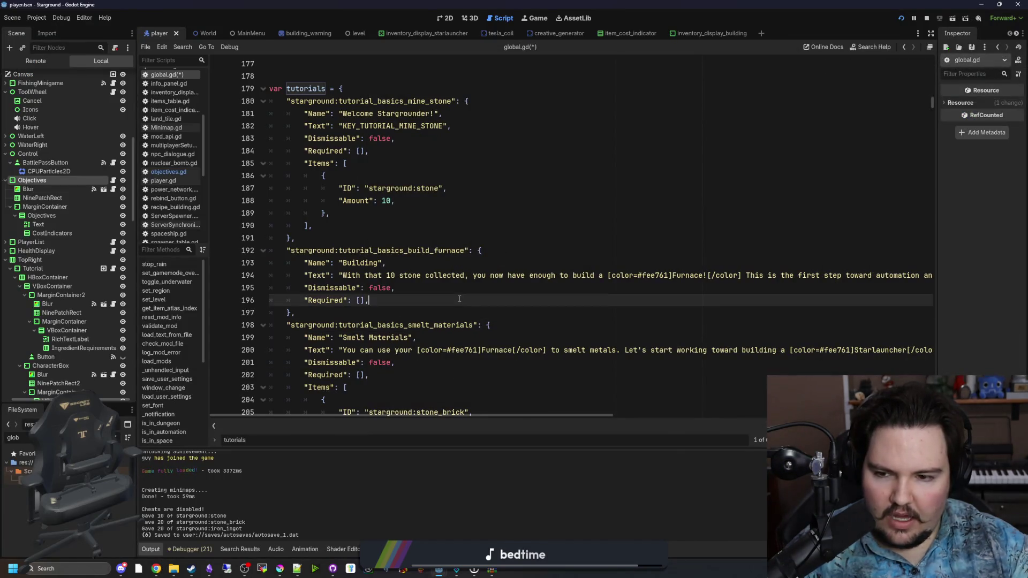
left_click(338, 312)
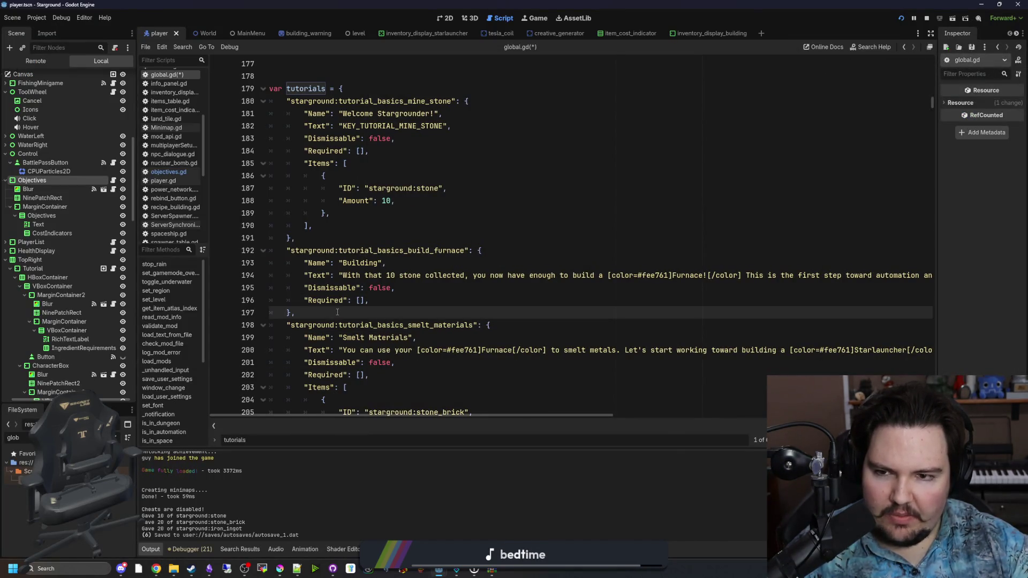
left_click(333, 236)
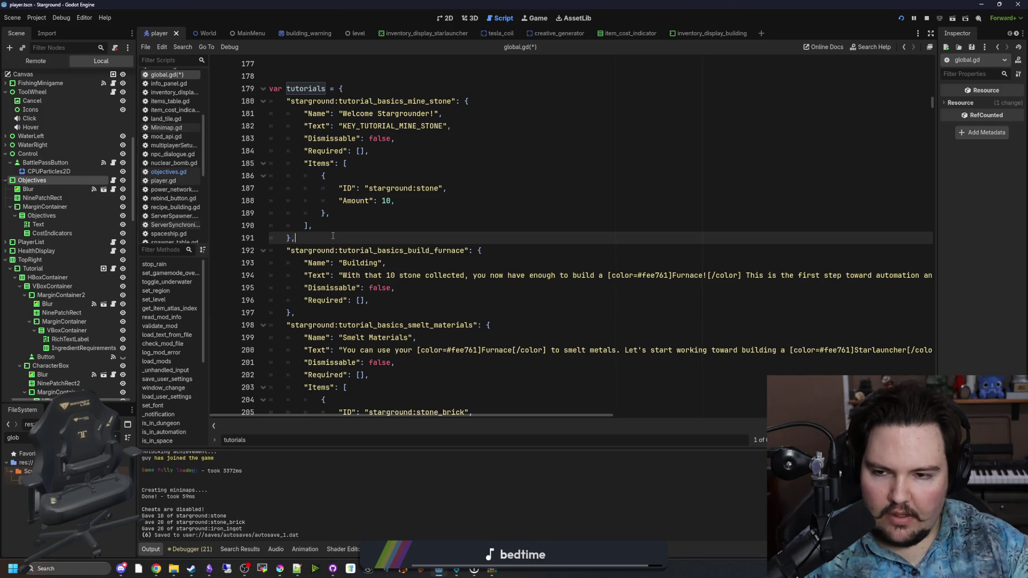
scroll(333, 236, "down", 2)
left_click(339, 239)
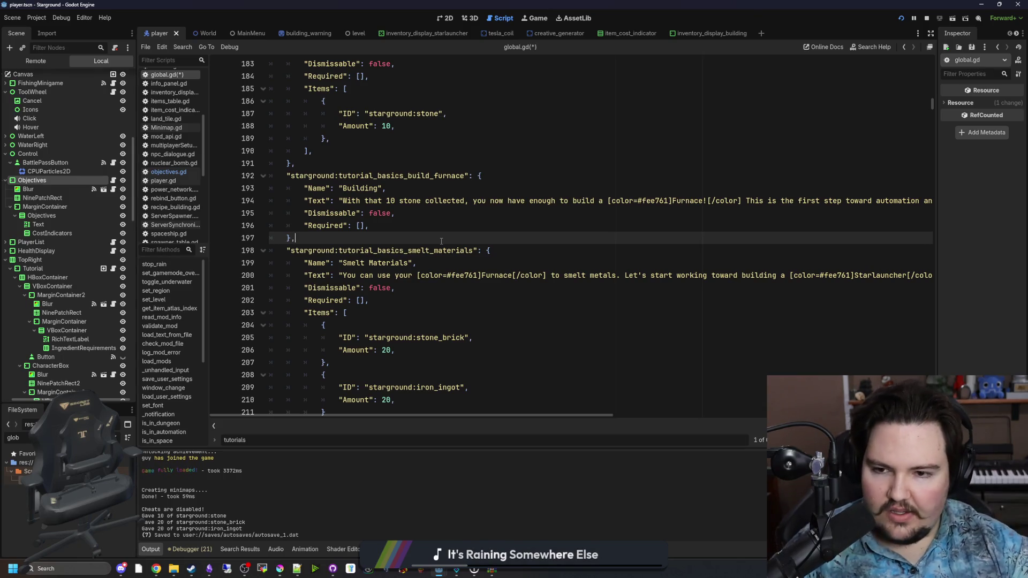
Narrow the Scene dock to give the script editor more width.
scroll(441, 241, "up", 1)
left_click(373, 263)
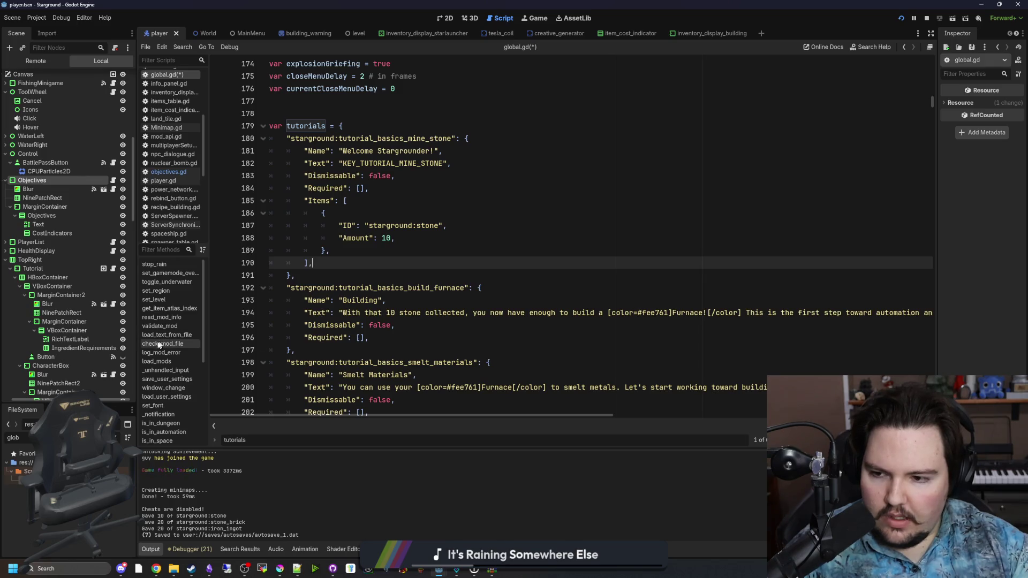
left_click_drag(137, 344, 128, 344)
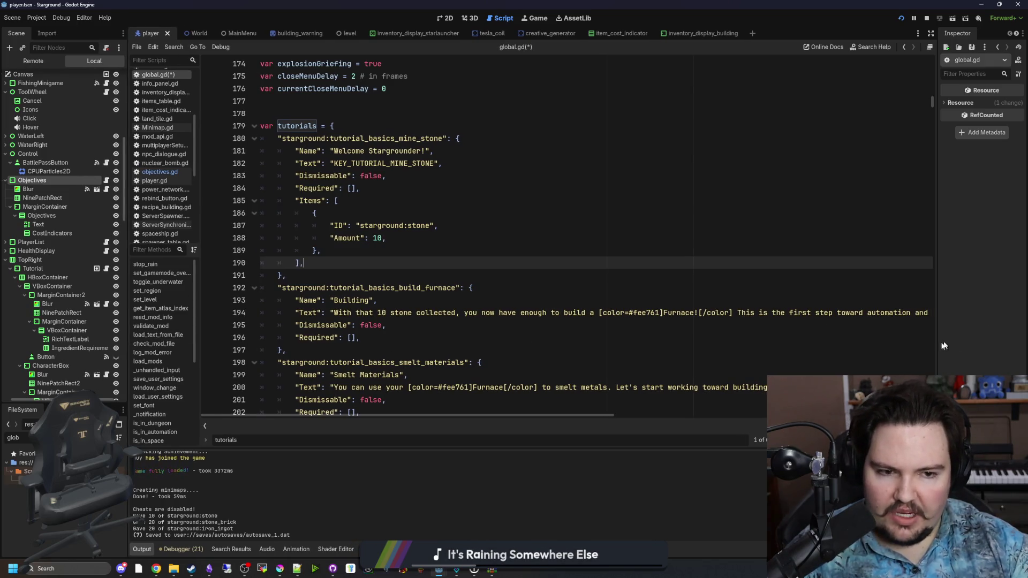
left_click(323, 363)
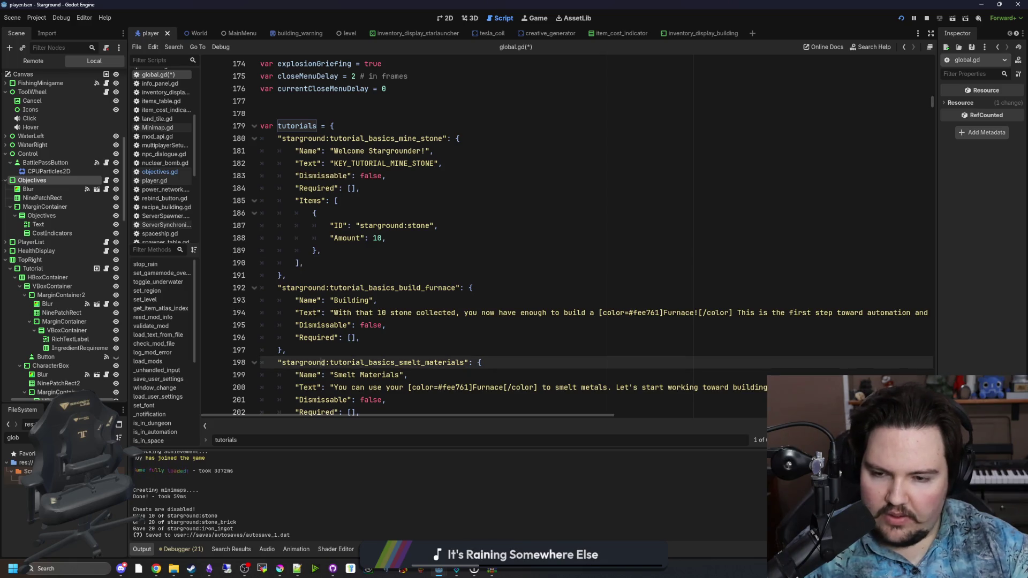
left_click(334, 350)
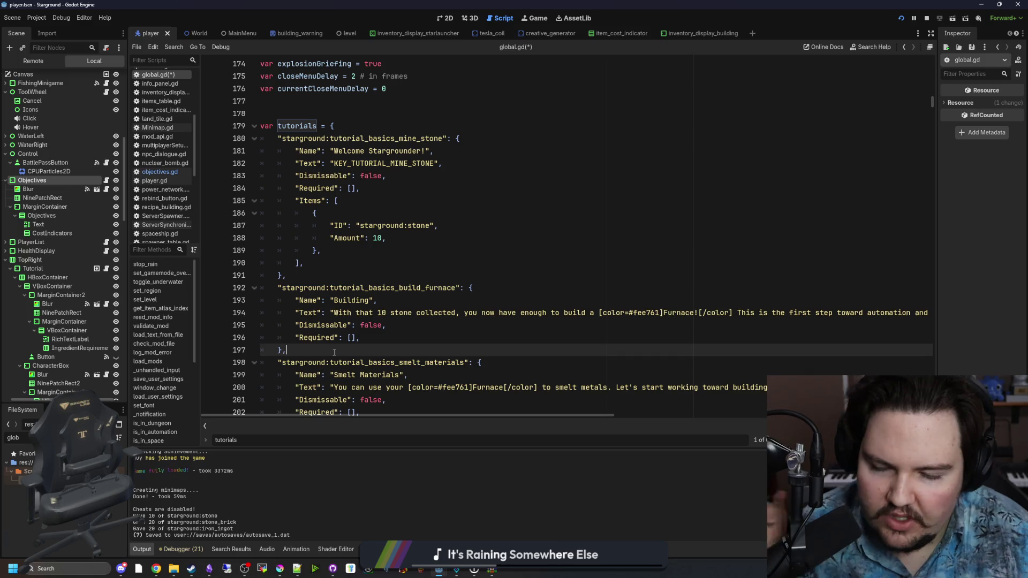
Bring the end of the Smelt Materials text on line 200 into view and place the caret there.
scroll(489, 293, "down", 2)
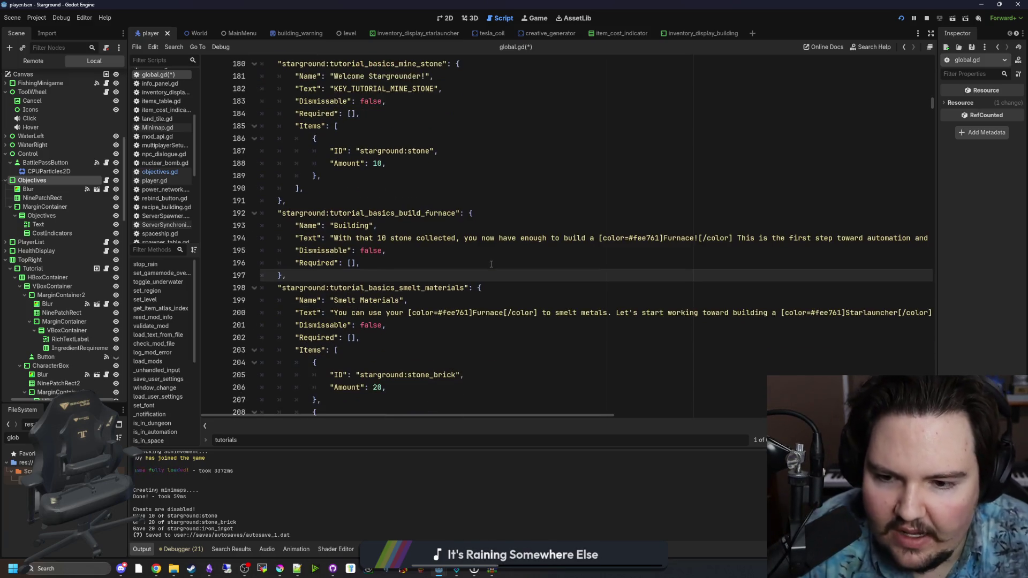
left_click(446, 350)
scroll(446, 350, "down", 2)
left_click(401, 325)
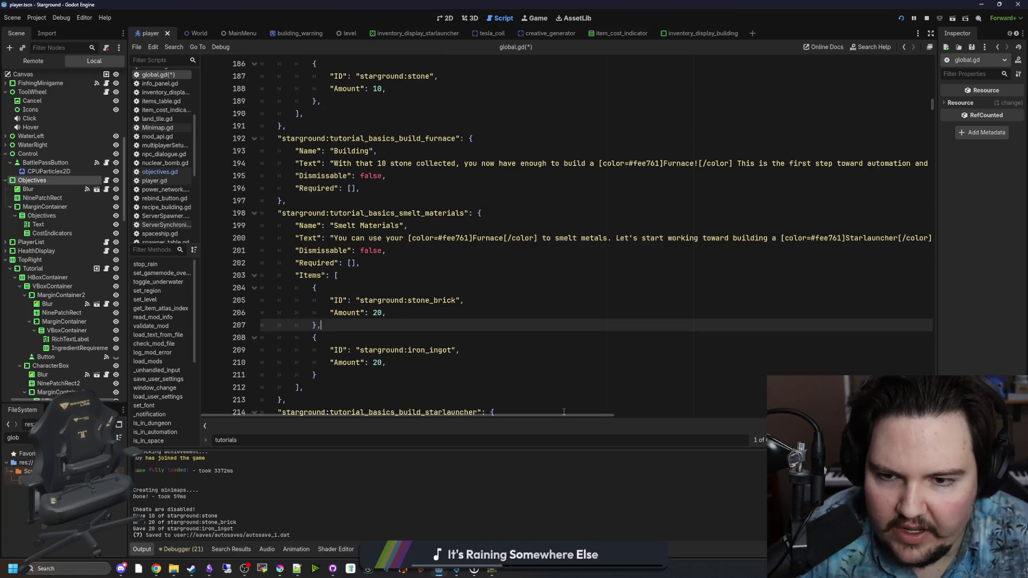
left_click_drag(548, 414, 864, 418)
left_click(881, 238)
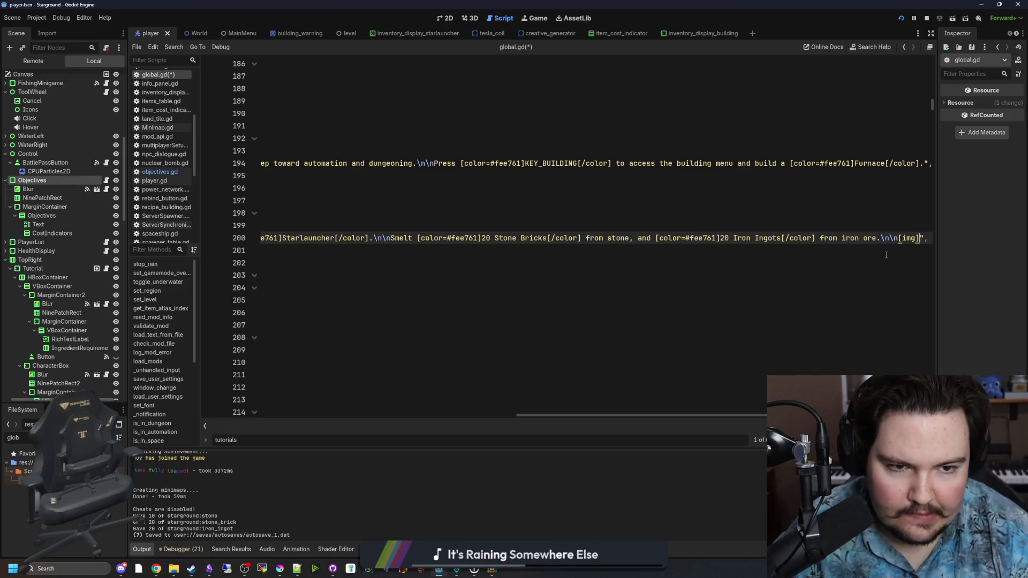
Close the [img] tag with [/img] on line 200 and filter the FileSystem for 'furn'.
type("[/img")
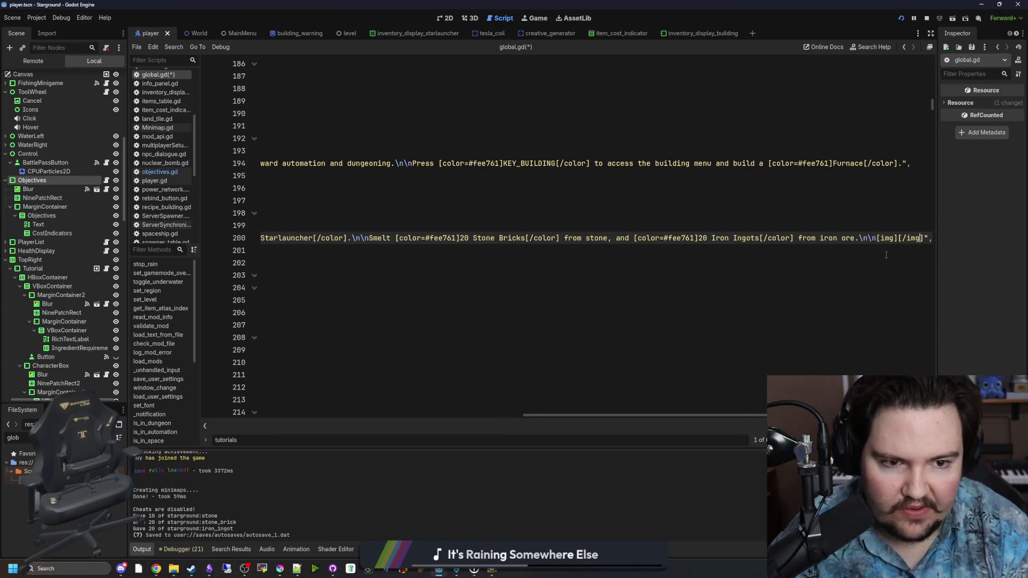
key("ctrl+a")
type("furnace")
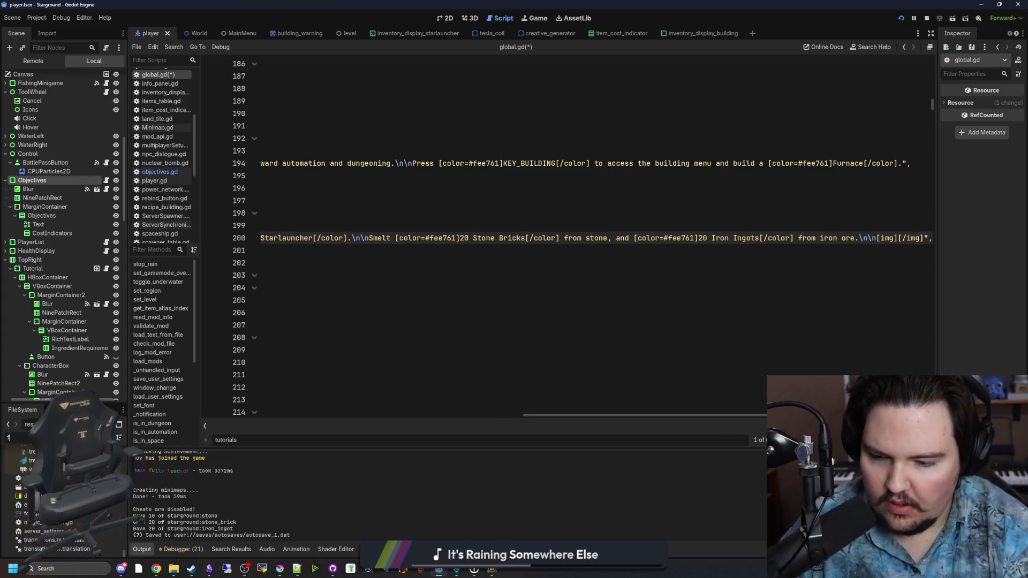
key("BackSpace")
key("BackSpace")
key("BackSpace")
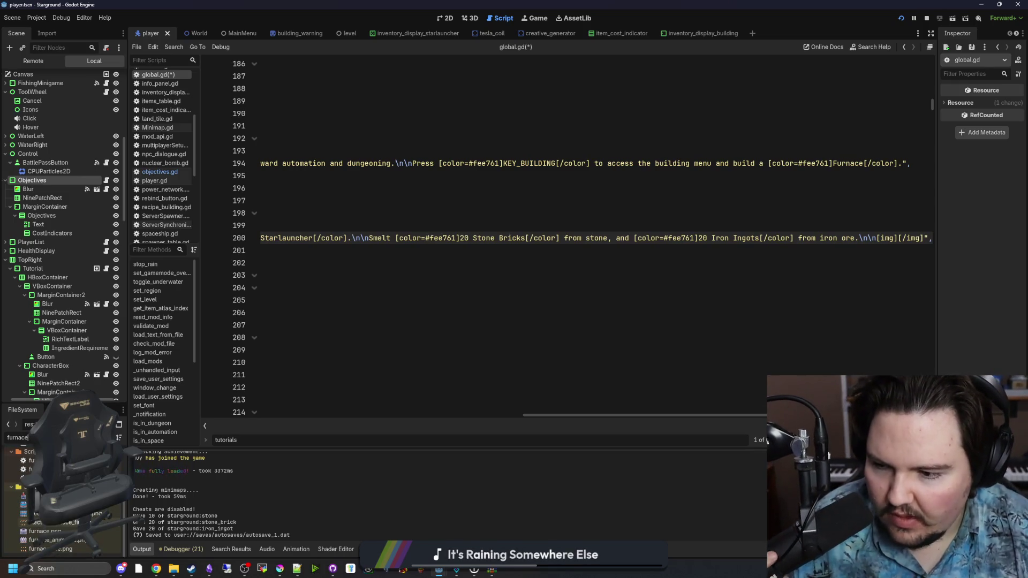
Inspect a furnace image file's options, then save global.gd and run the game.
right_click(48, 531)
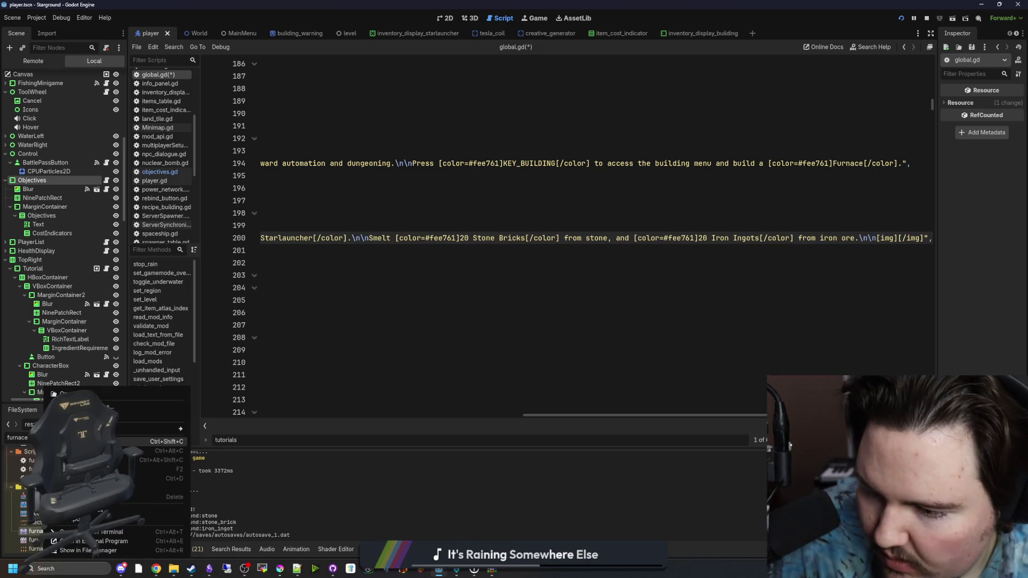
left_click(902, 257)
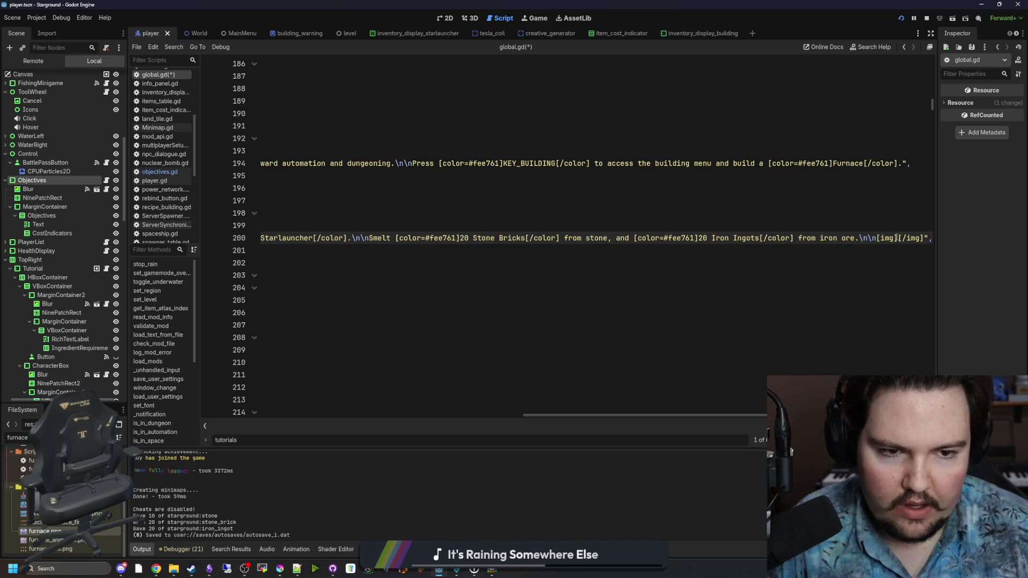
key("Up")
key("Up")
key("ctrl+s")
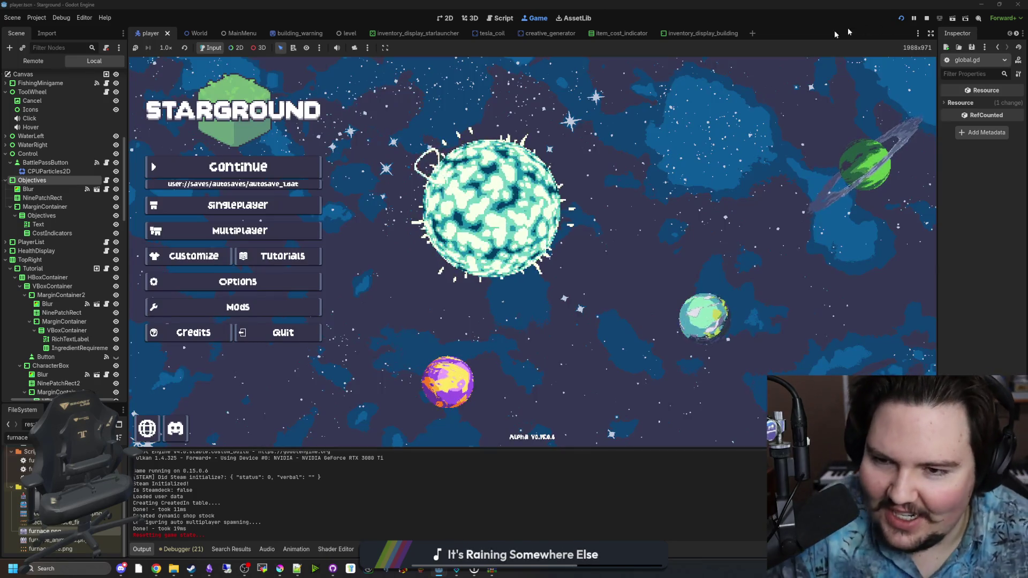
Start a new singleplayer world and try the /give stone chat command.
left_click(314, 213)
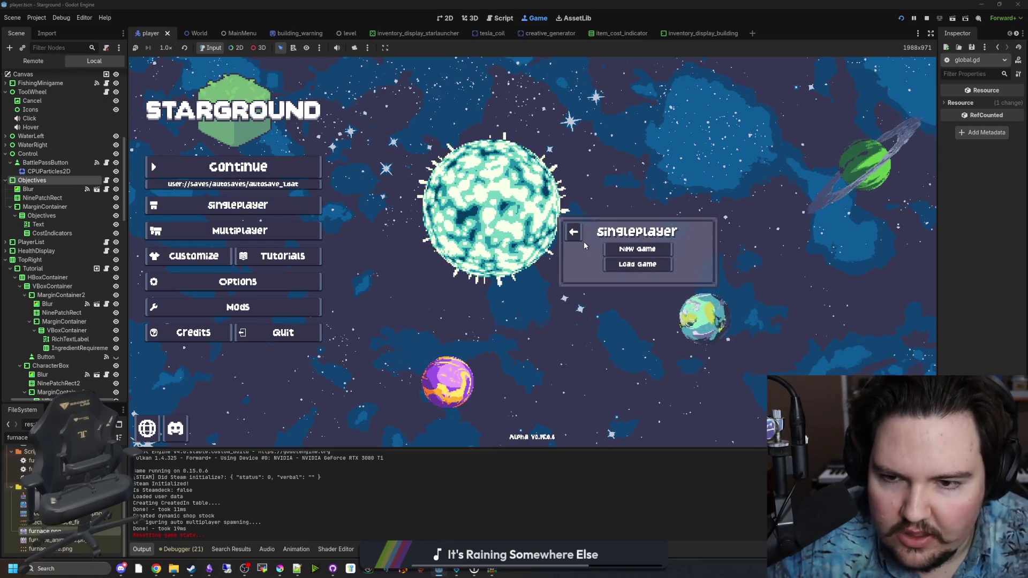
left_click(238, 282)
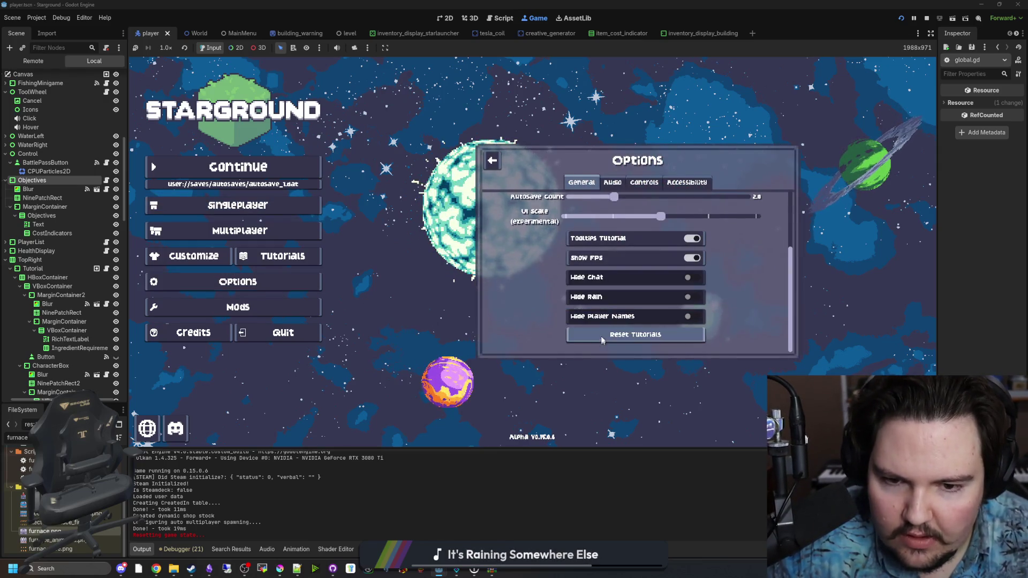
key("Escape")
left_click(637, 249)
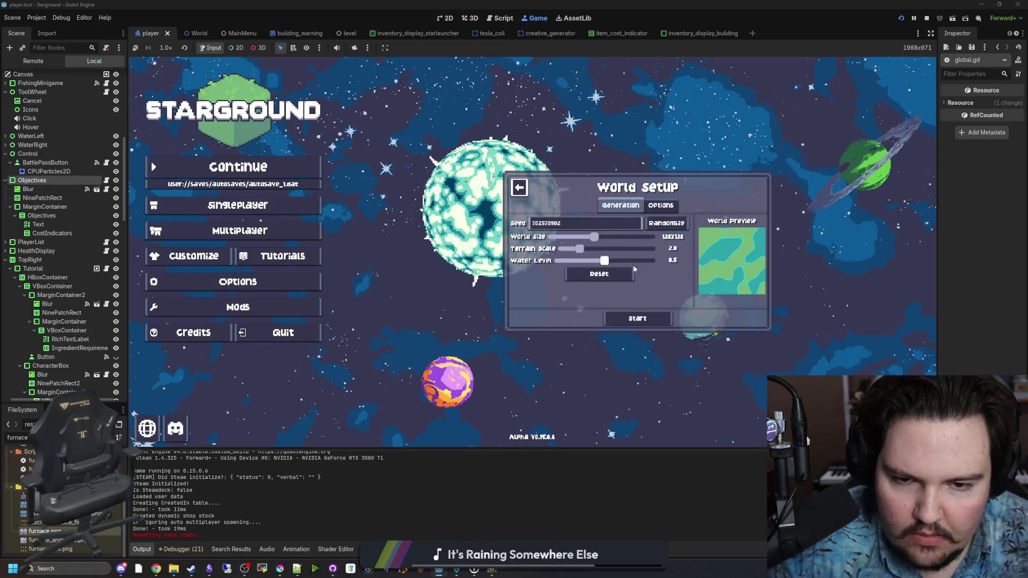
left_click(640, 318)
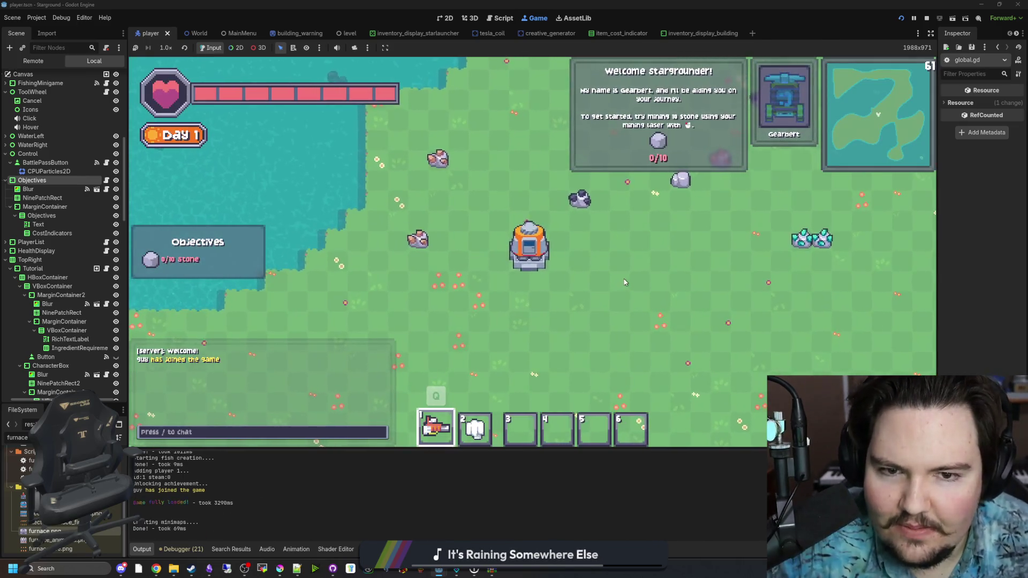
type("/give stone")
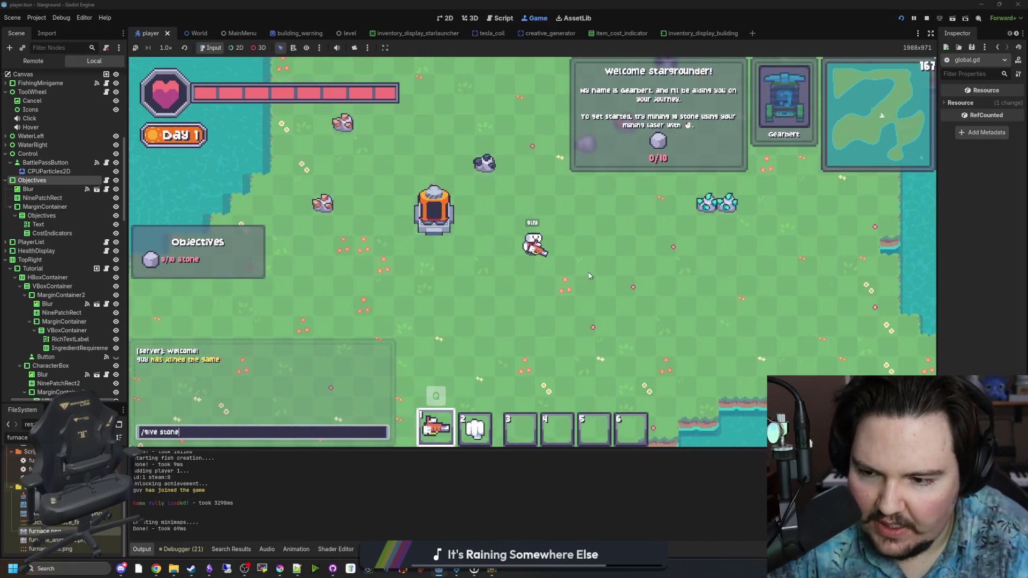
key("Return")
key("w")
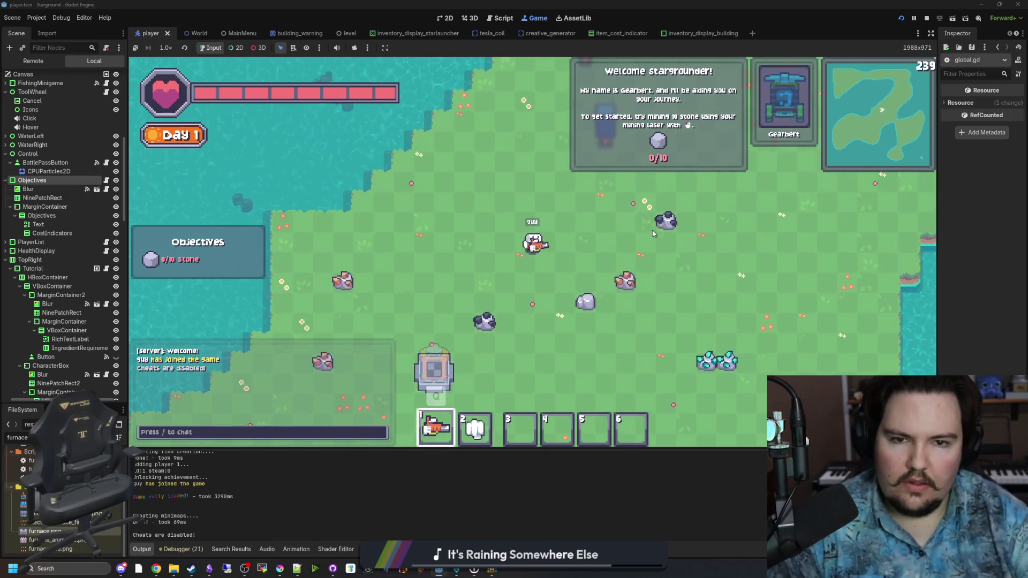
Set the world's game mode to Creative in the pause-menu World options.
key("Escape")
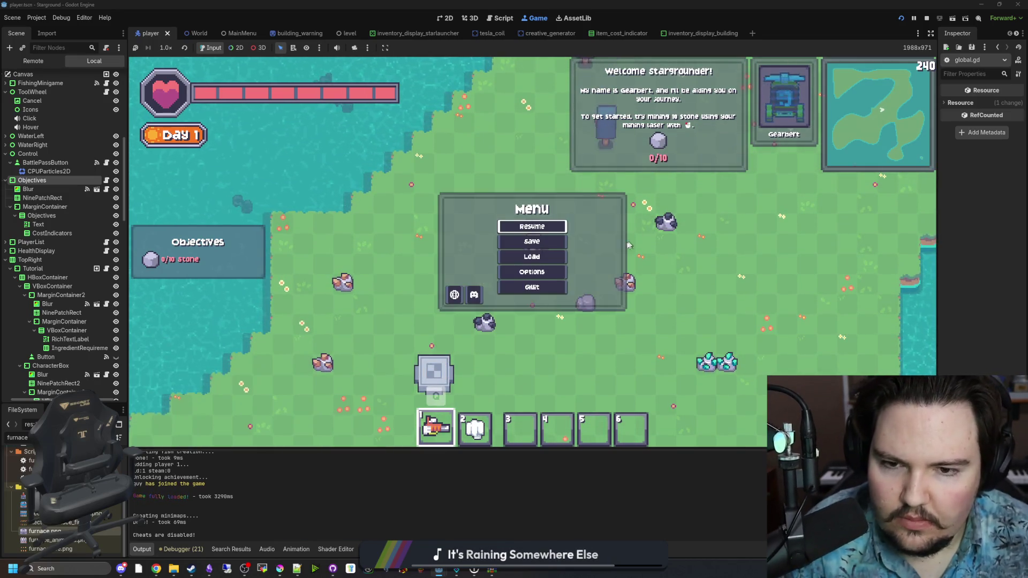
left_click(530, 273)
left_click(537, 184)
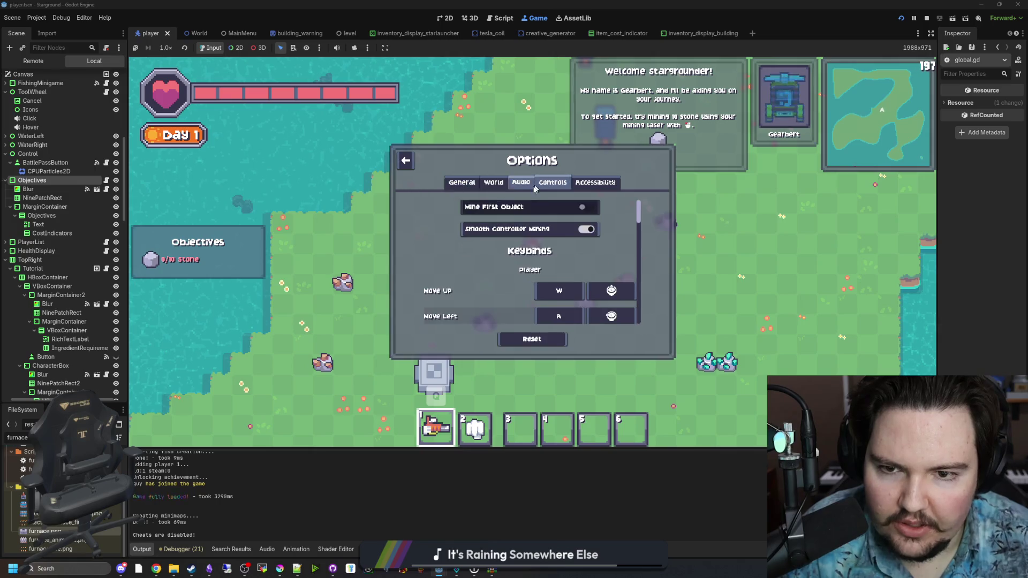
left_click(493, 182)
left_click(505, 248)
left_click(487, 272)
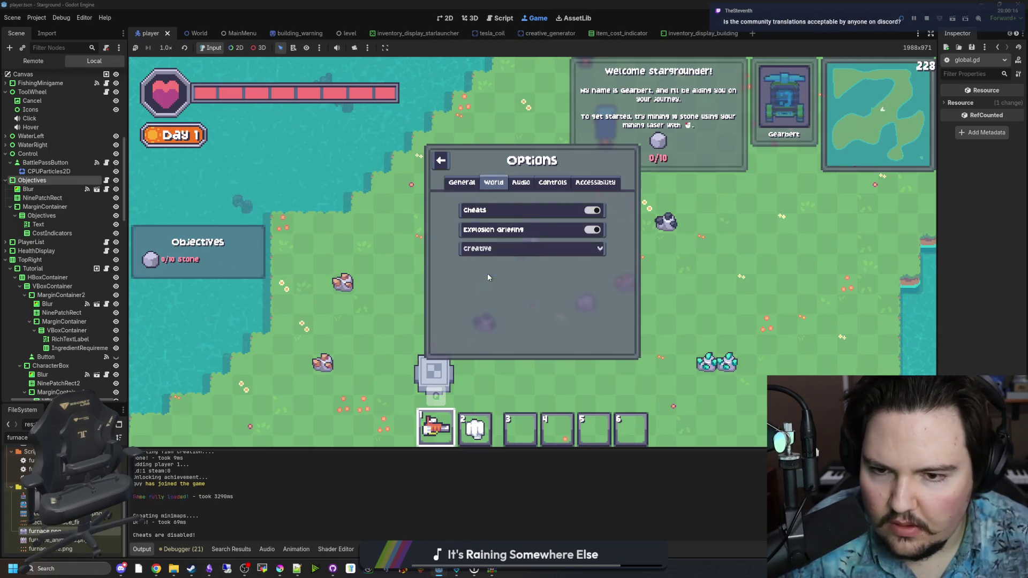
key("Escape")
Give 10 stone with /give stone, walk around, then stop the game with F8.
key("s")
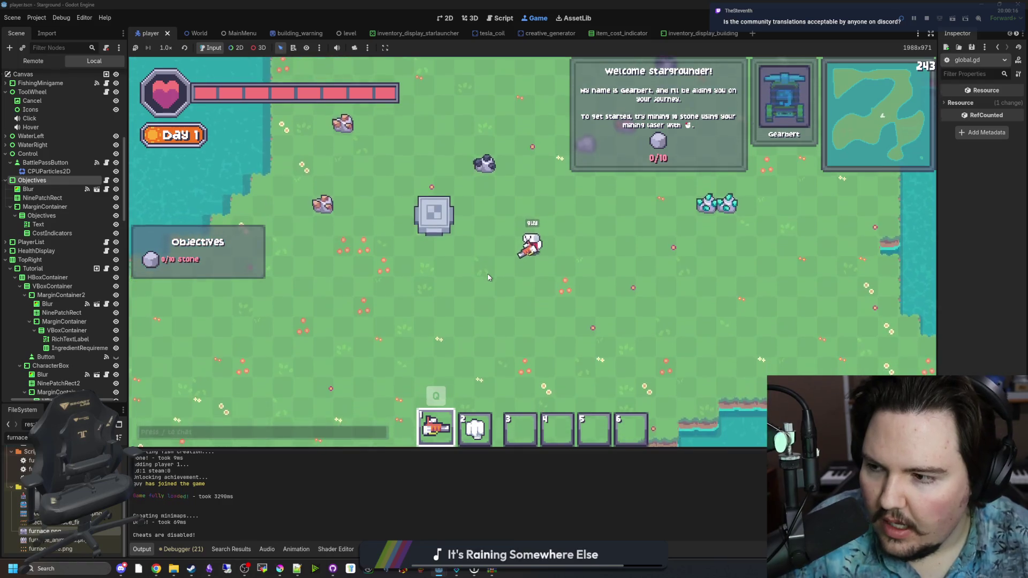
key("w")
key("s")
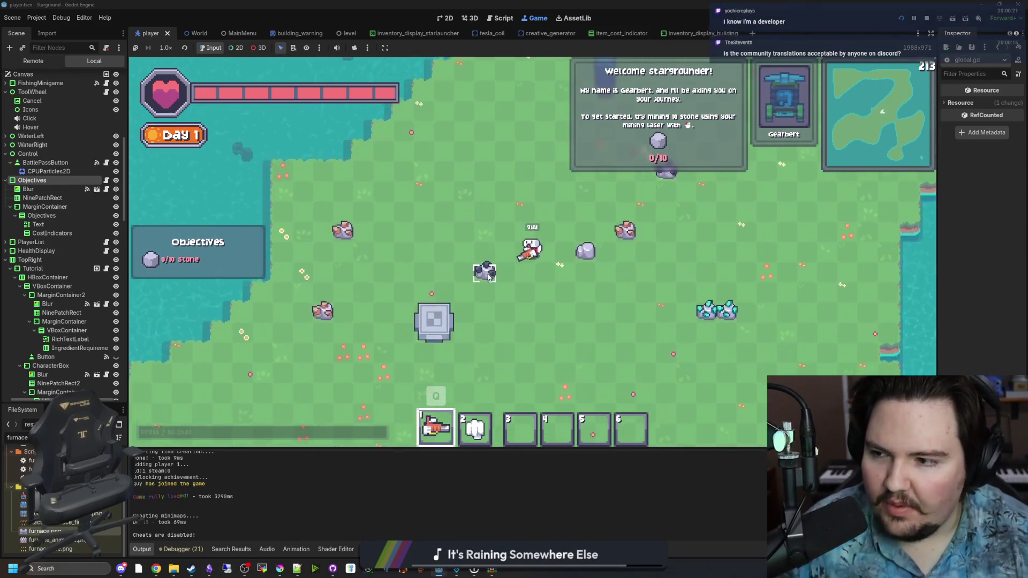
type("/g")
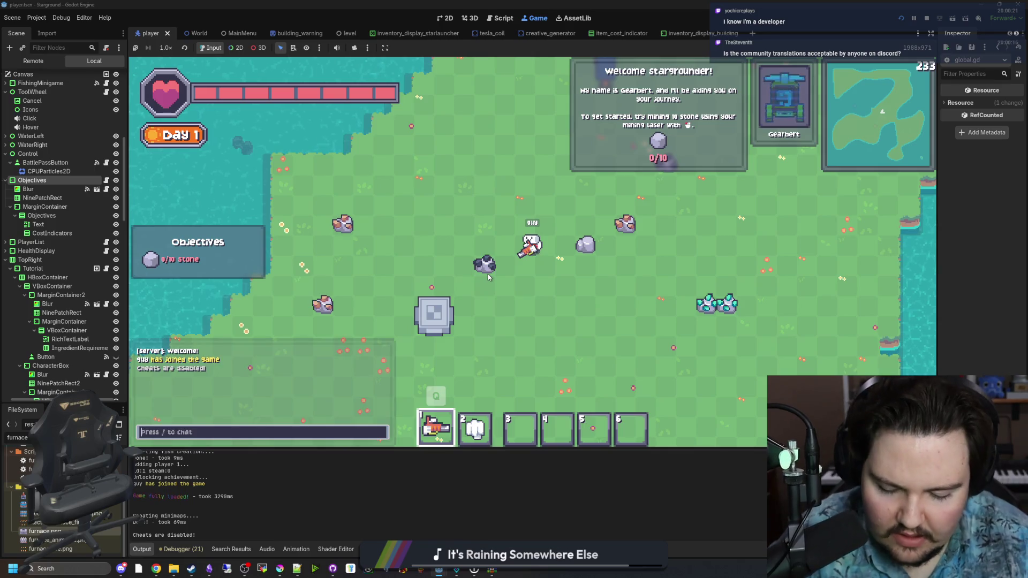
type("ive ")
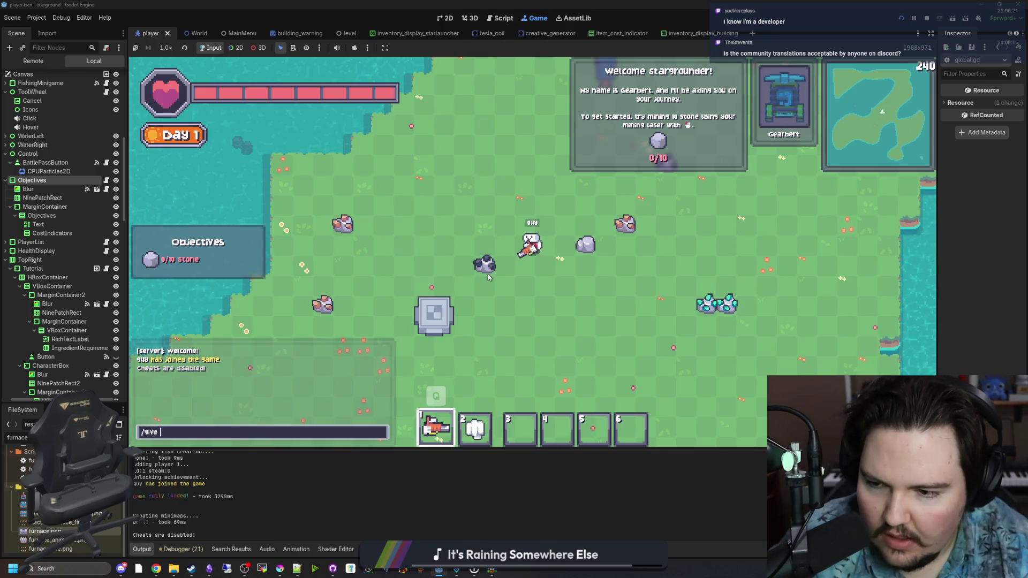
type("stone 10")
key("Return")
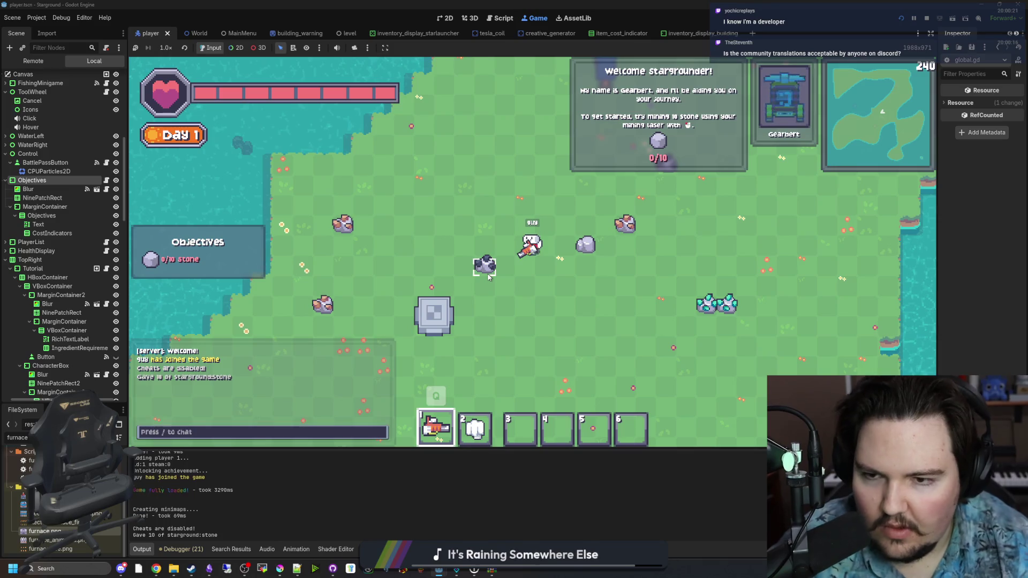
key("w")
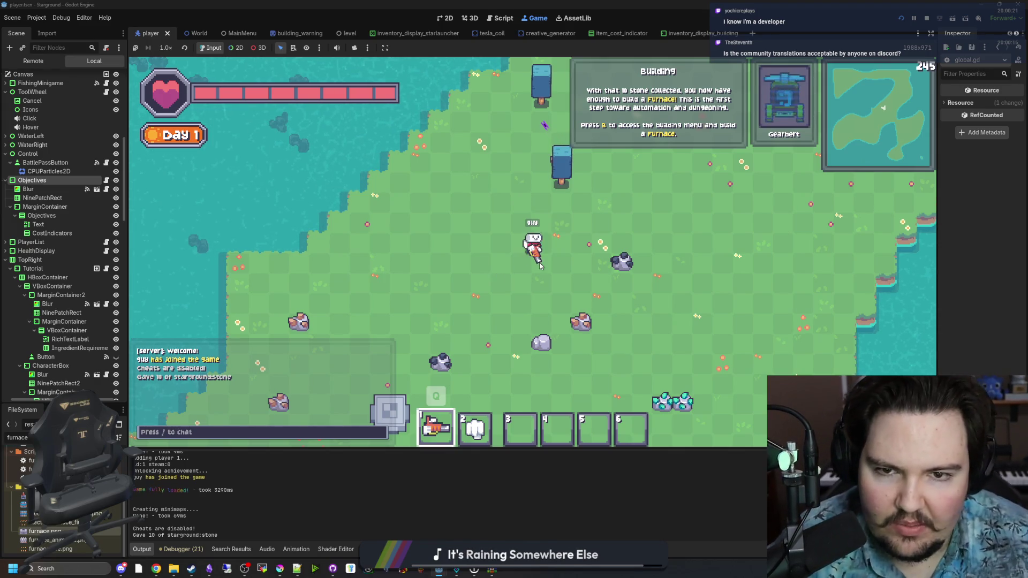
key("s")
key("a")
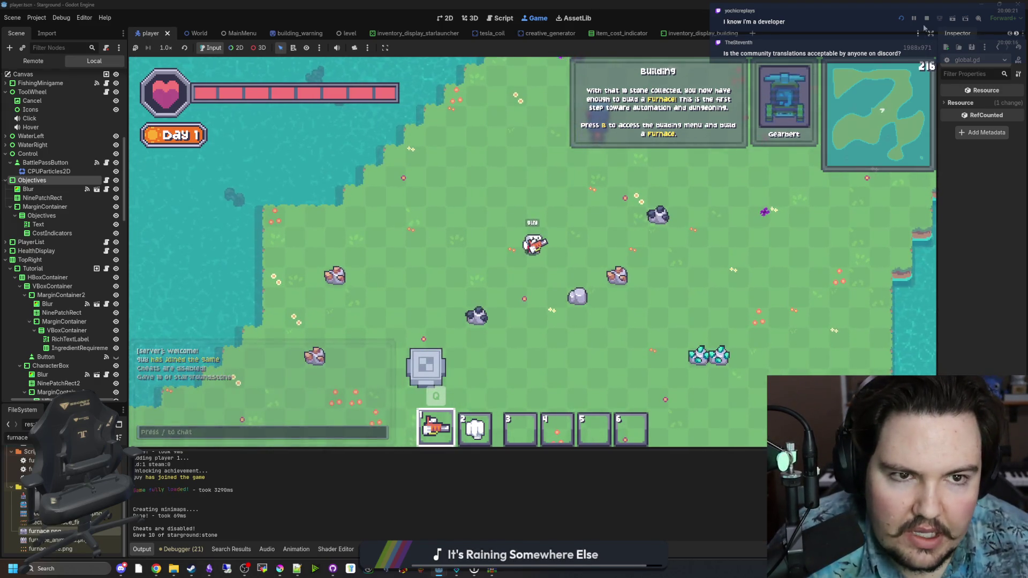
key("F8")
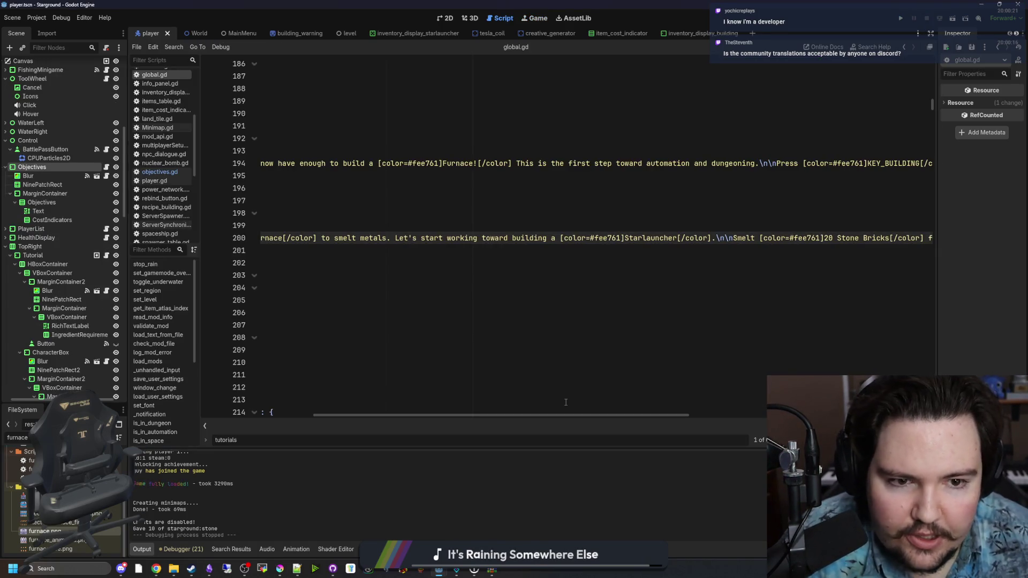
Cut the \n\n[img]res://Sprites/furnace.png[/img] tag from the Smelt Materials text on line 200.
left_click_drag(562, 415, 420, 413)
scroll(425, 295, "up", 2)
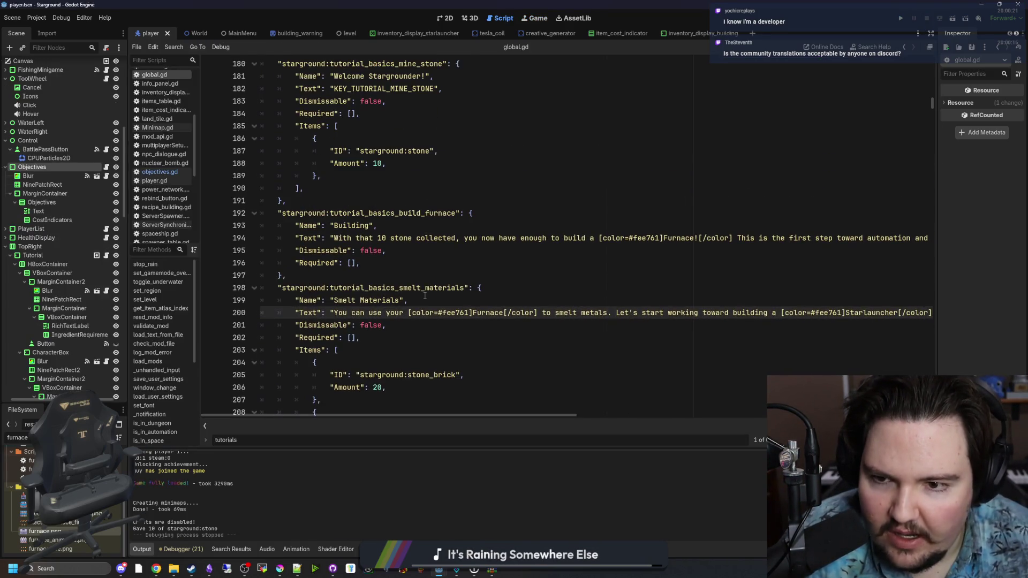
key("Up")
key("Up")
key("Up")
key("ctrl+s")
left_click_drag(409, 417, 757, 420)
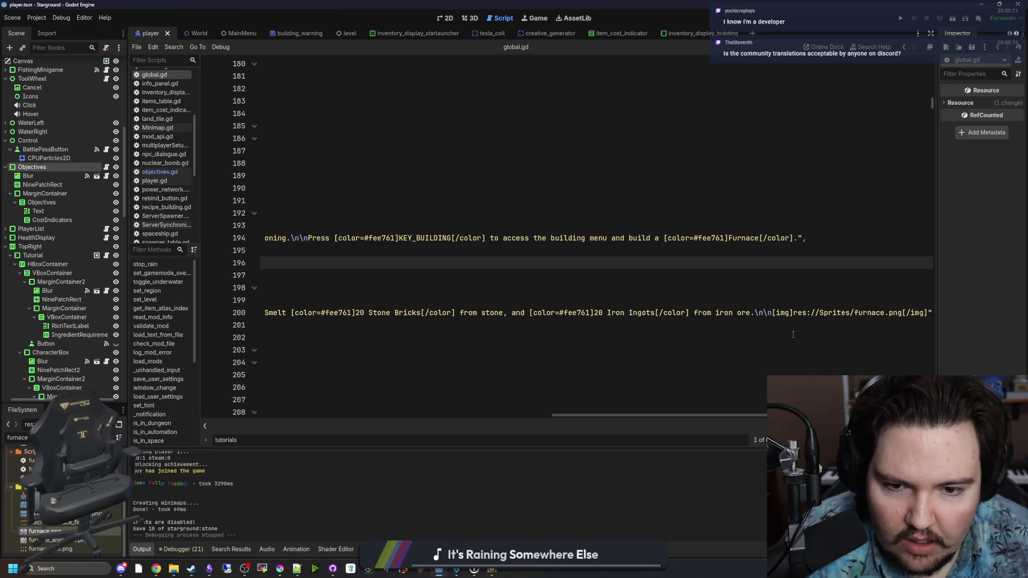
left_click_drag(752, 313, 926, 313)
key("ctrl+c")
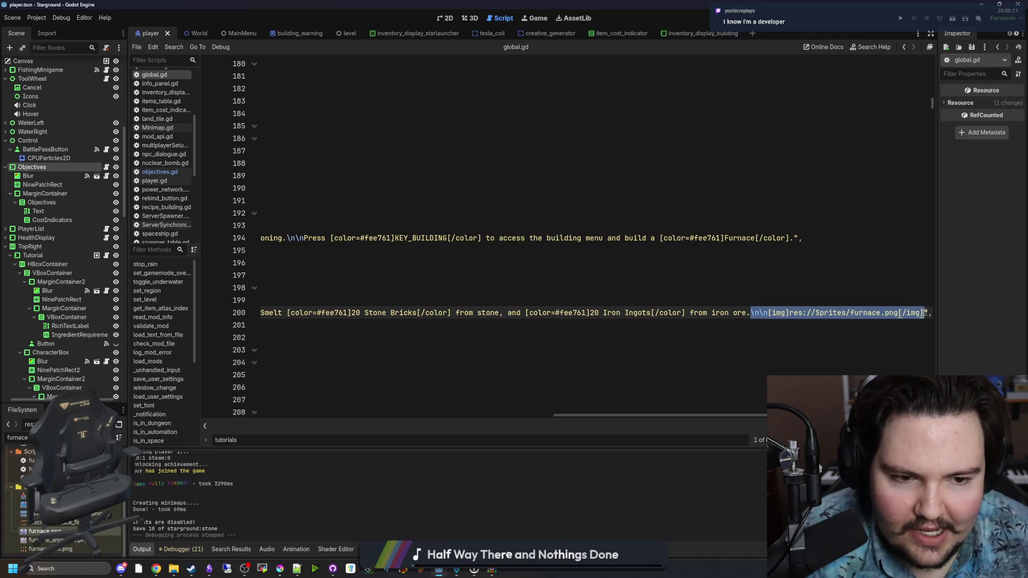
key("BackSpace")
Paste the furnace image tag at the end of line 194's build_furnace text, save, and run.
left_click(924, 239)
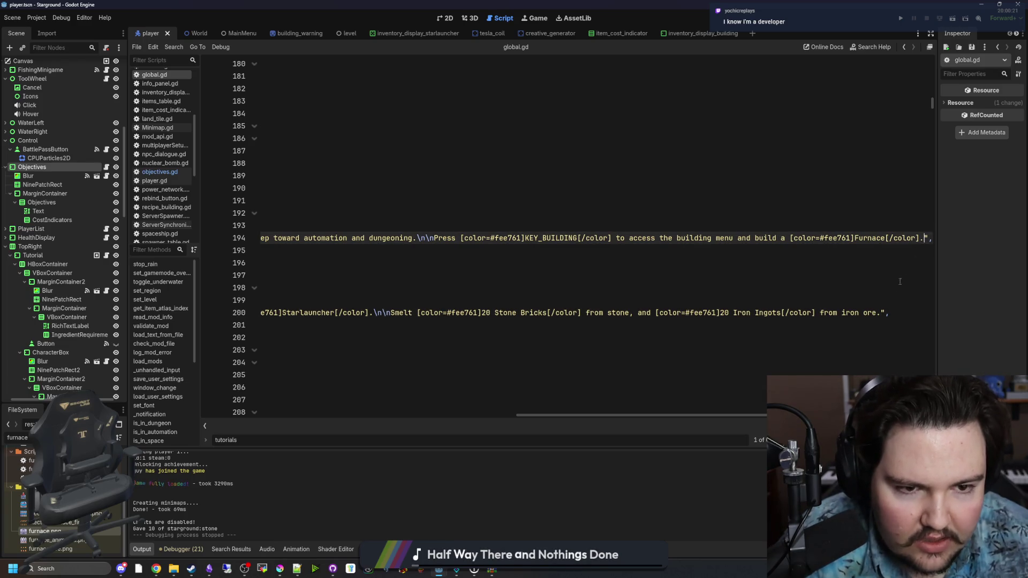
key("ctrl+v")
left_click(792, 226)
key("ctrl+s")
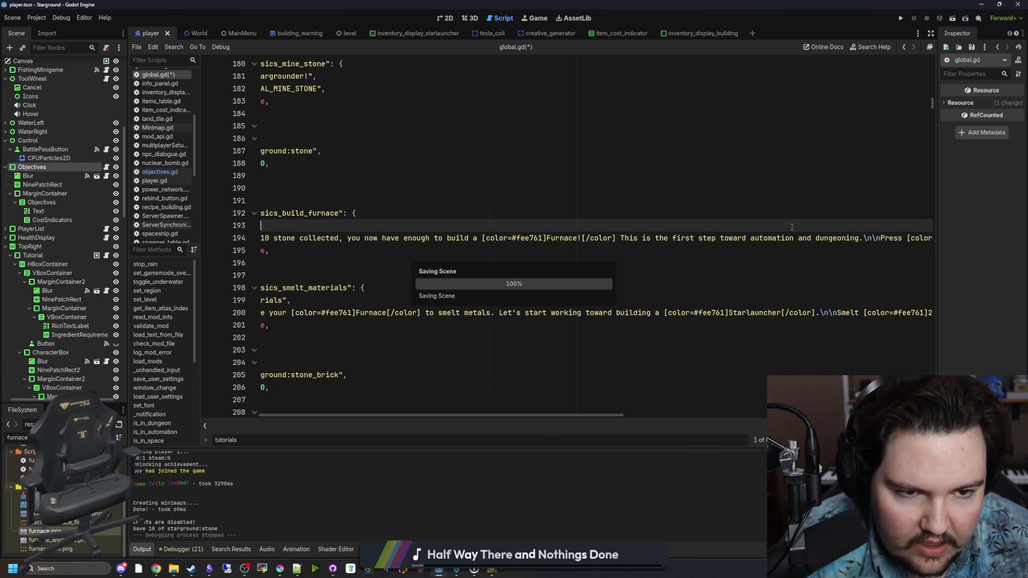
left_click(901, 18)
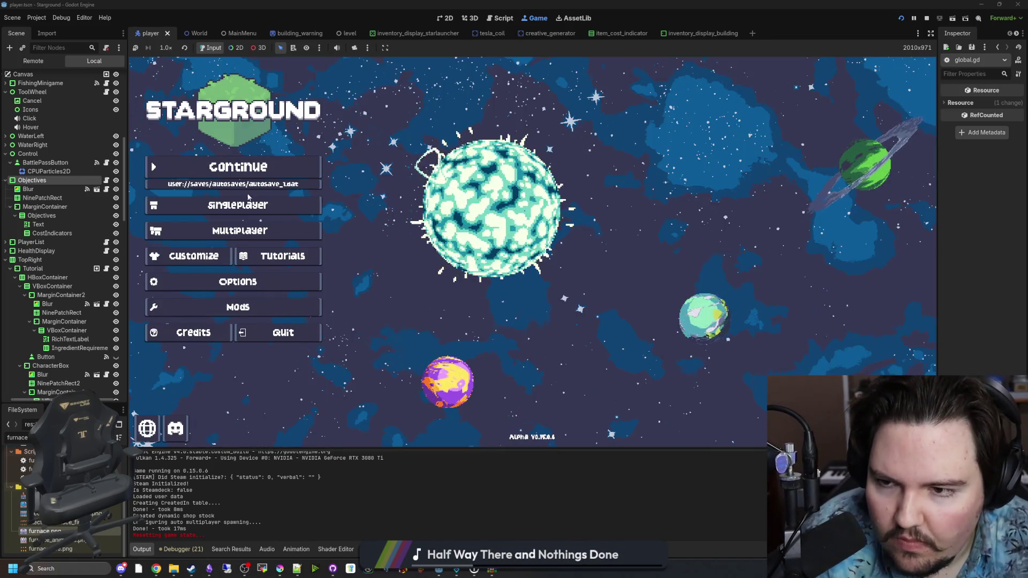
Start a new singleplayer world in the running game.
left_click(300, 205)
left_click(613, 250)
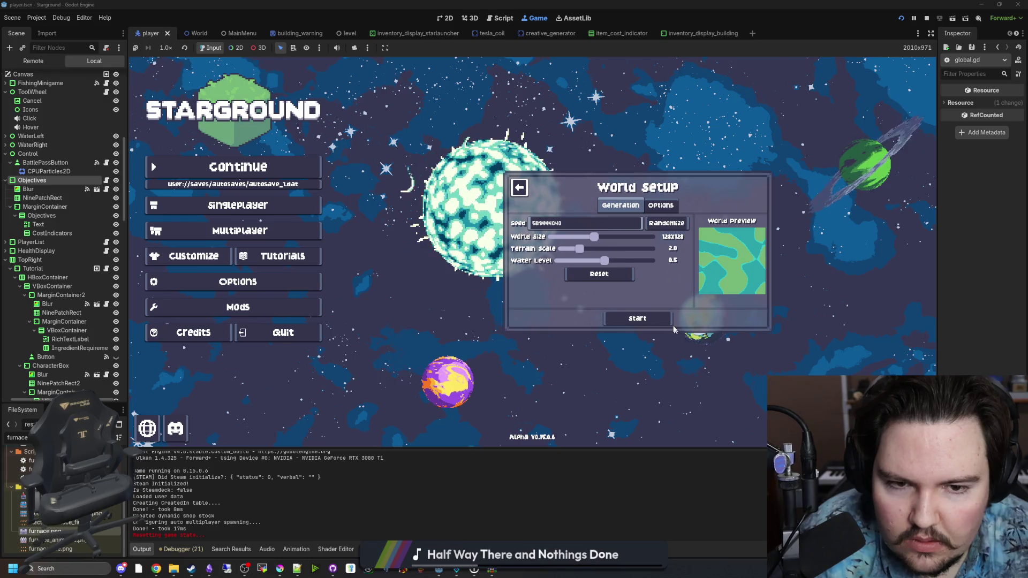
key("Escape")
scroll(614, 330, "down", 3)
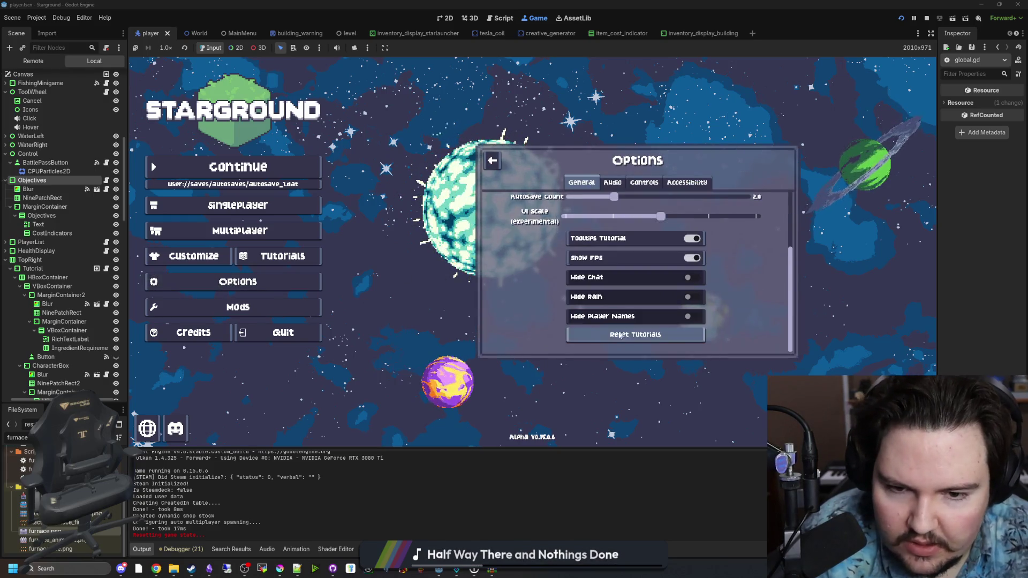
key("Escape")
left_click(637, 250)
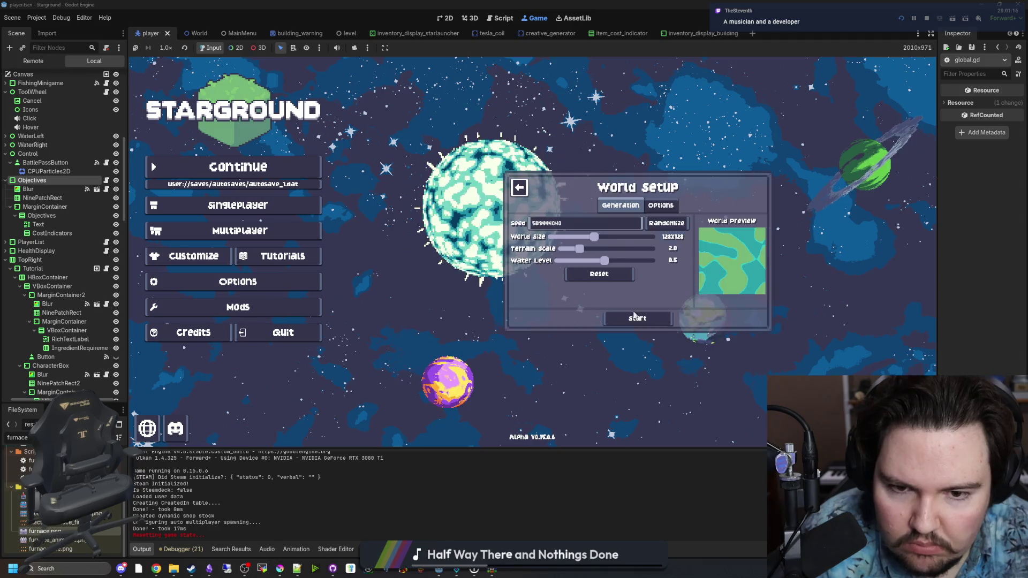
left_click(634, 318)
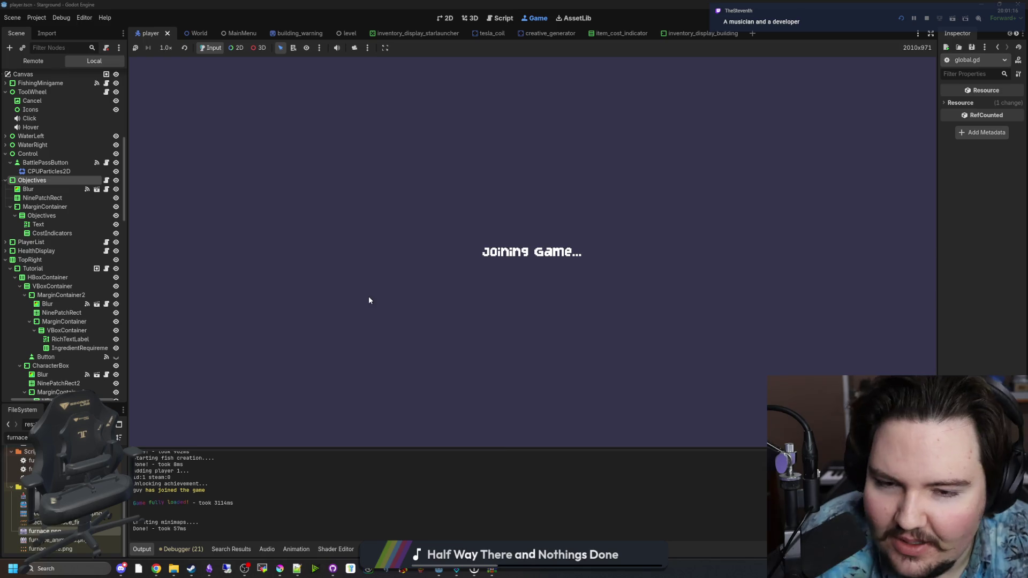
key("s")
key("a")
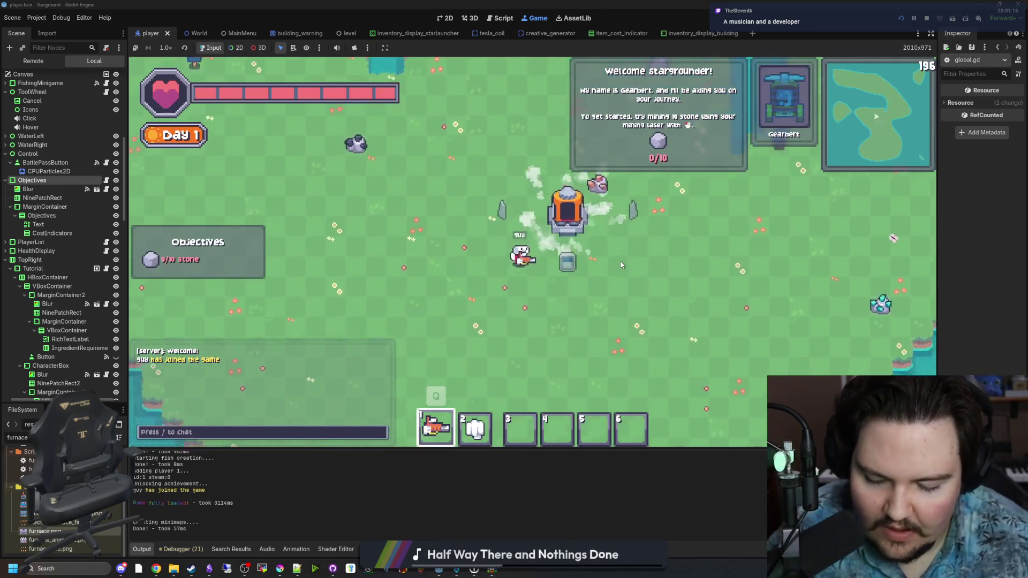
Turn cheats on and set the game mode to Creative in the World options.
key("Escape")
left_click(531, 272)
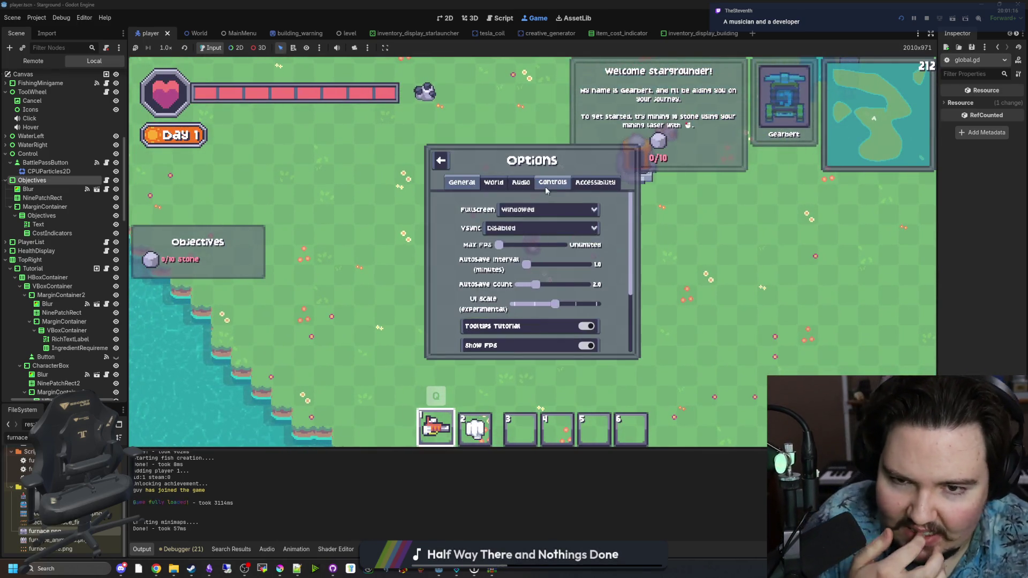
left_click(549, 183)
left_click(522, 183)
left_click(494, 182)
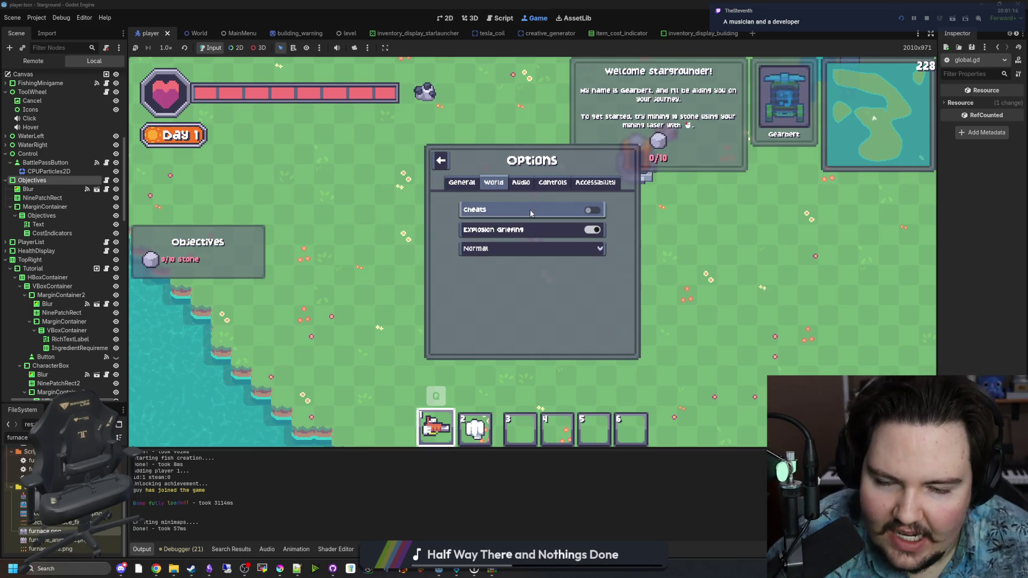
left_click(514, 249)
left_click(507, 269)
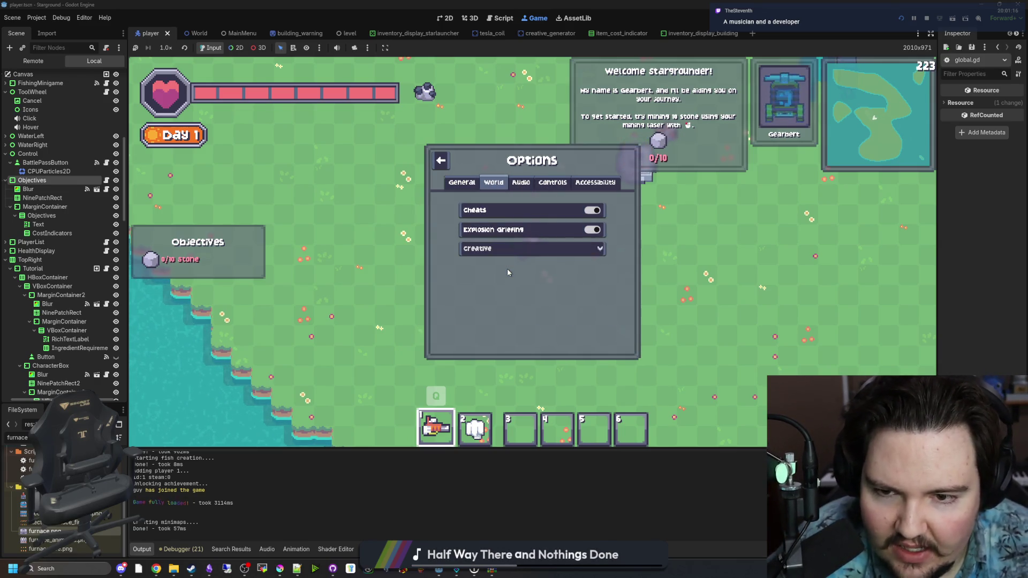
key("Escape")
Give 99 stone with /give stone and walk around until the Building tutorial appears.
type("w/give stone s")
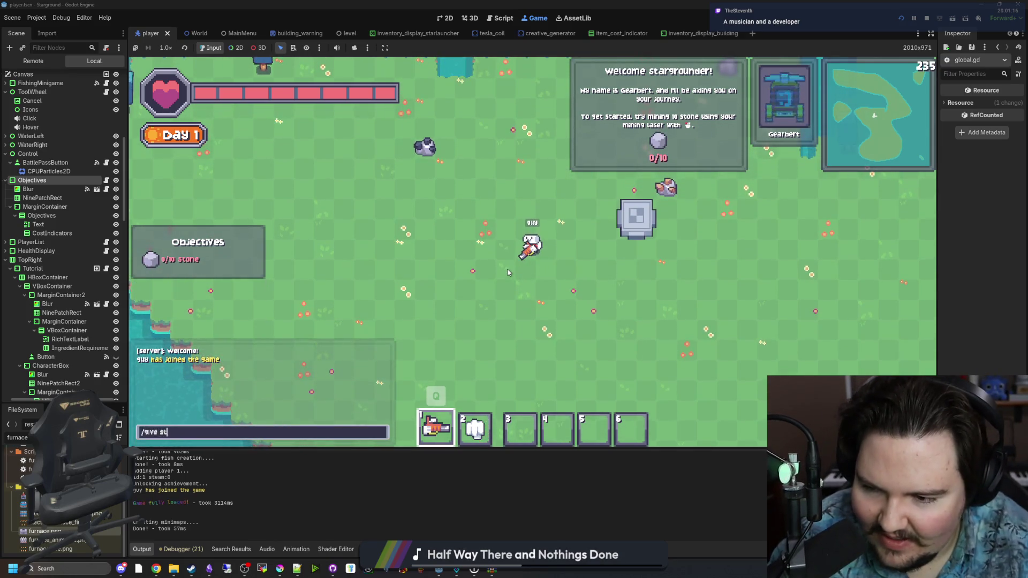
type("9")
key("Return")
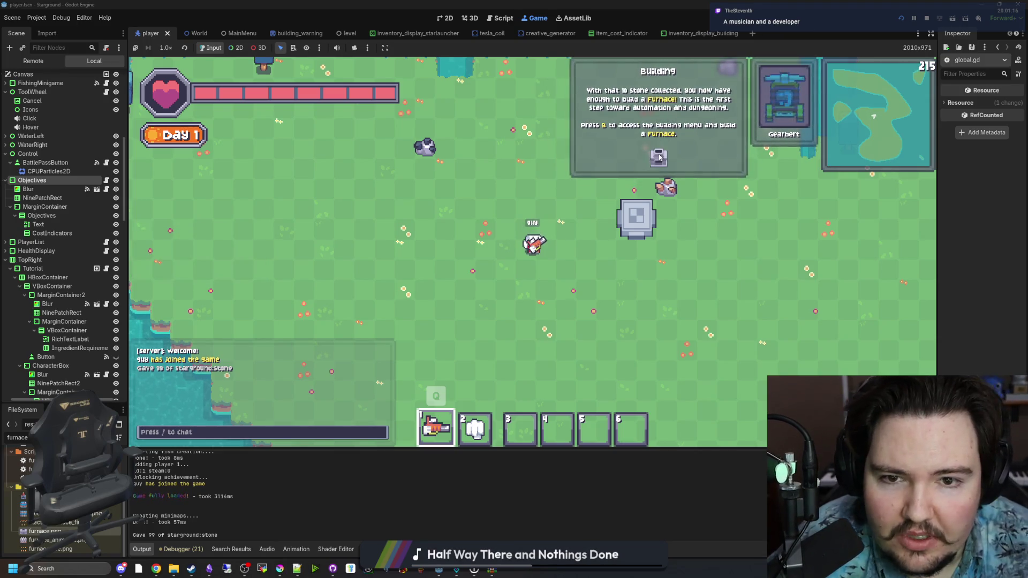
key("s")
key("d")
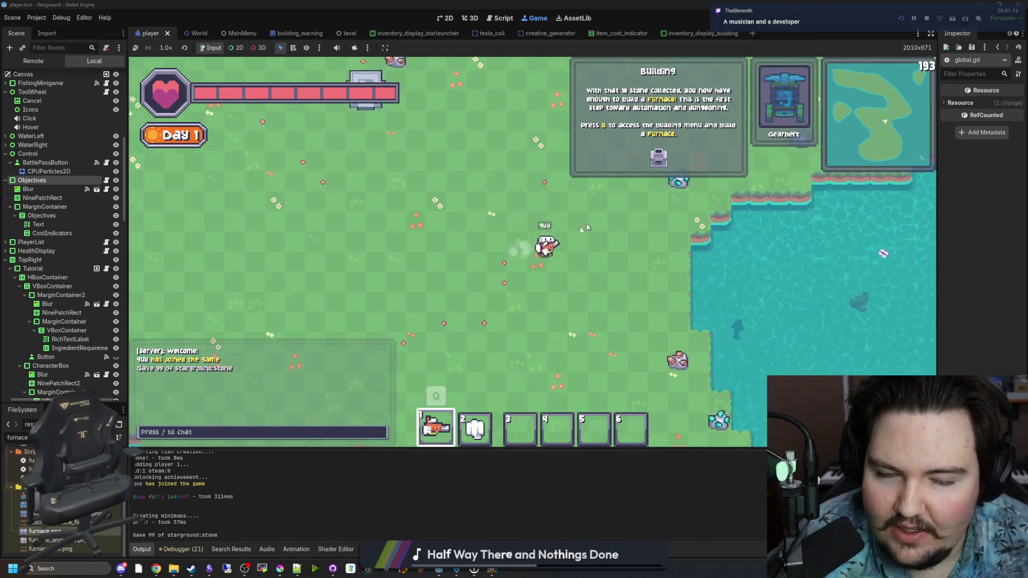
key("a")
key("w")
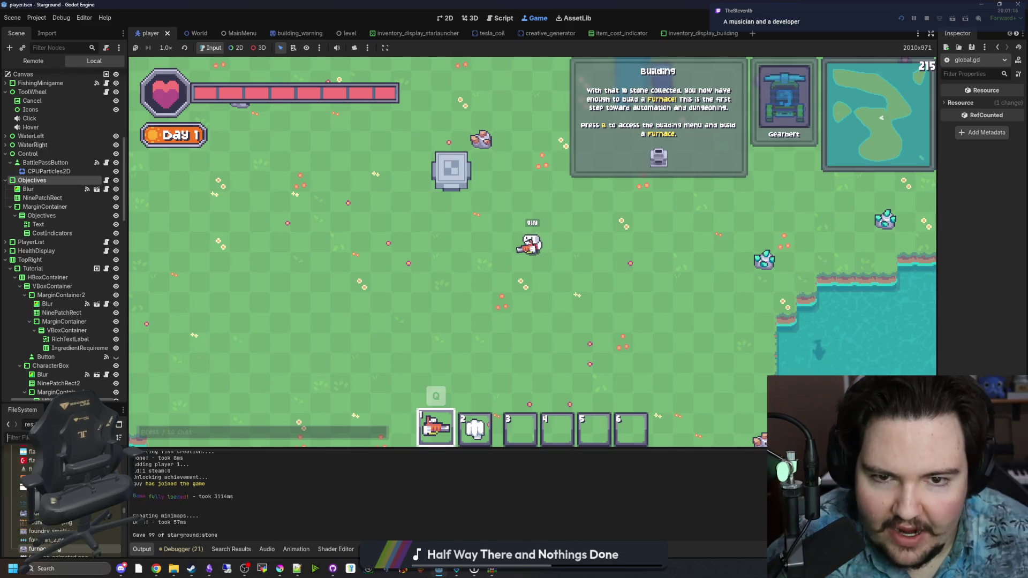
Filter the FileSystem for 'tutorial', clear it, and bring up global.gd in the Script workspace.
type("glob")
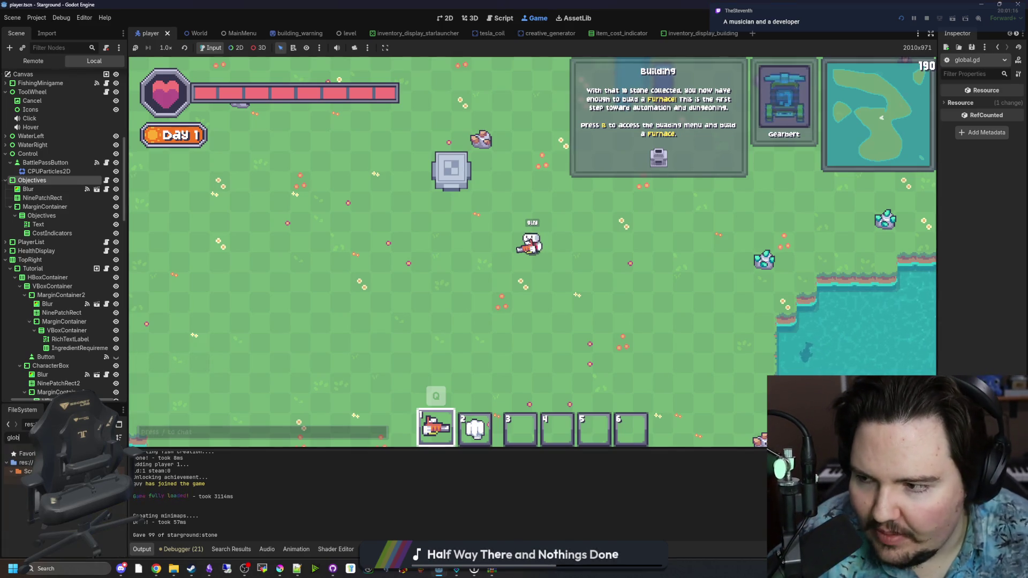
key("BackSpace")
key("BackSpace")
key("BackSpace")
type("tutorial")
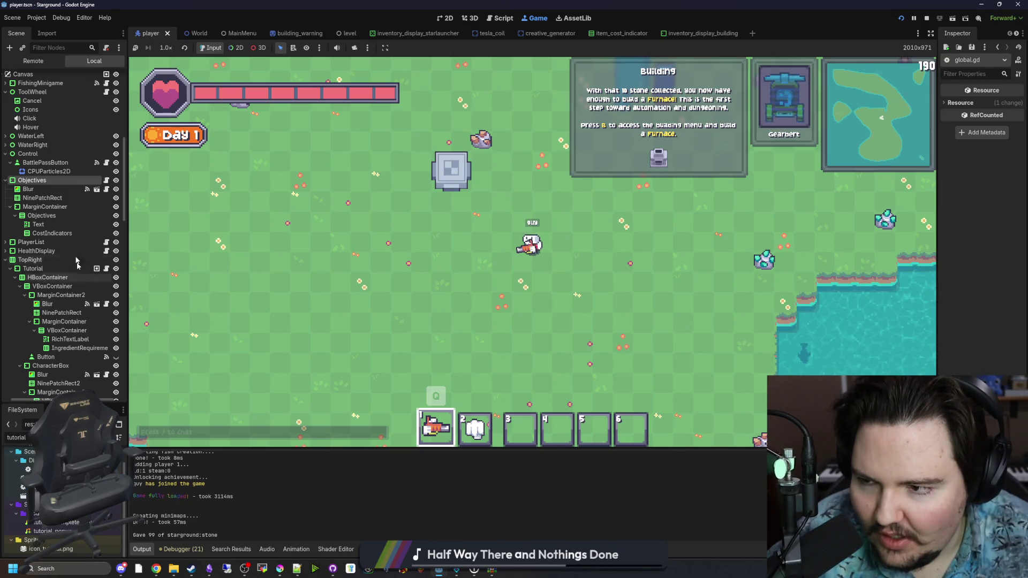
key("BackSpace")
key("BackSpace")
key("BackSpace")
type("glob")
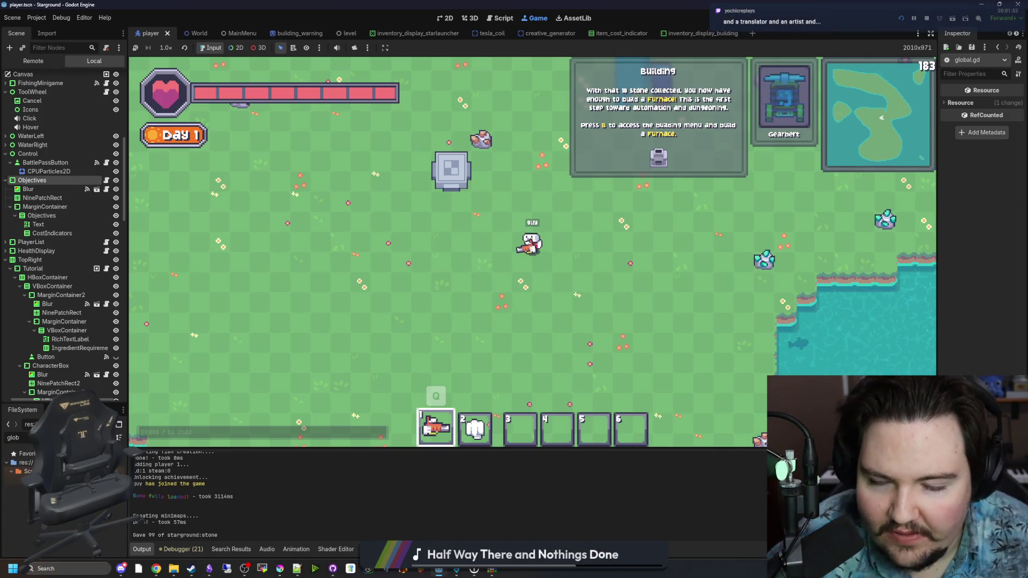
key("ctrl+F3")
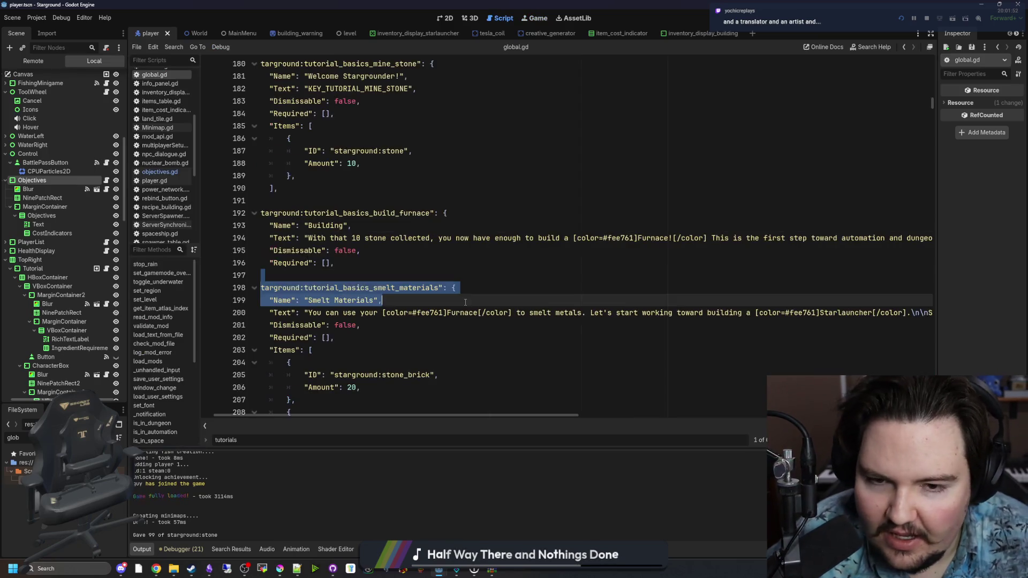
Resize the furnace image tag on line 194 to [img=128] and save global.gd.
left_click(518, 374)
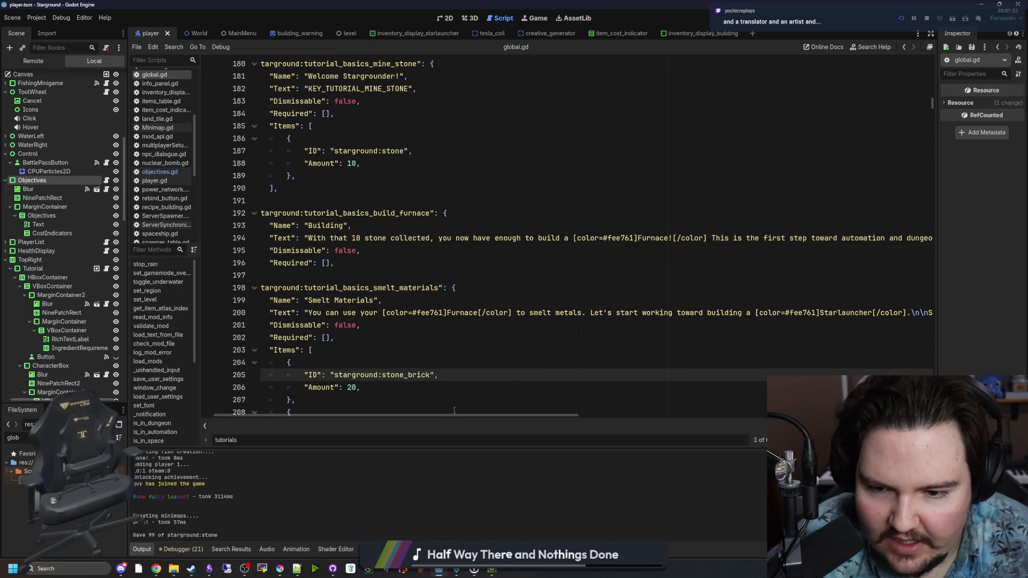
mouse_move(454, 414)
left_mouse_down()
mouse_move(608, 415)
mouse_move(691, 370)
left_mouse_up()
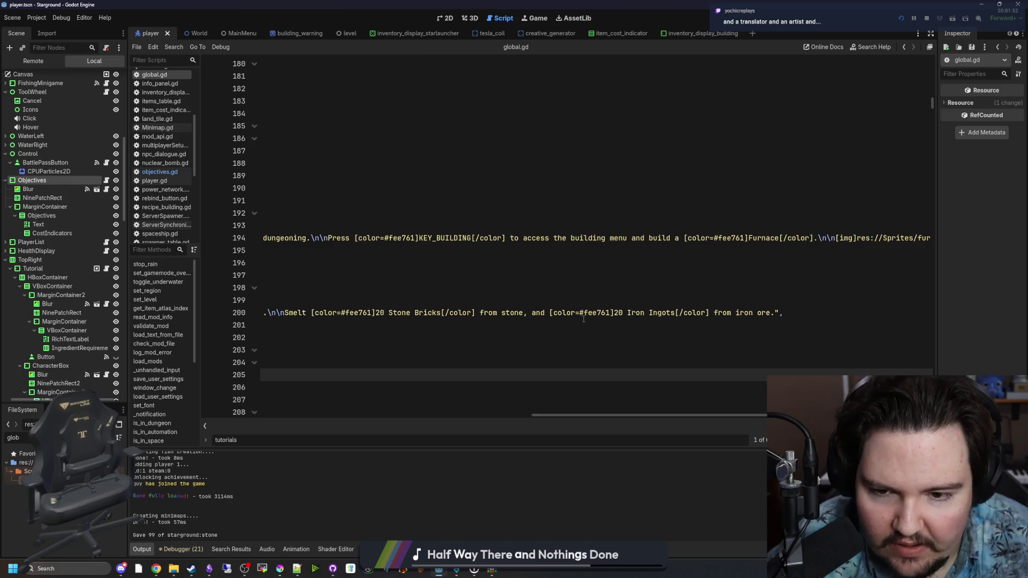
left_click(746, 238)
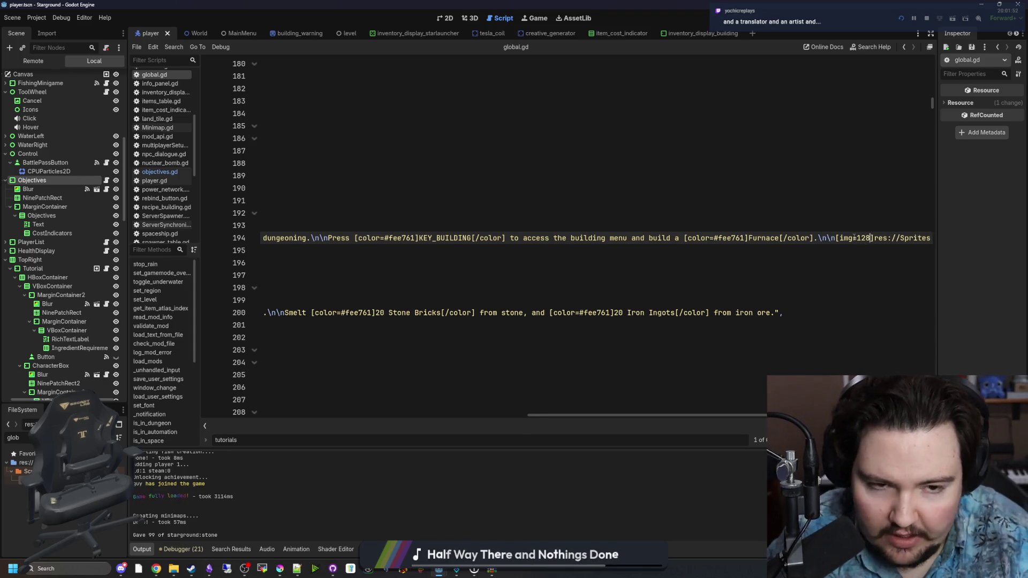
left_click(837, 200)
key("ctrl+s")
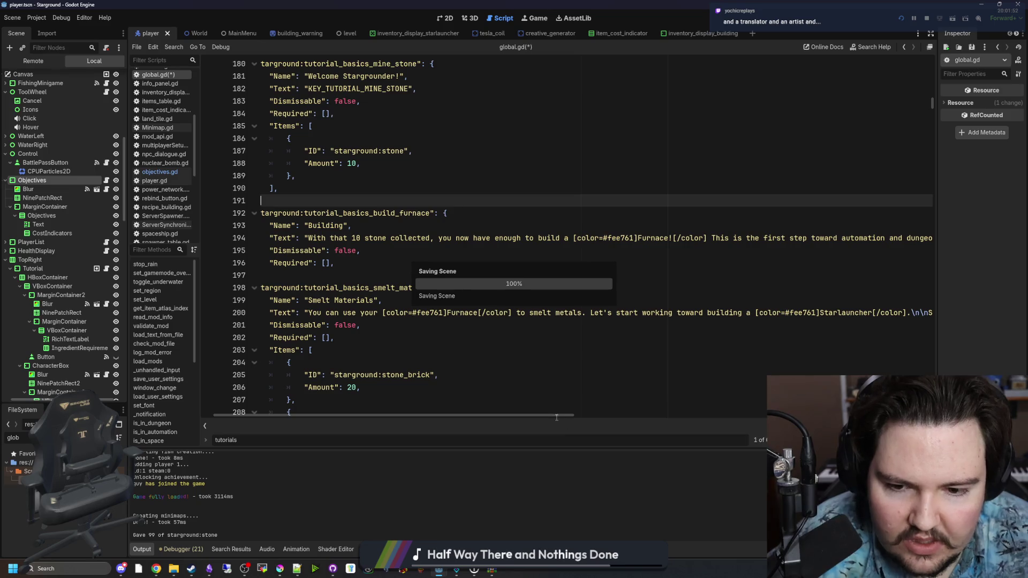
Save the script again, then stop the running game and relaunch it with F5.
left_click_drag(573, 416, 926, 417)
left_click(316, 138)
key("ctrl+s")
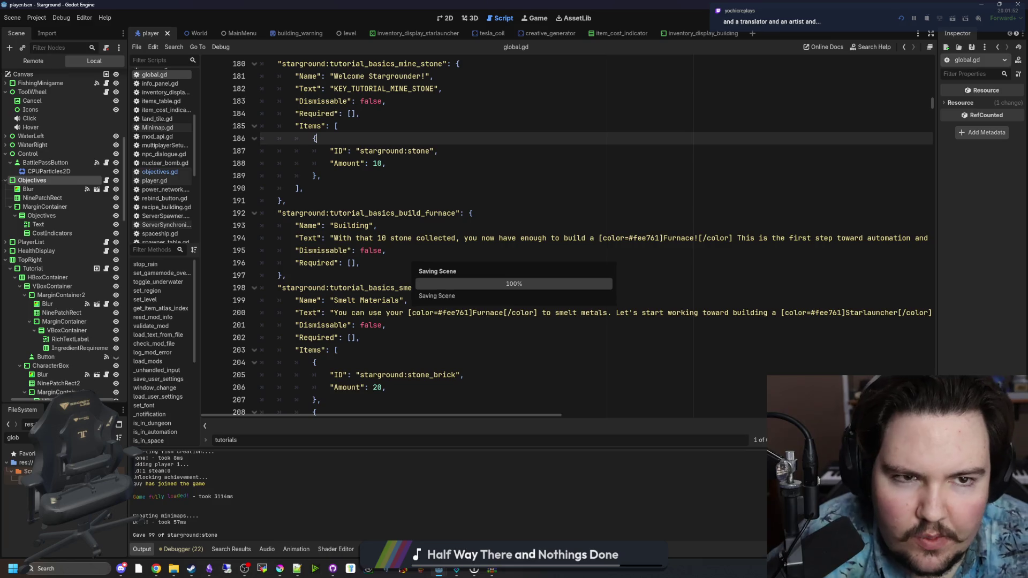
left_click(927, 19)
key("F5")
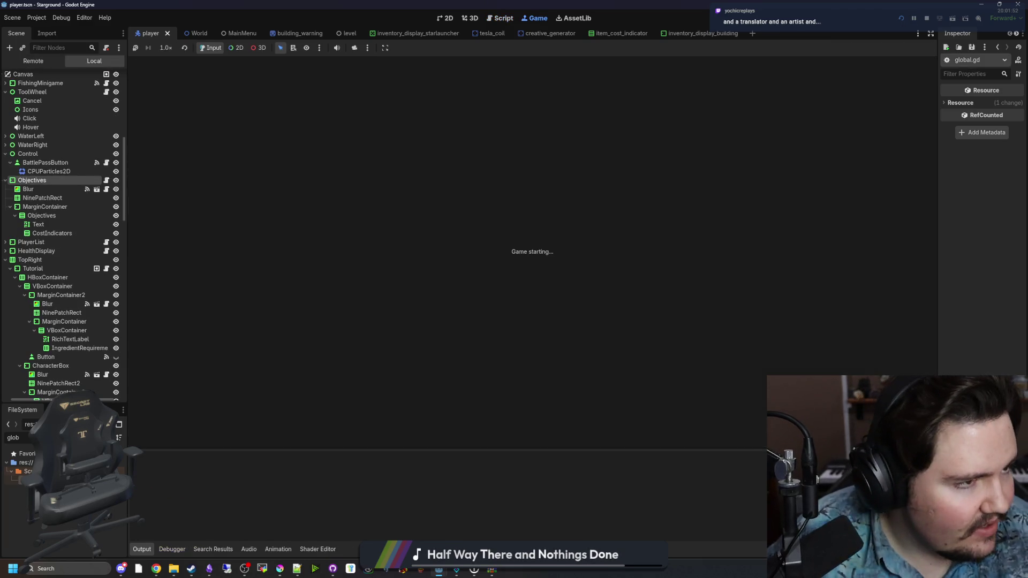
Search Google for 'godot bbcode' and open the BBCode in RichTextLabel docs page.
type("godot bbcode")
key("Return")
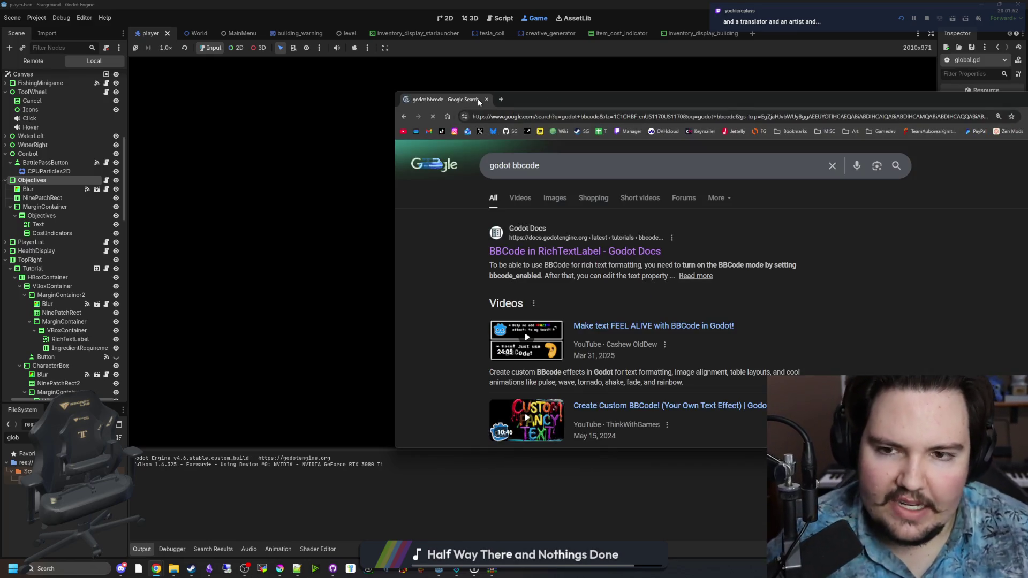
left_click(519, 237)
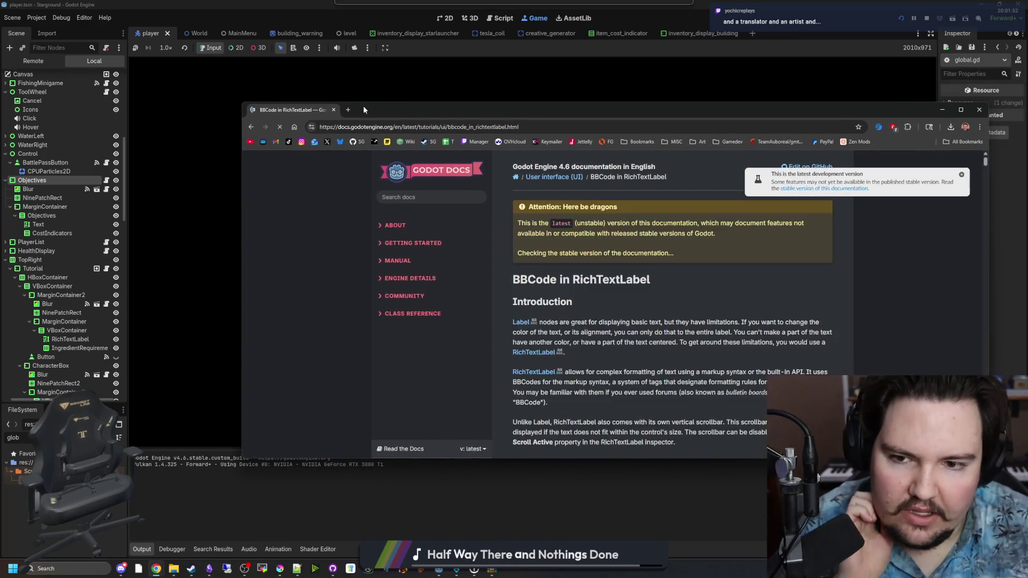
Find [img] on the docs page to check its width and height options, then return to the game.
scroll(562, 241, "down", 10)
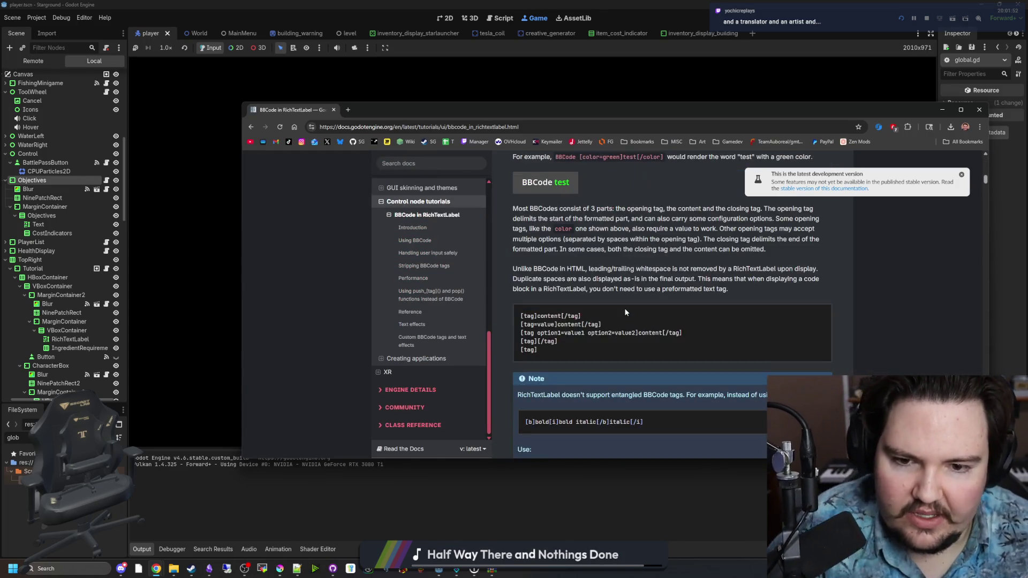
scroll(626, 313, "down", 4)
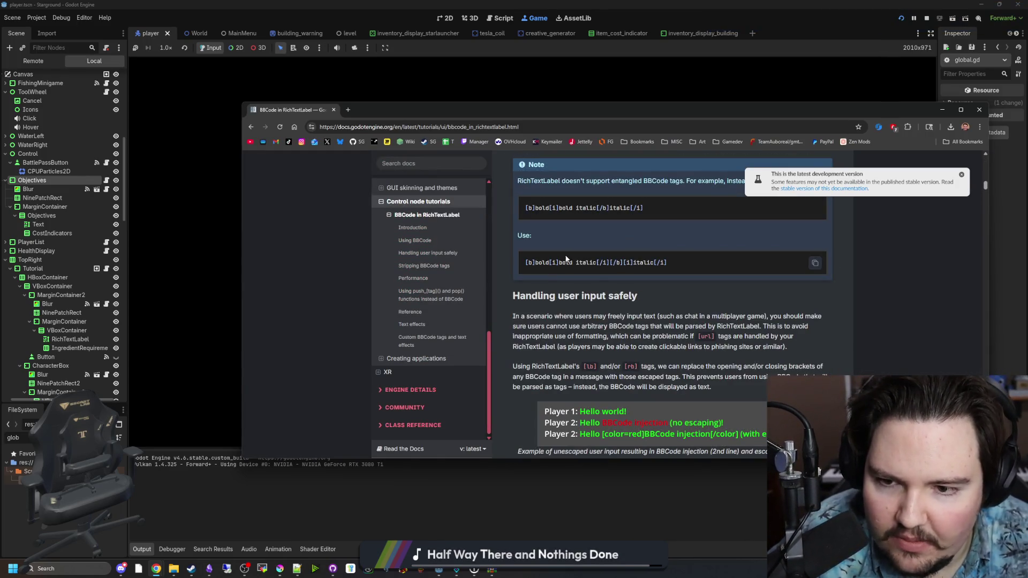
scroll(589, 268, "up", 4)
key("ctrl+f")
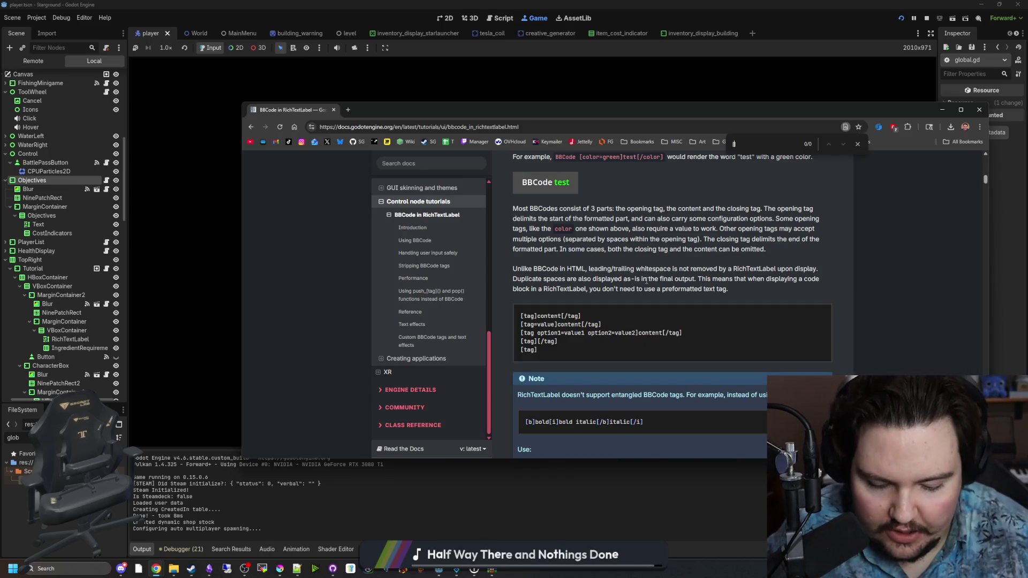
type("[img]")
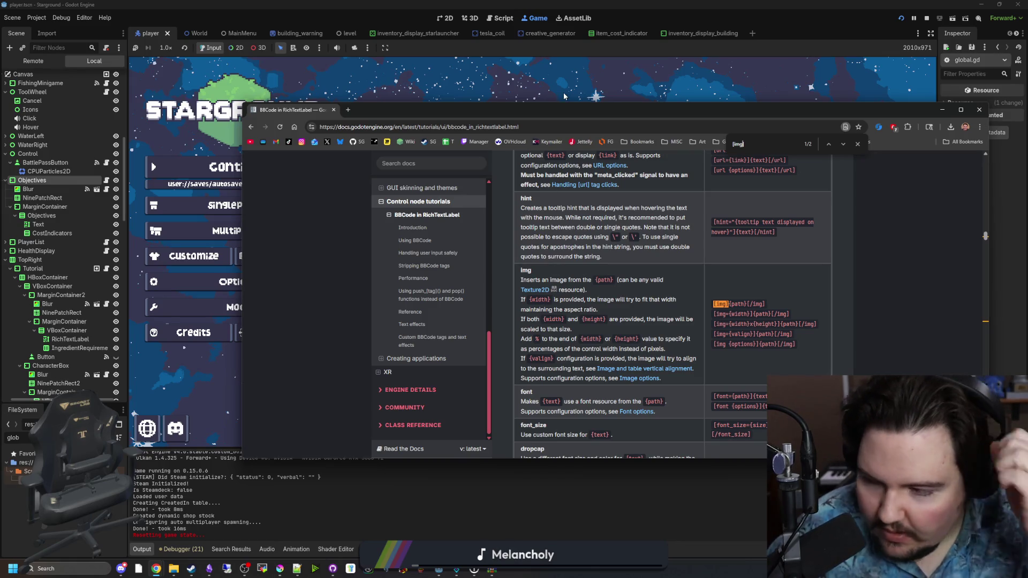
left_click(509, 59)
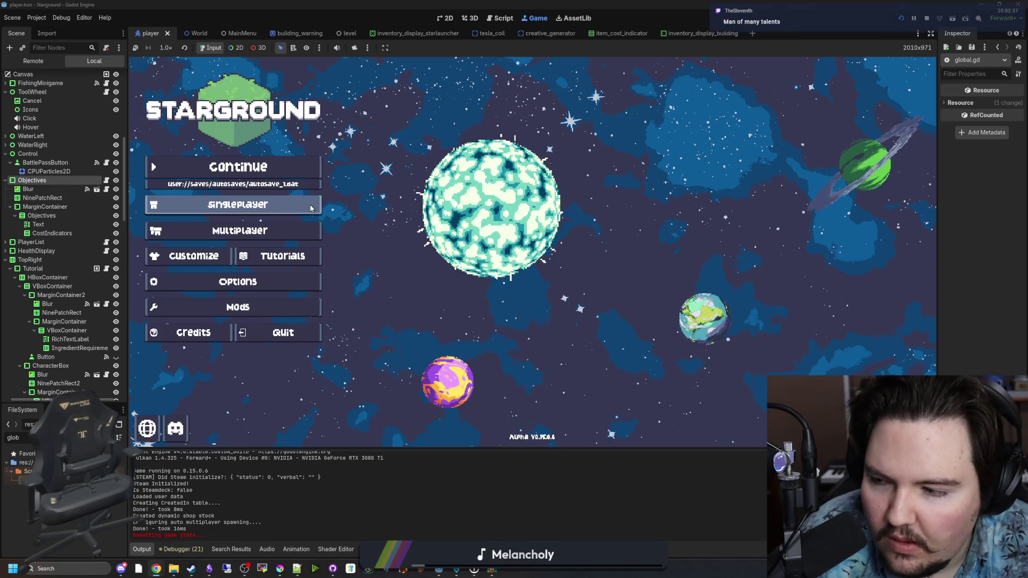
Start a New Game from the singleplayer menu and walk around the fresh world.
left_click(289, 281)
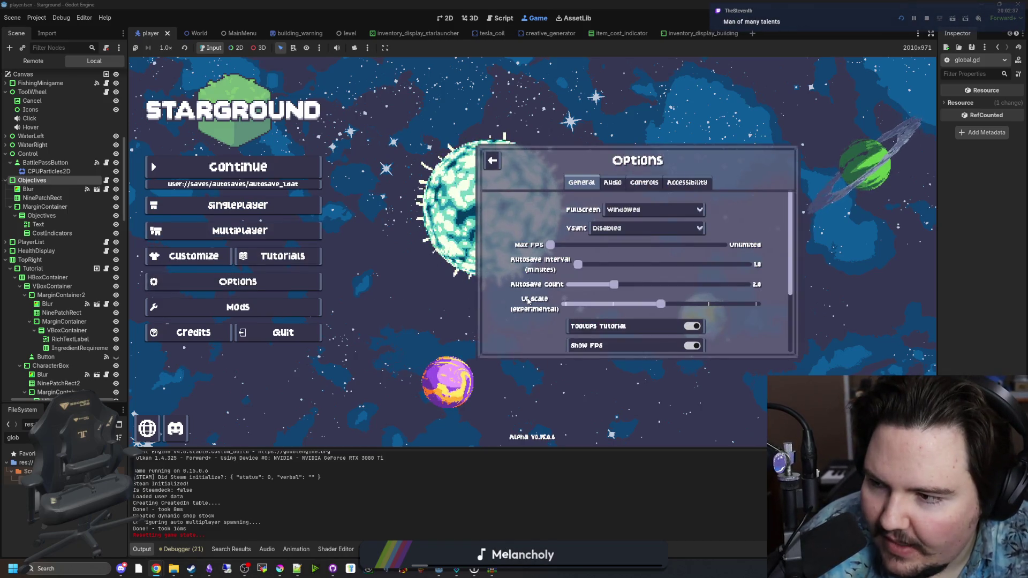
scroll(536, 299, "down", 3)
left_click(491, 161)
left_click(237, 205)
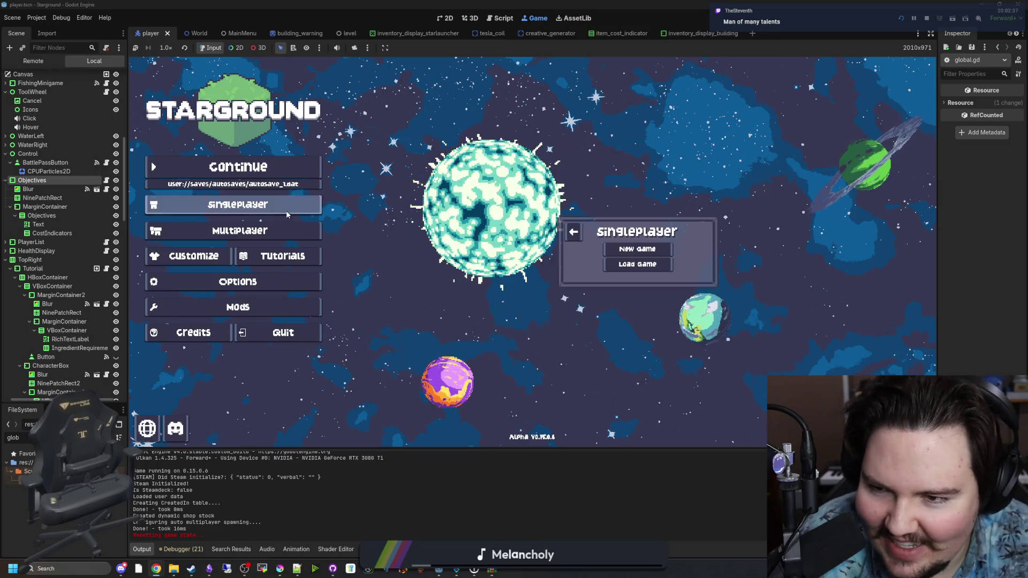
left_click(637, 249)
left_click(638, 319)
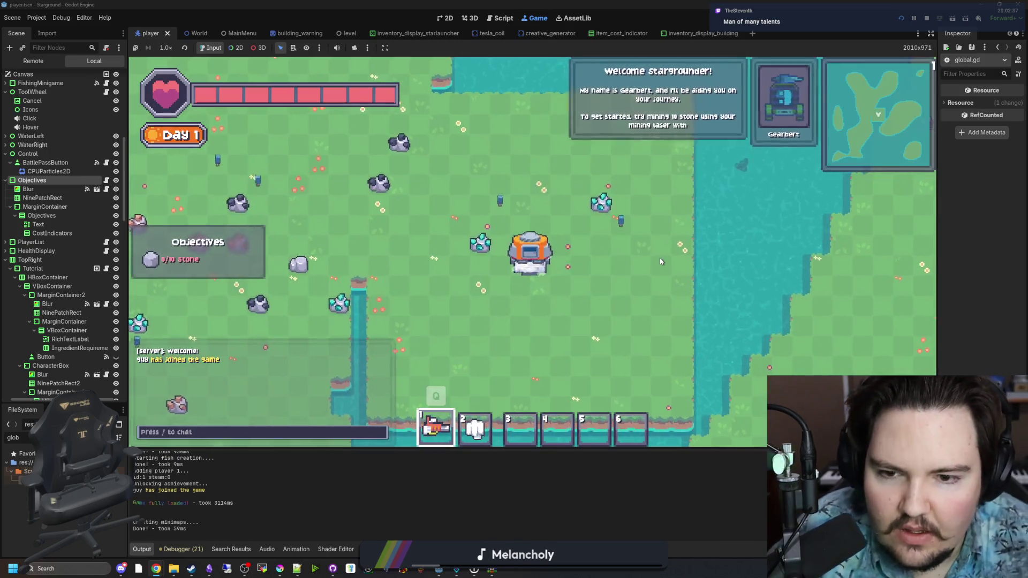
key("w")
key("a")
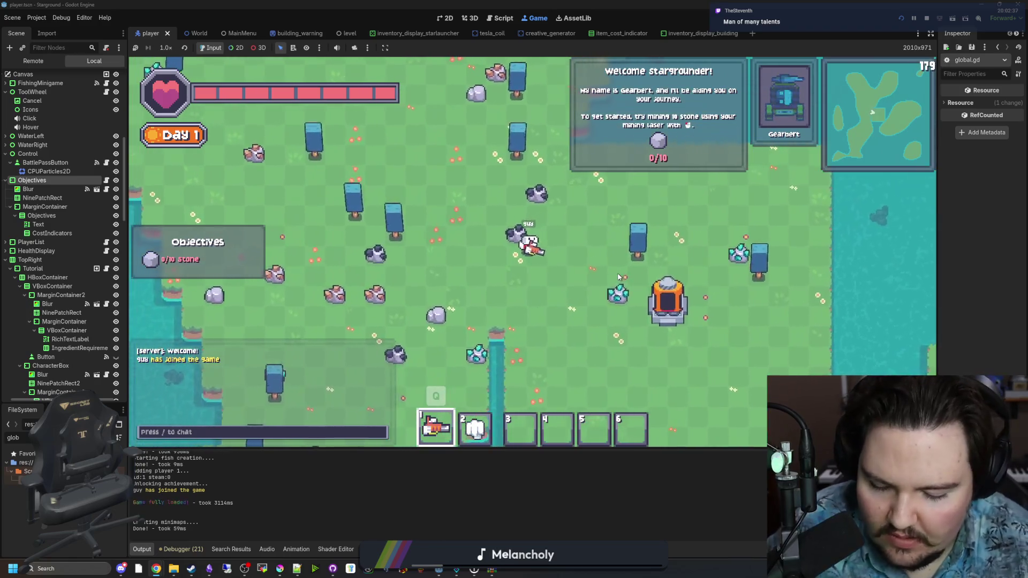
Enable cheats, run /give stone 10, check the large furnace picture, and return to global.gd.
key("Escape")
left_click(533, 272)
left_click(494, 182)
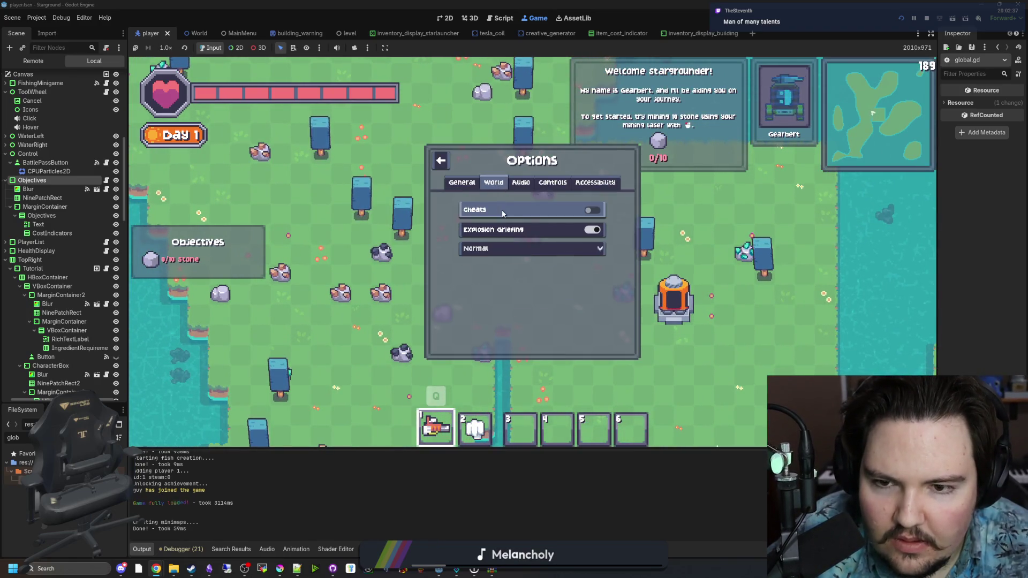
left_click(503, 248)
key("Escape")
type("d")
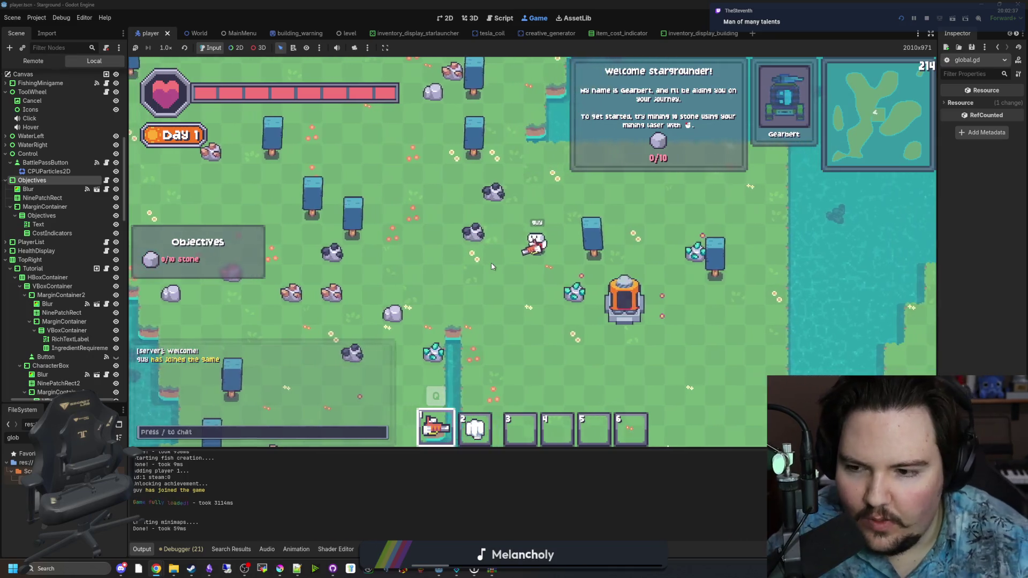
type("/give stone 10")
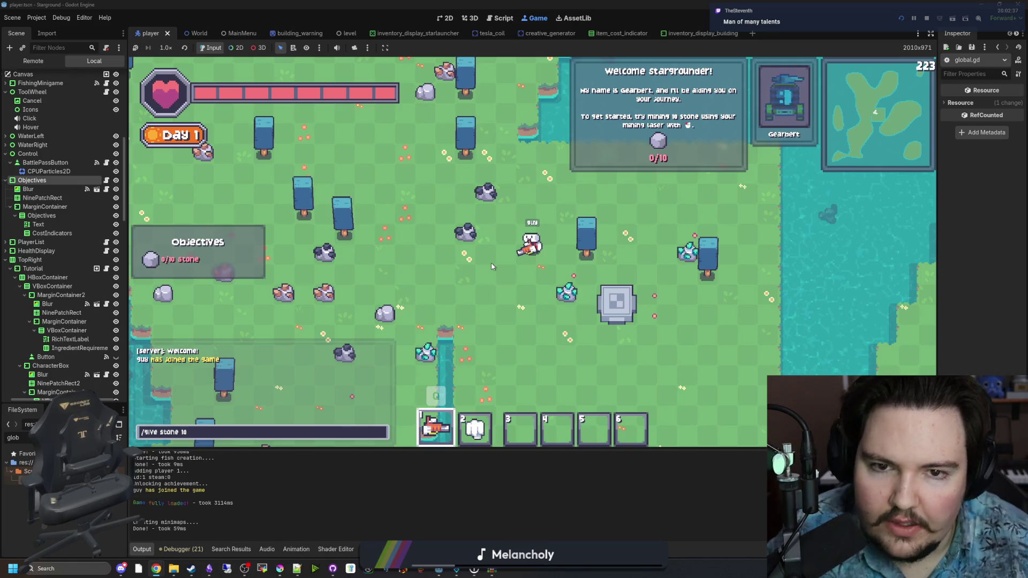
key("Return")
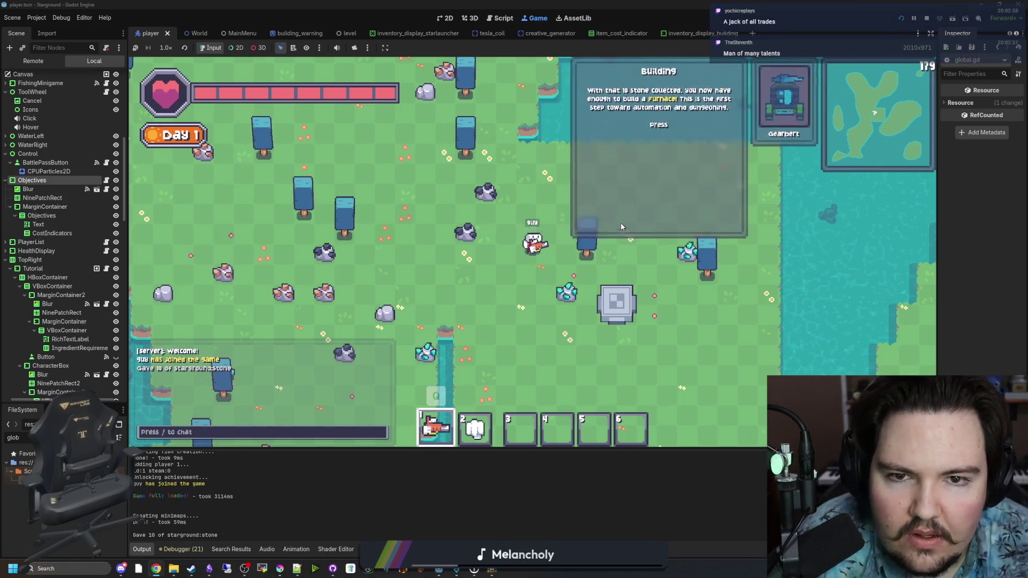
key("d")
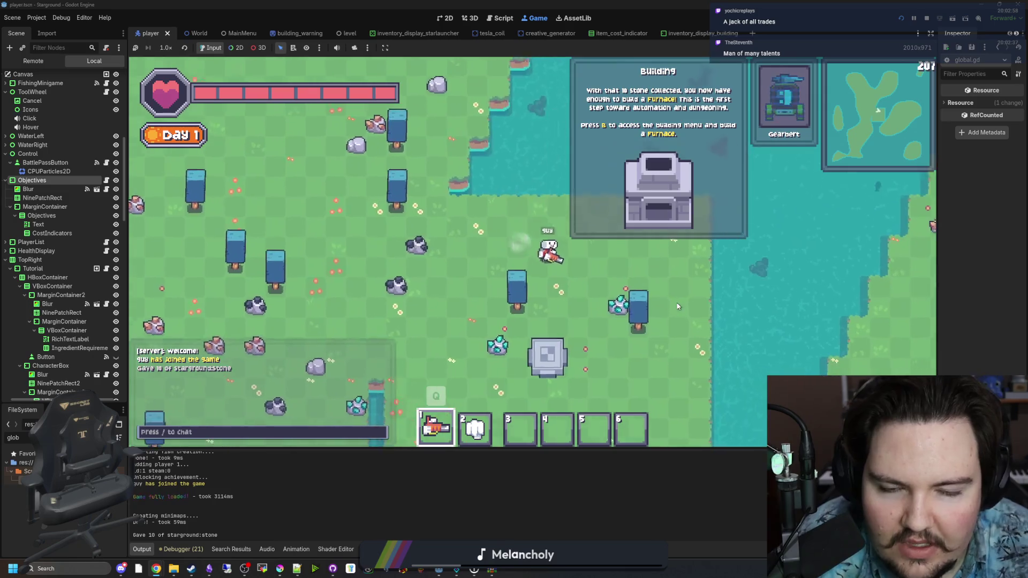
key("s")
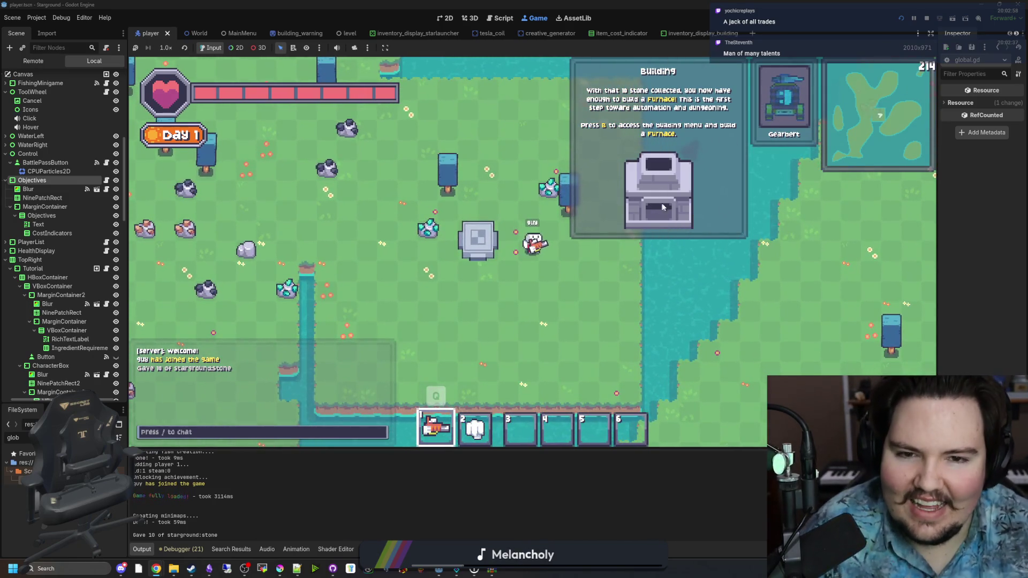
key("ctrl+F3")
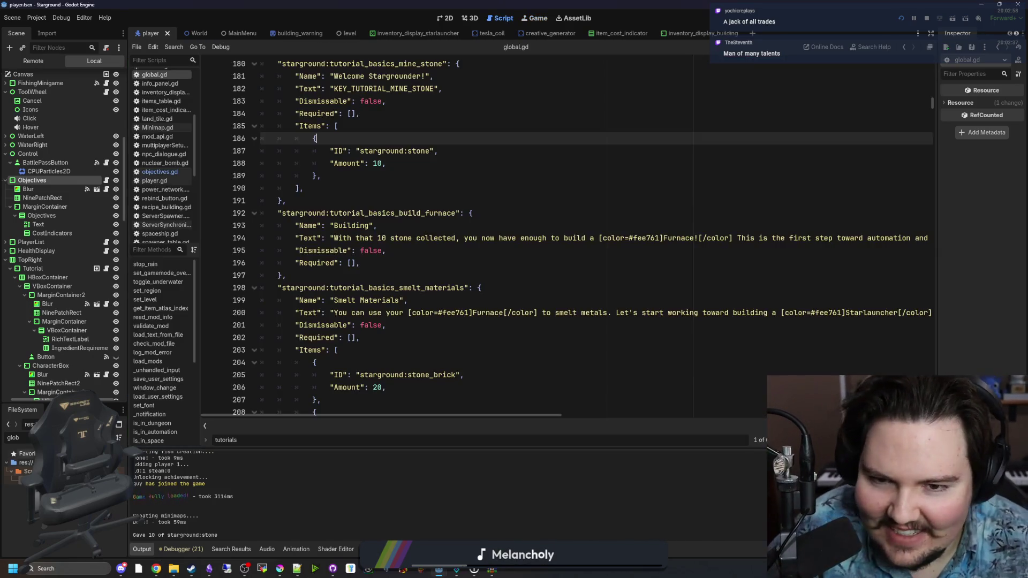
Change line 194's furnace tag from [img=128] to [img=64], save, and rerun the project.
left_click_drag(538, 416, 907, 417)
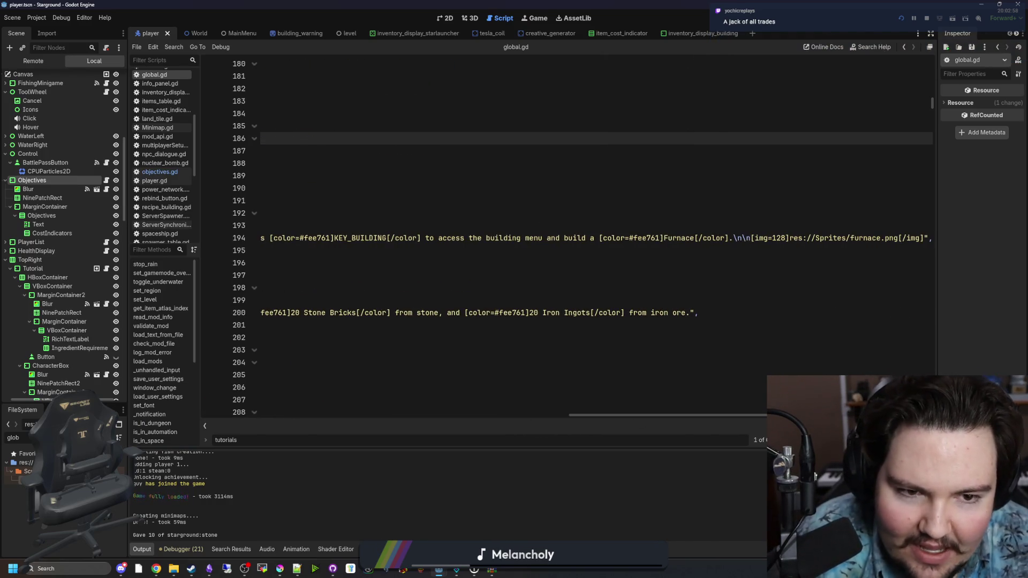
left_click(788, 238)
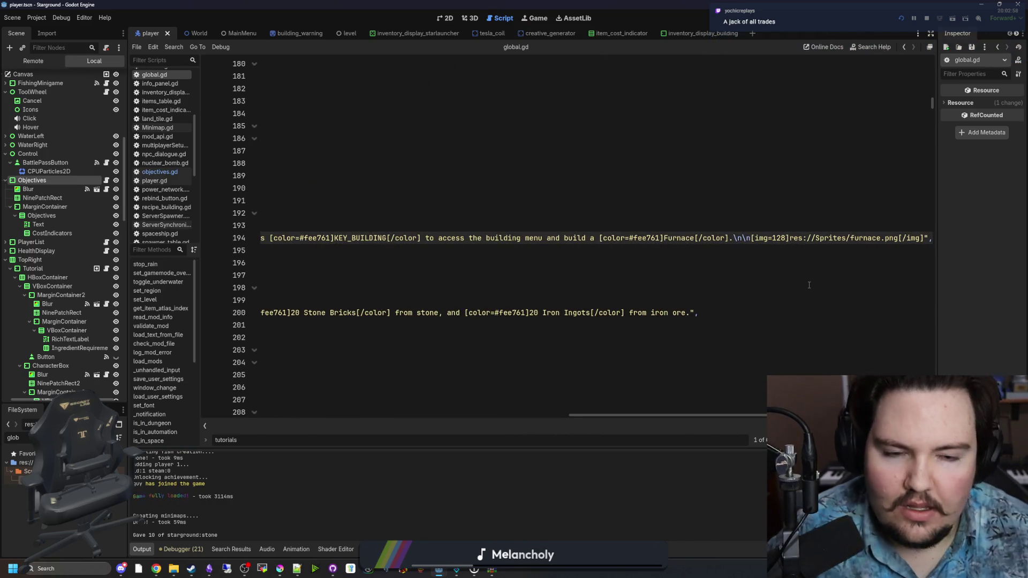
key("BackSpace")
key("BackSpace")
key("BackSpace")
type("64")
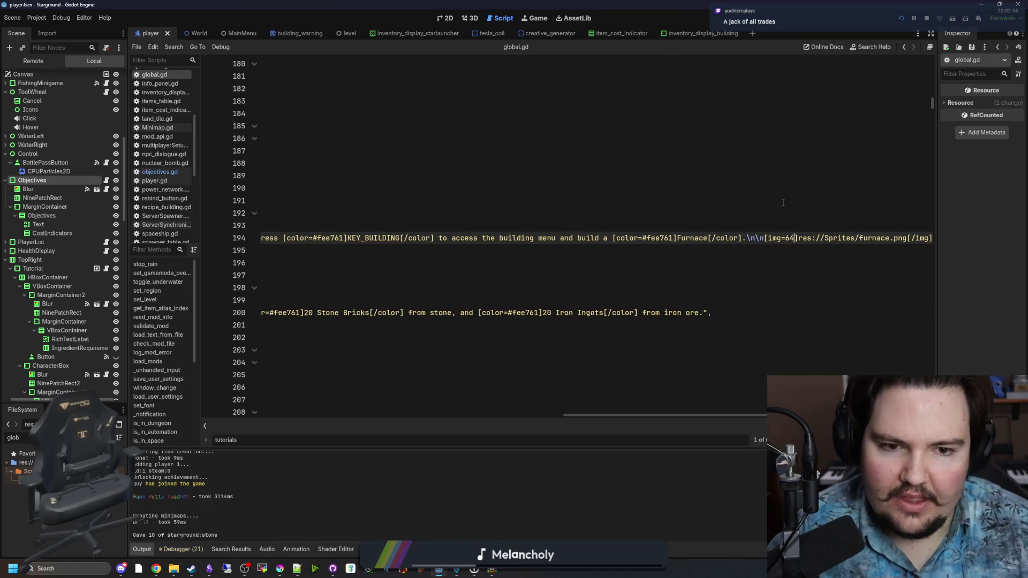
left_click(783, 203)
key("ctrl+s")
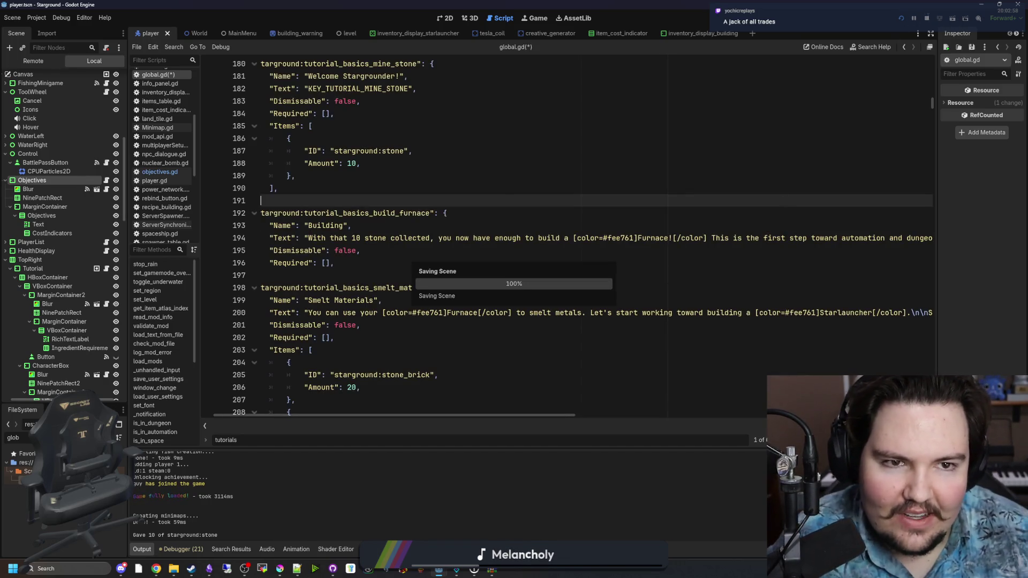
left_click(902, 19)
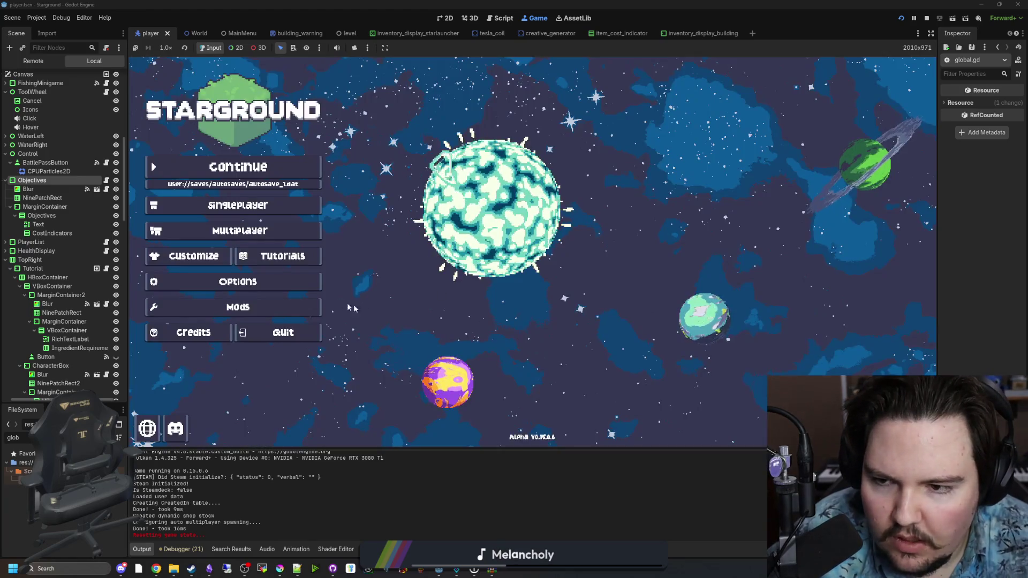
Start a New Game from the singleplayer menu and walk away from the landing pod.
left_click(273, 282)
scroll(635, 252, "down", 5)
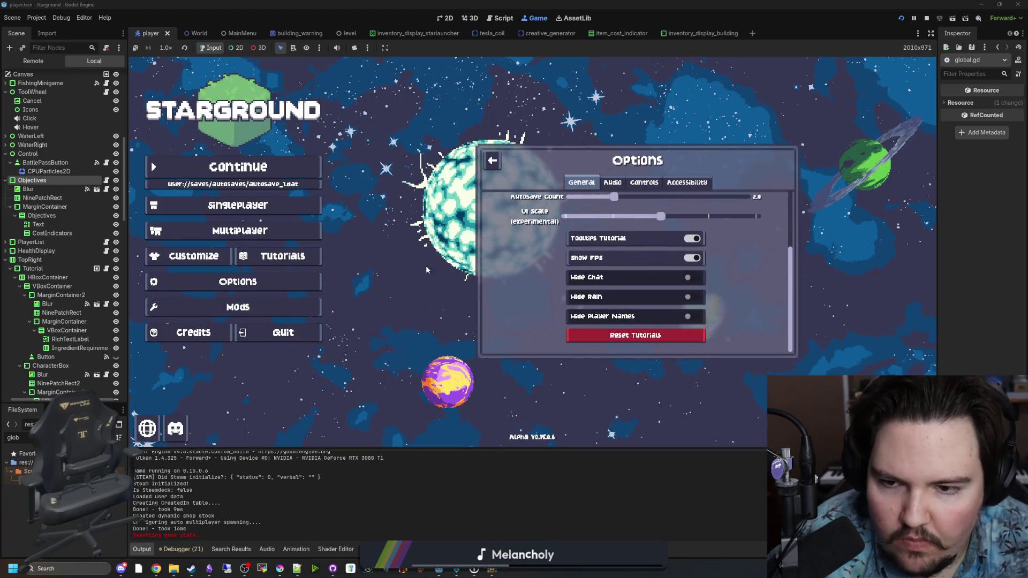
left_click(238, 205)
left_click(637, 249)
left_click(632, 319)
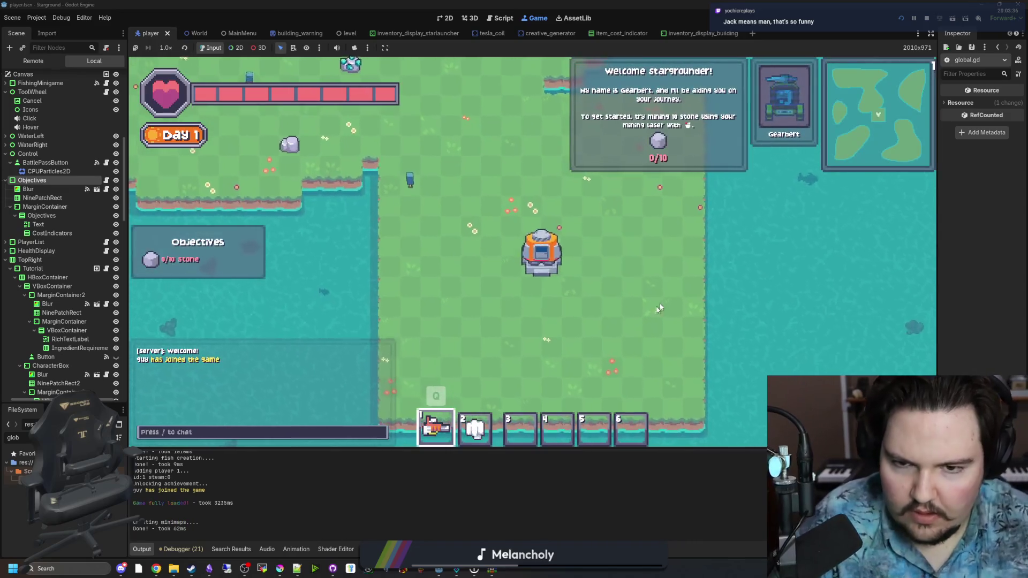
key("w")
key("a")
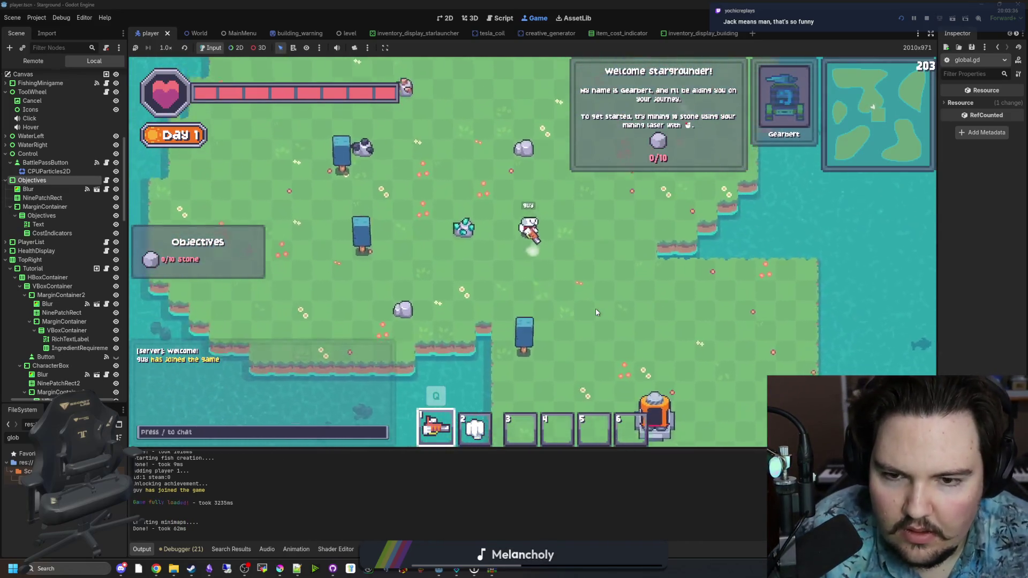
Set the world game mode to Creative and give stone with /give stone 100.
key("Escape")
left_click(533, 241)
left_click(494, 182)
left_click(532, 249)
left_click(498, 270)
key("Escape")
type("/give stone 100")
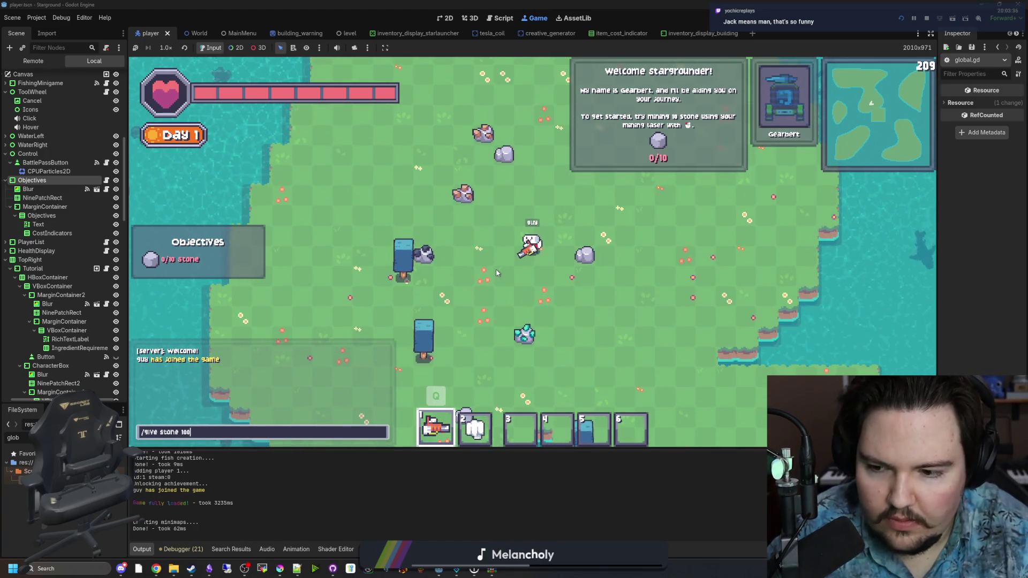
key("Return")
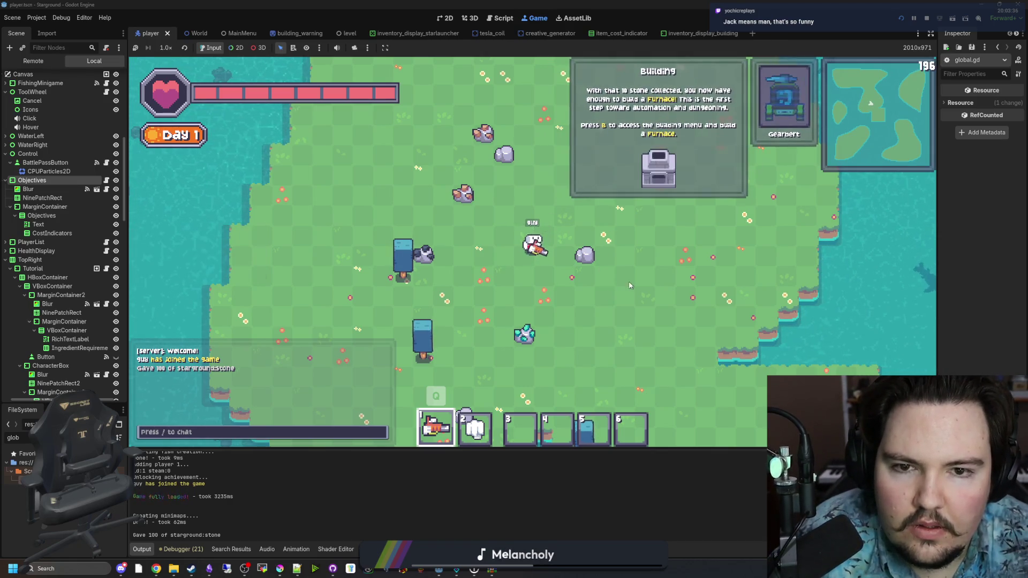
Walk around to bring up the Building tutorial with the 64-sized furnace image, then stop the game.
key("w")
key("d")
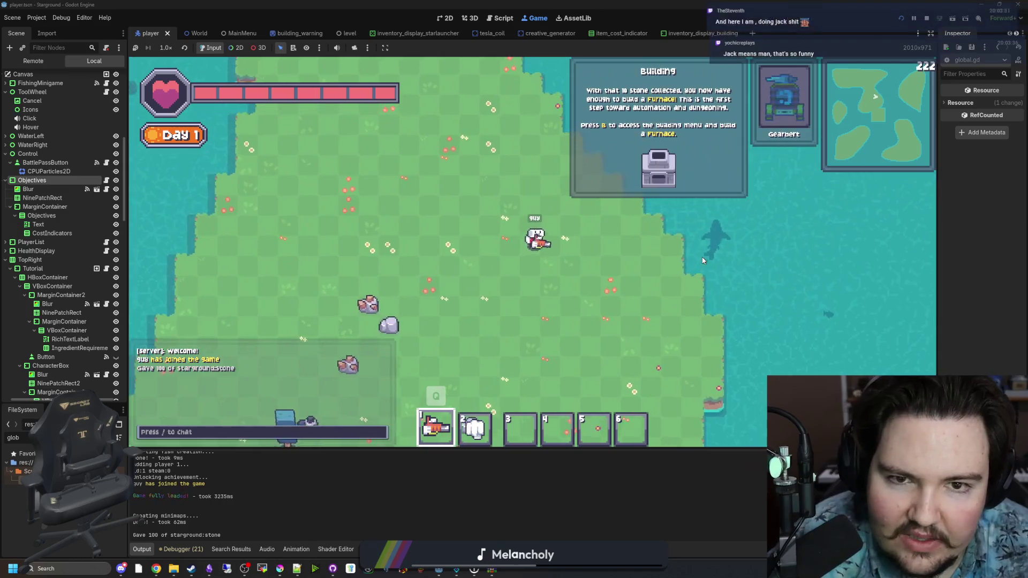
key("s")
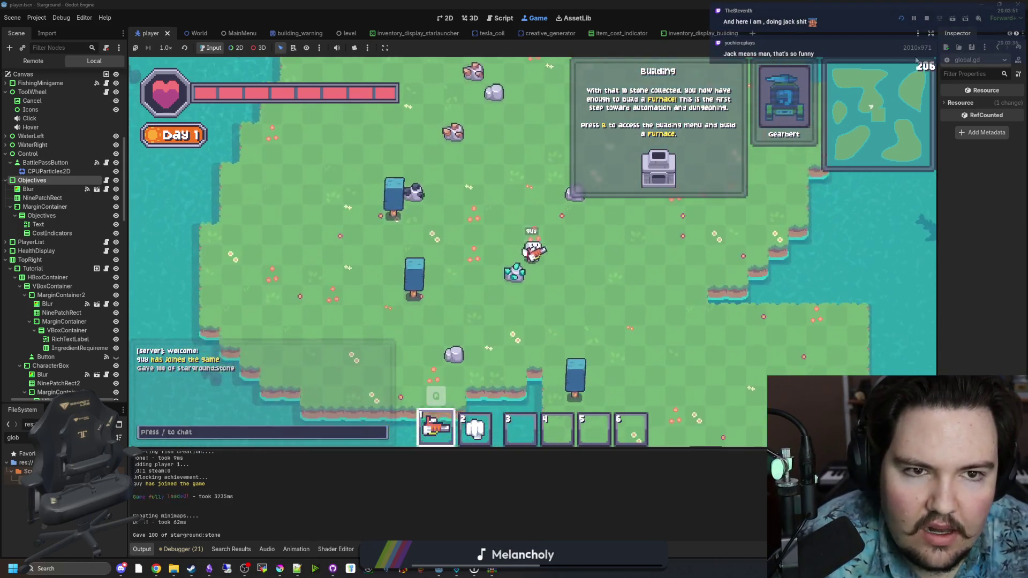
left_click(929, 18)
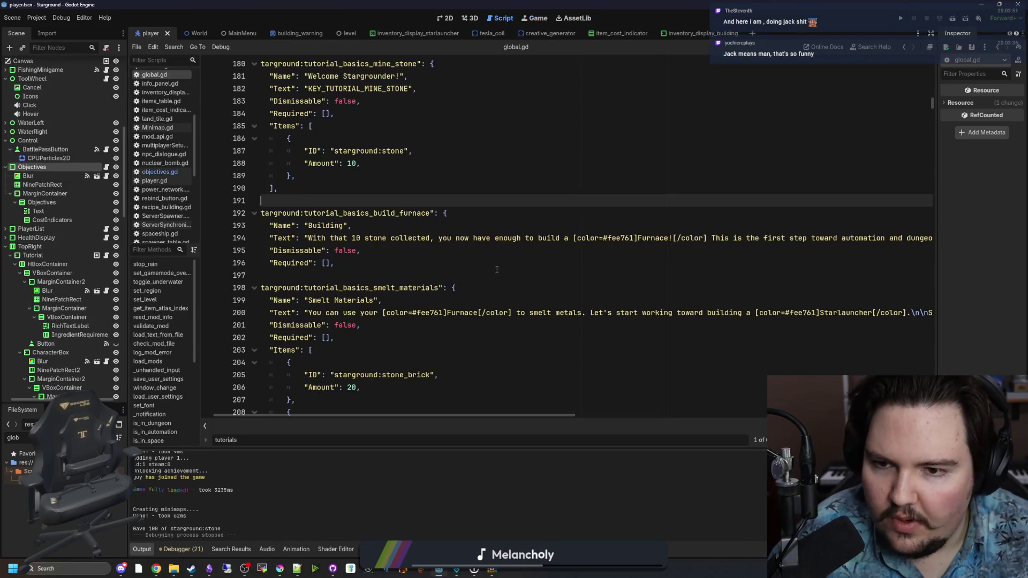
Copy the furnace [img] tag from the Building tutorial text on line 194.
key("Down")
key("Down")
key("Down")
scroll(477, 300, "down", 2)
scroll(560, 382, "down", 2)
scroll(539, 402, "up", 2)
mouse_move(556, 416)
left_mouse_down()
mouse_move(594, 413)
mouse_move(840, 332)
mouse_move(848, 289)
left_mouse_up()
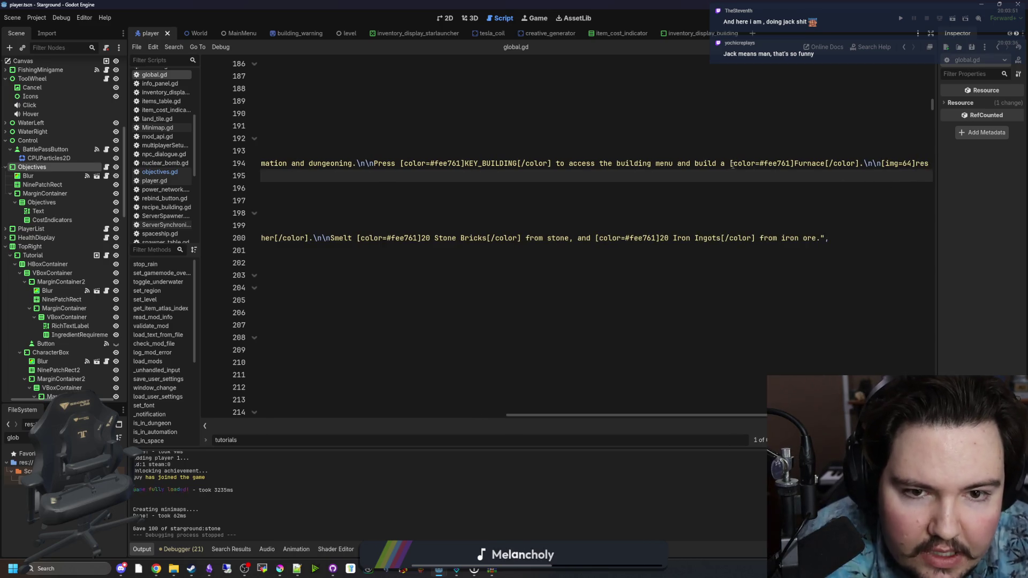
left_click_drag(867, 165, 947, 164)
key("ctrl+c")
scroll(559, 384, "down", 4)
mouse_move(576, 416)
left_mouse_down()
mouse_move(367, 385)
mouse_move(261, 384)
mouse_move(432, 385)
left_mouse_up()
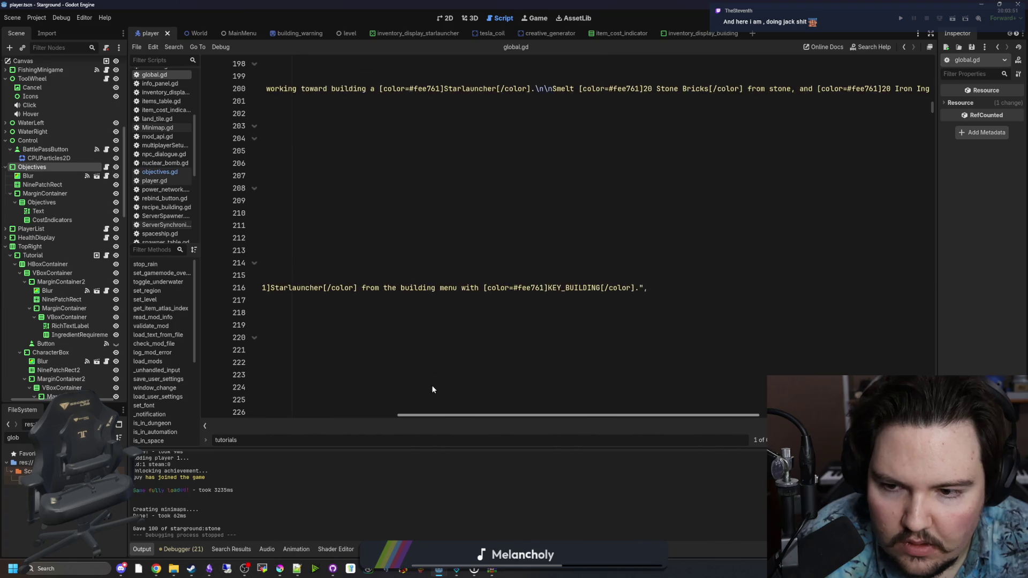
Paste the tag at the end of line 216's Build Starlauncher text and change it to starlauncher_preview.png.
left_click(640, 289)
key("ctrl+v")
type("\"")
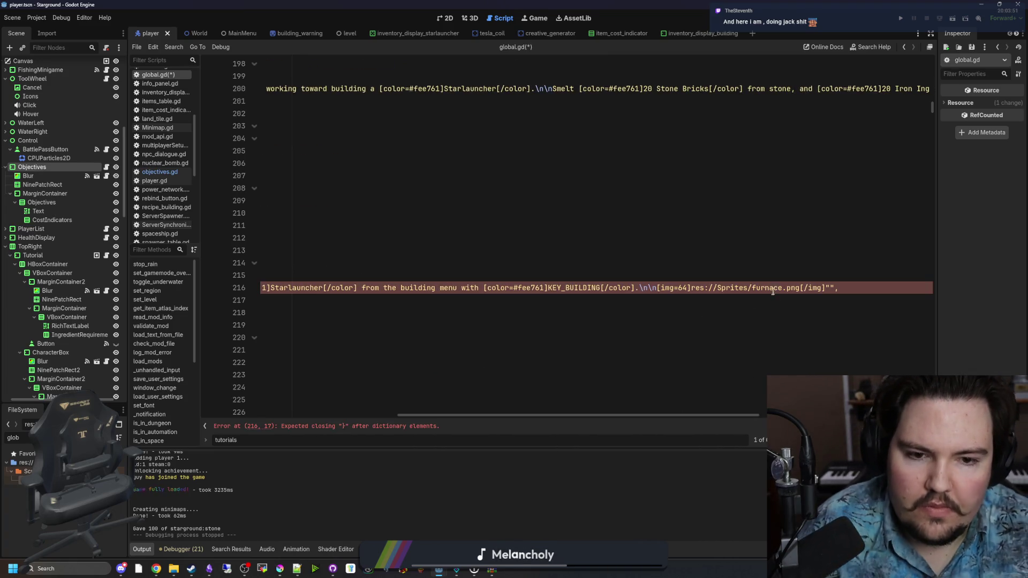
type("starl")
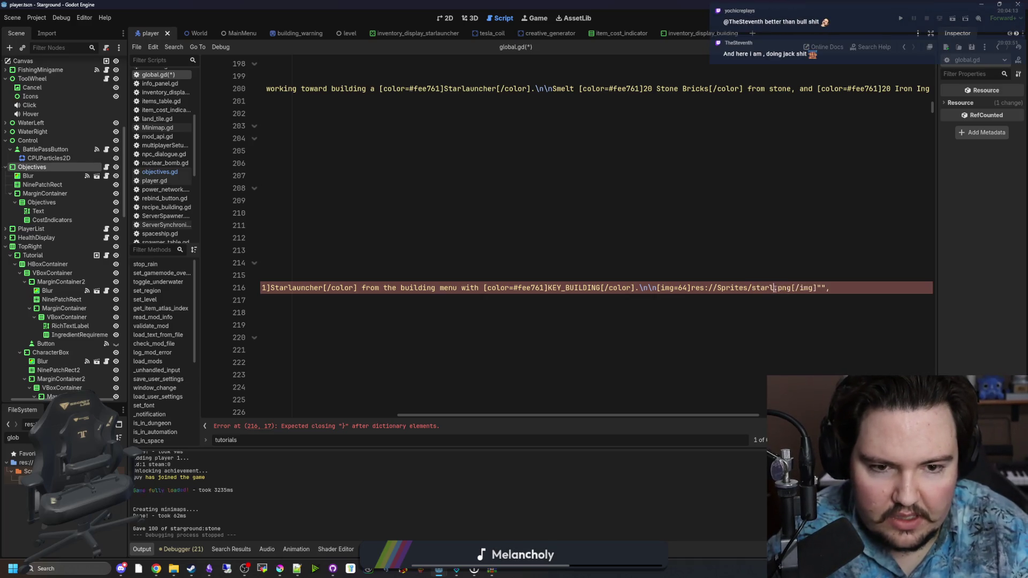
type("her")
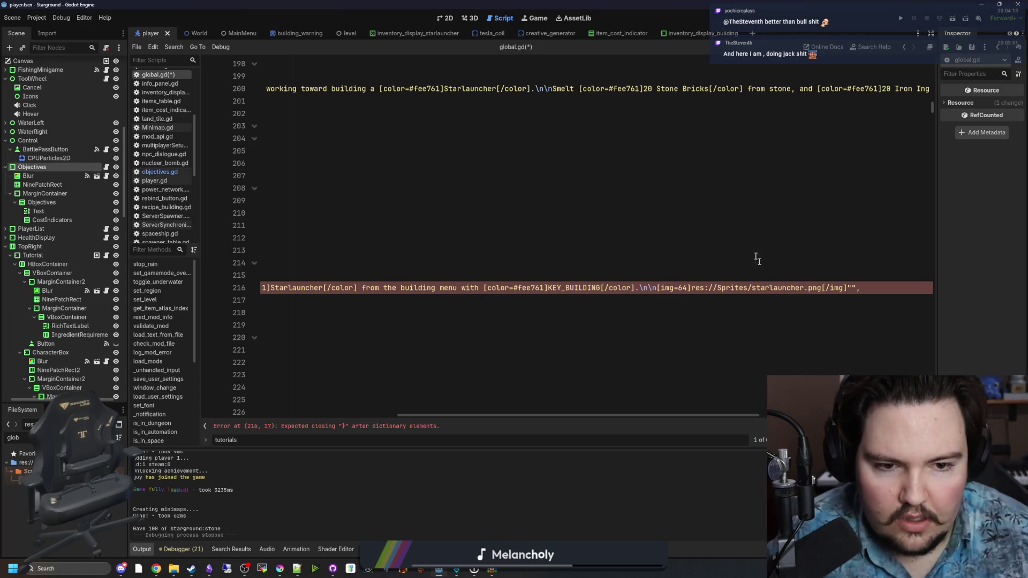
key("Up")
key("Up")
key("Up")
key("BackSpace")
key("BackSpace")
key("BackSpace")
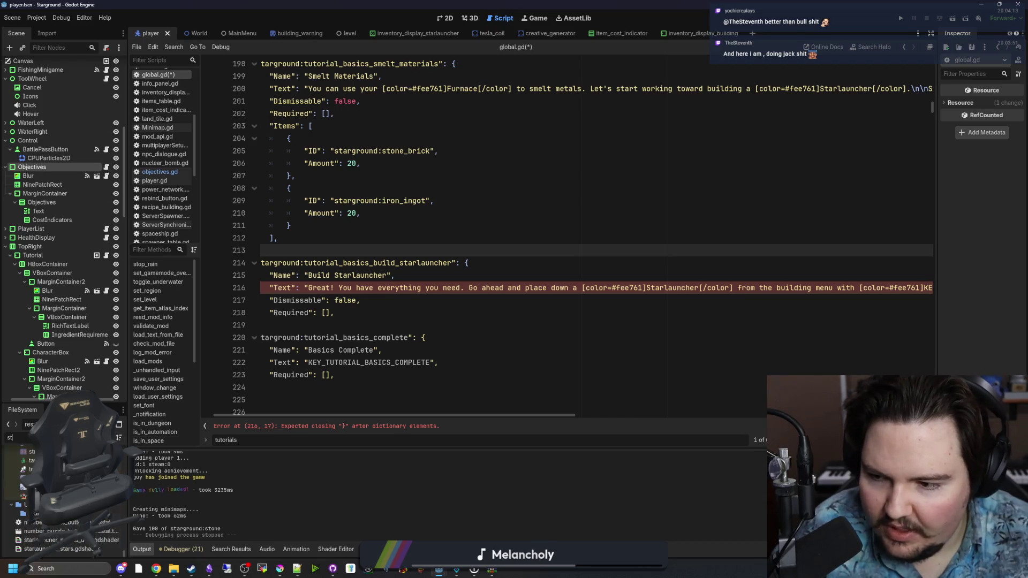
type("starlaun")
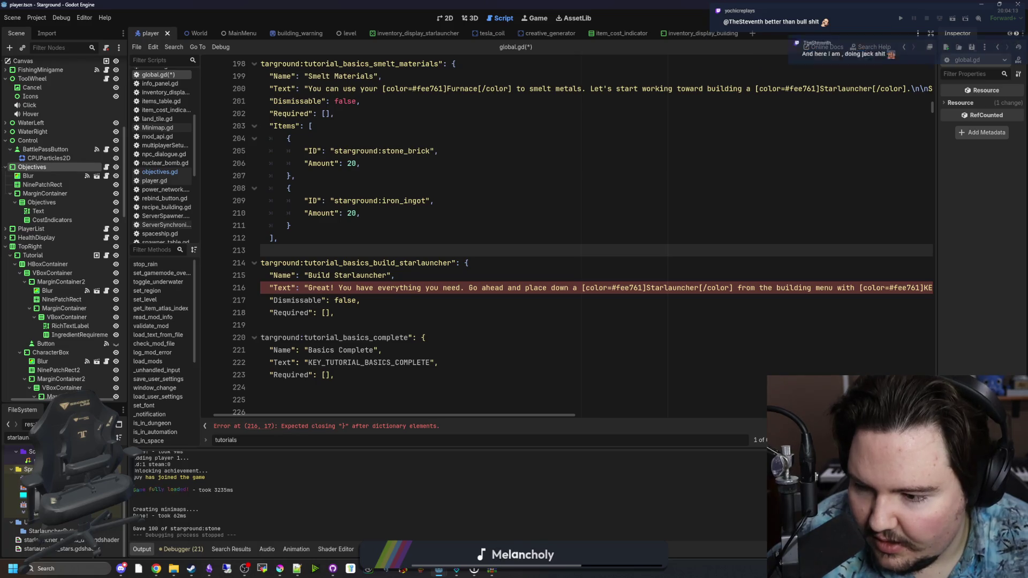
left_click_drag(388, 416, 696, 416)
left_click(558, 287)
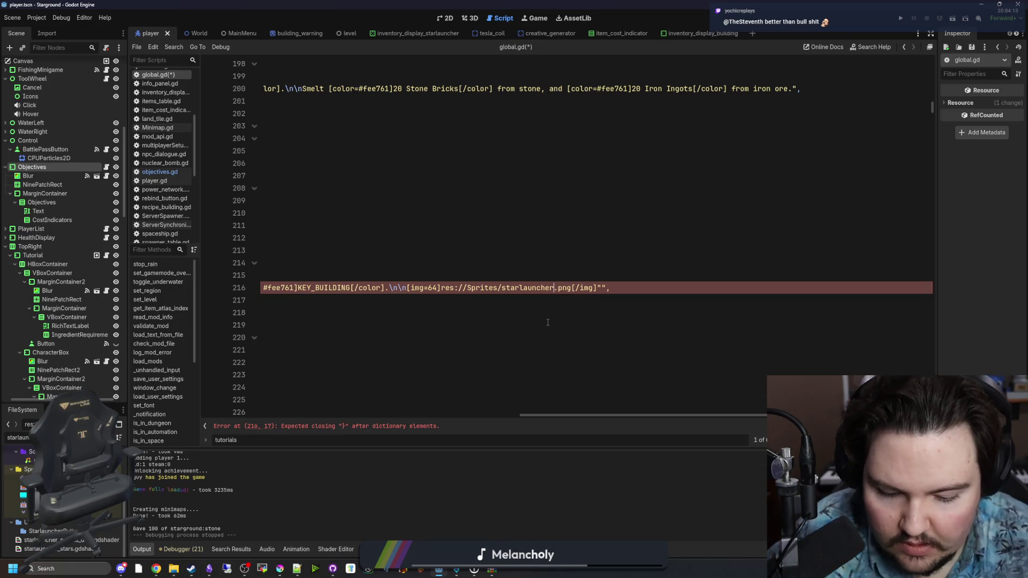
type("preview")
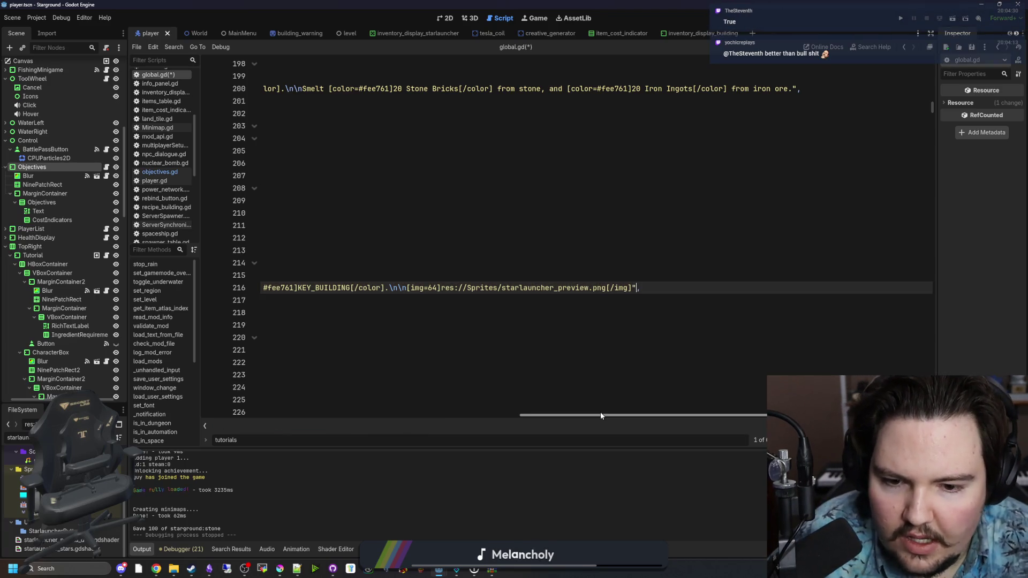
Filter project files for furnace to compare, verify line 216, and save the script.
left_click_drag(599, 415, 407, 379)
left_click(110, 438)
type("furnace")
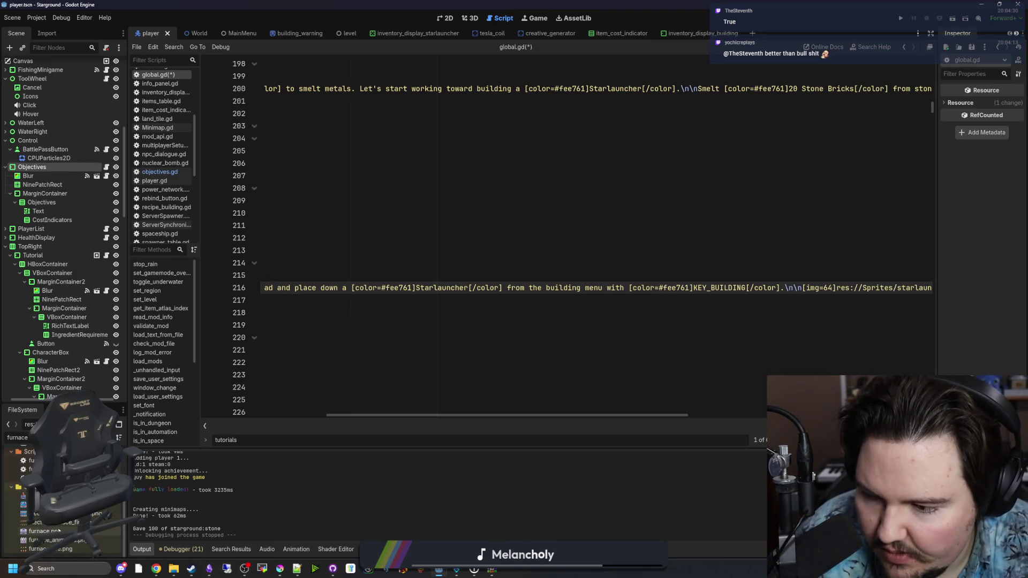
left_click(514, 251)
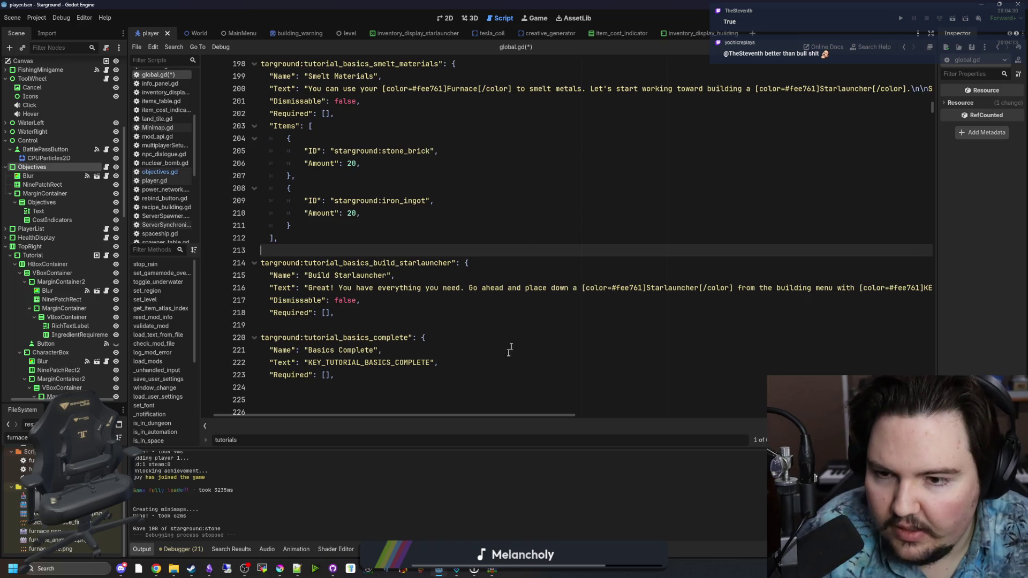
left_click(435, 313)
scroll(449, 316, "up", 2)
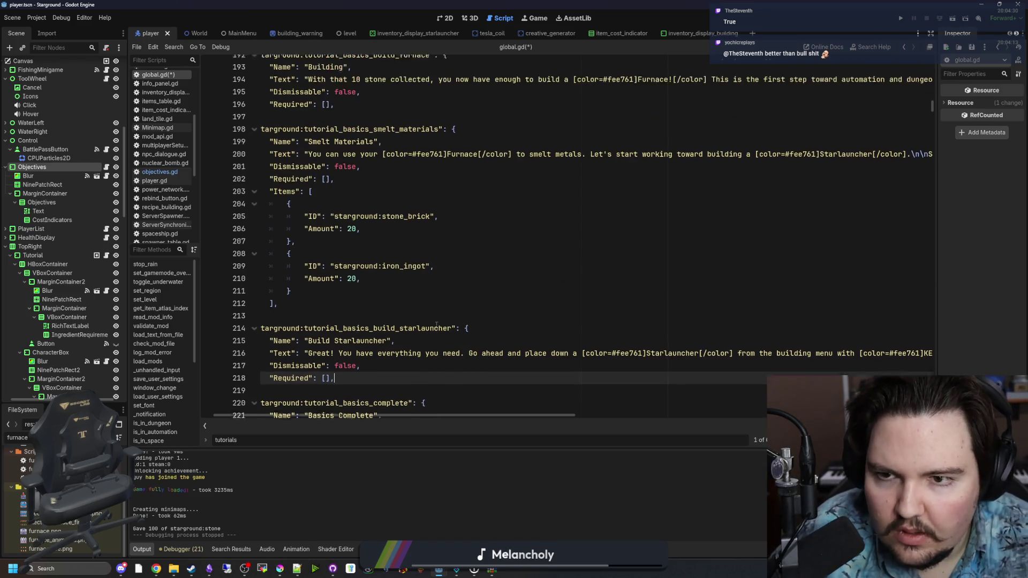
scroll(456, 294, "down", 1)
left_click(383, 261)
key("ctrl+s")
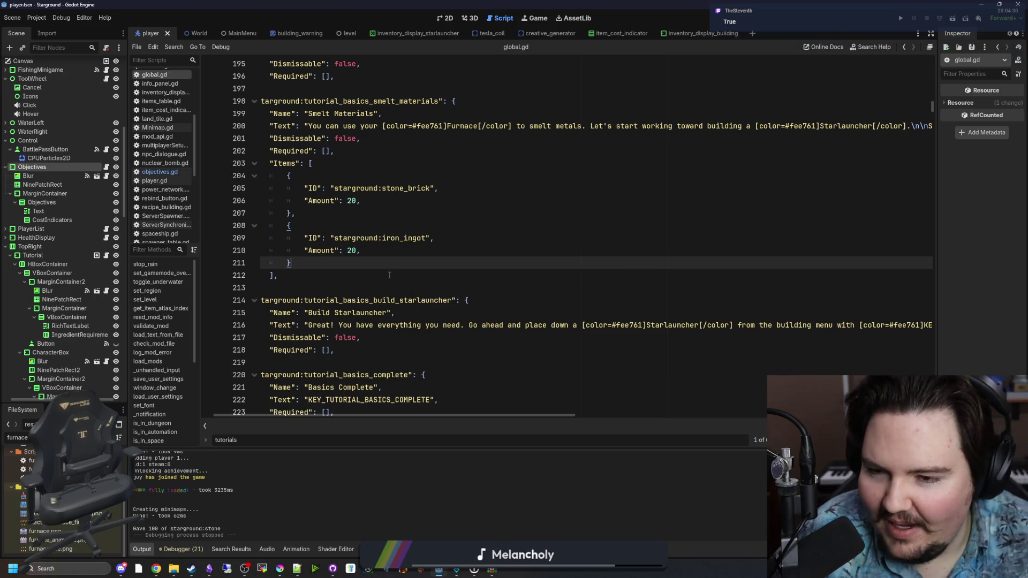
Review the tutorial entries, save global.gd again, and run the project.
left_click(304, 280)
left_click(301, 284)
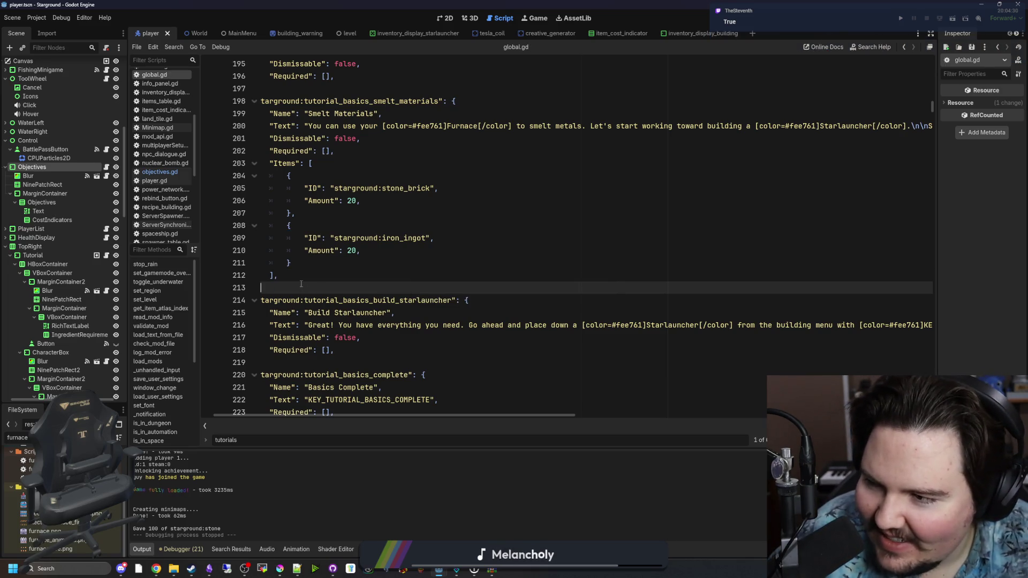
left_click(557, 362)
left_click(605, 288)
key("ctrl+s")
left_click(901, 18)
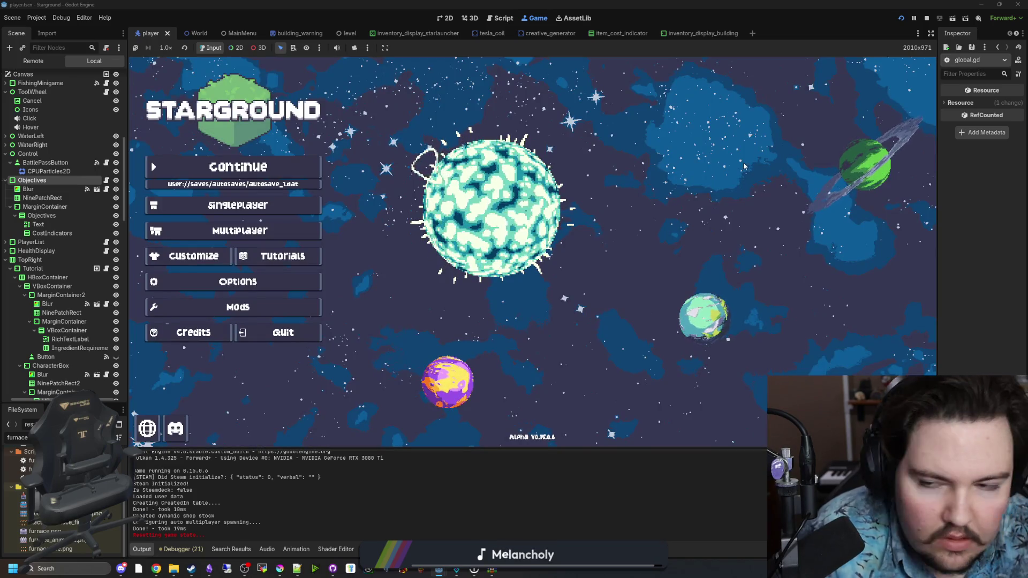
Start a new singleplayer world from the main menu.
left_click(267, 208)
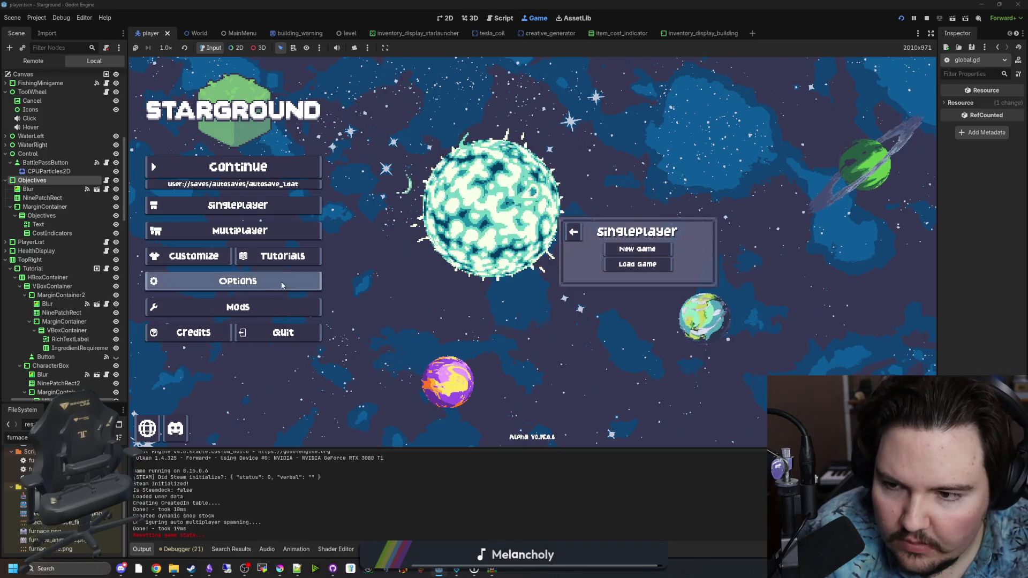
left_click(238, 282)
left_click(271, 203)
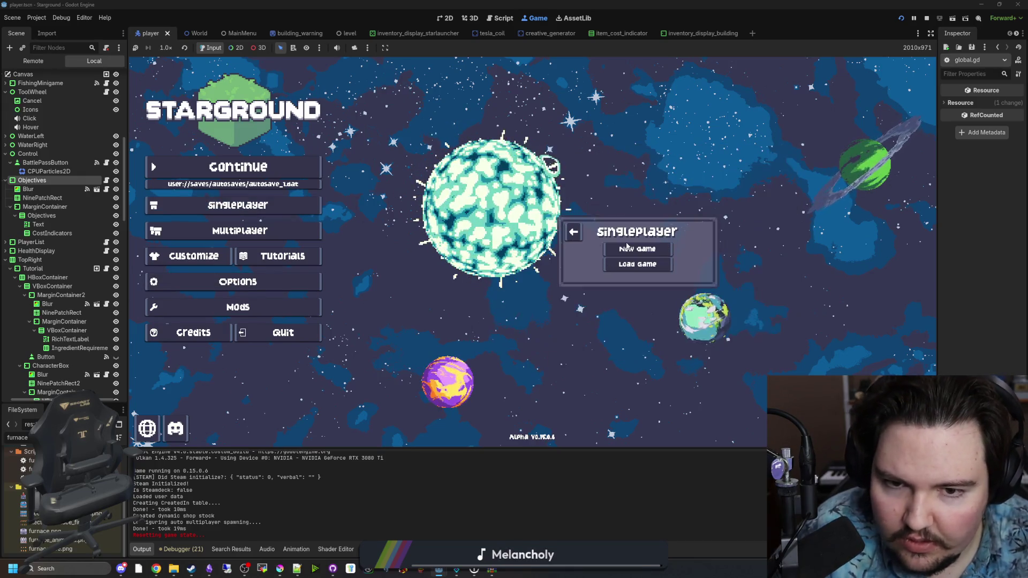
left_click(637, 250)
left_click(635, 317)
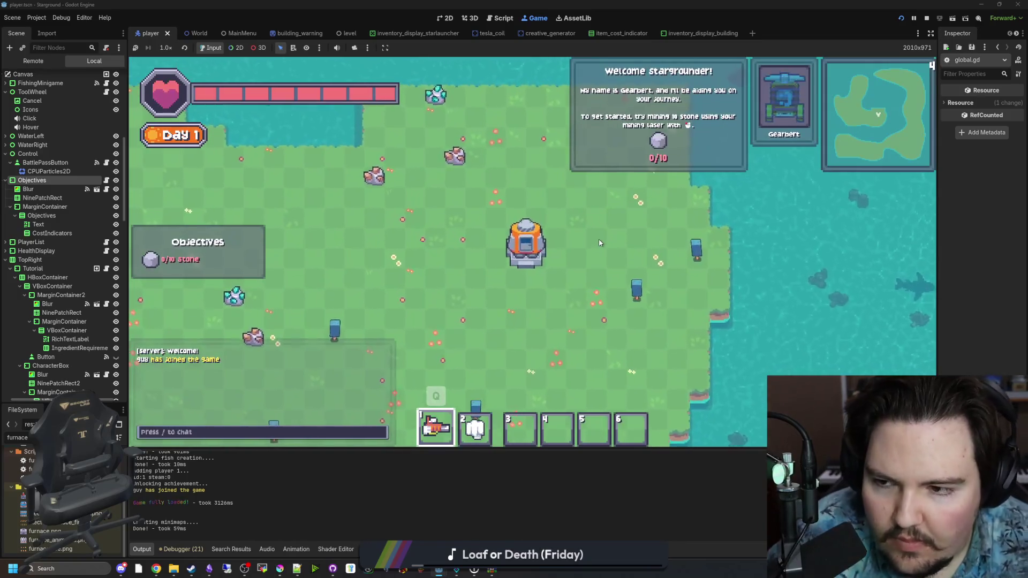
Switch the world to Creative mode and give 99 stone with /give stone 99.
key("Escape")
left_click(552, 270)
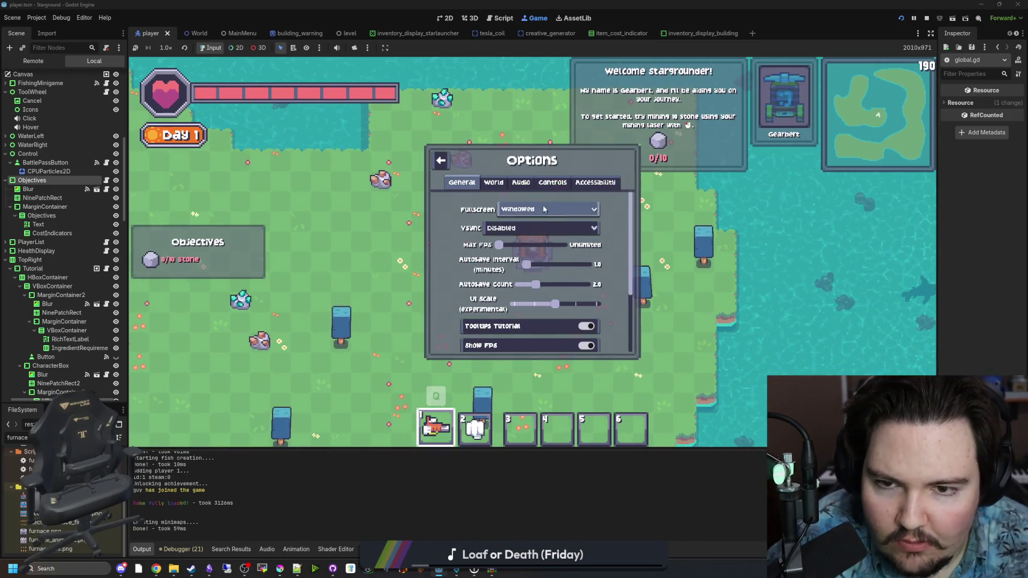
left_click(494, 182)
left_click(514, 248)
left_click(514, 248)
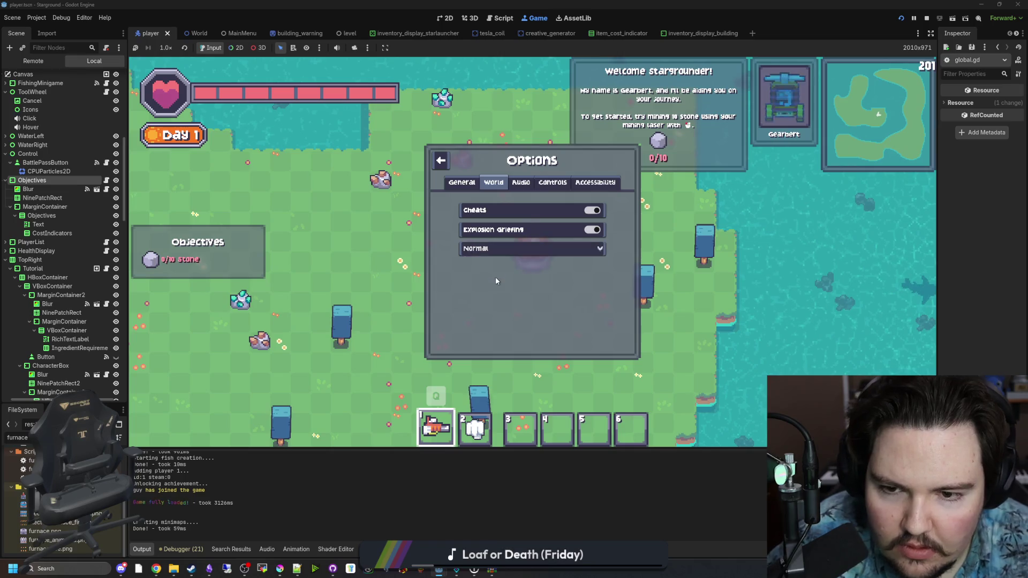
left_click(514, 248)
left_click(530, 260)
key("Escape")
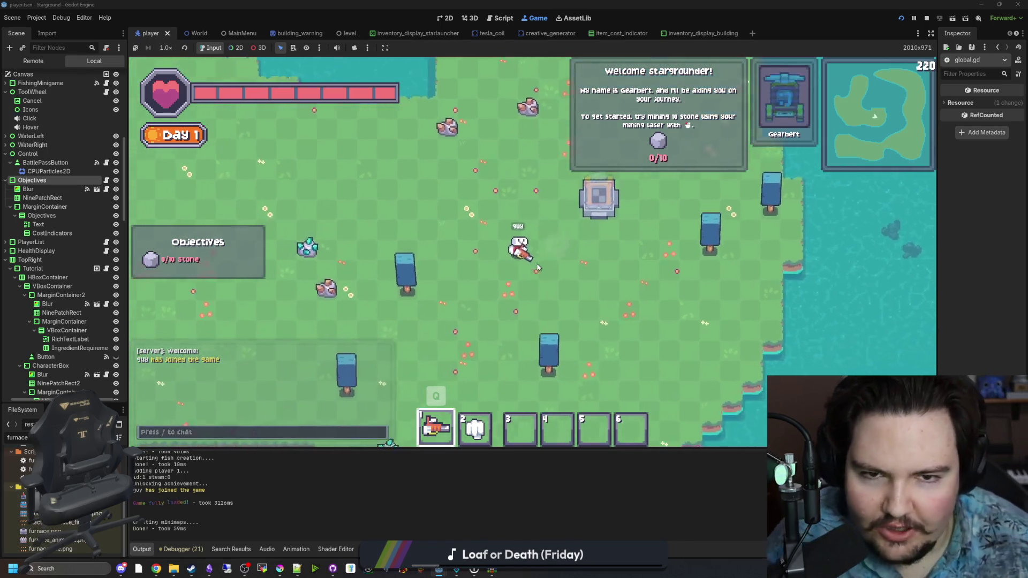
type("/give stone 99")
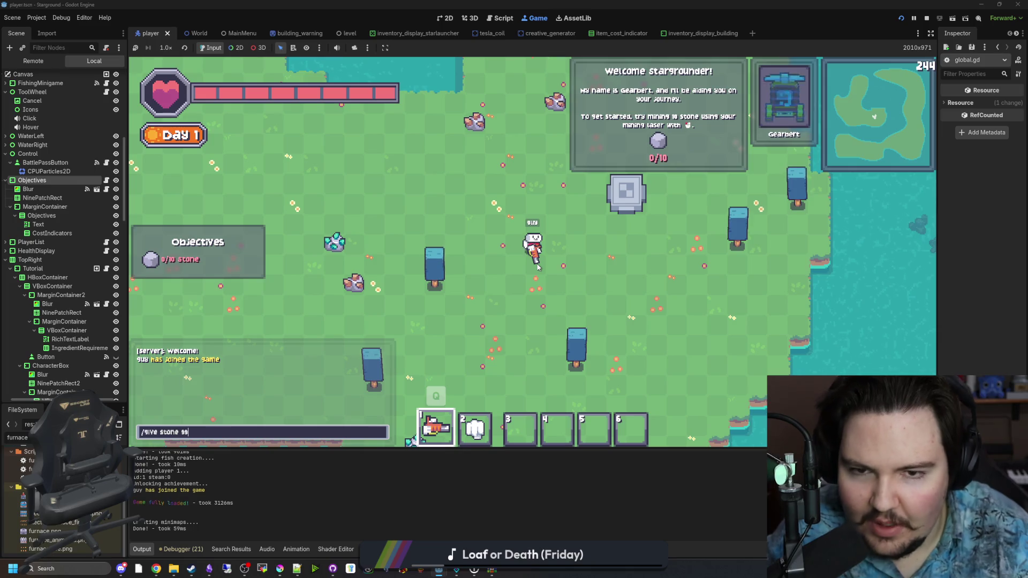
key("Return")
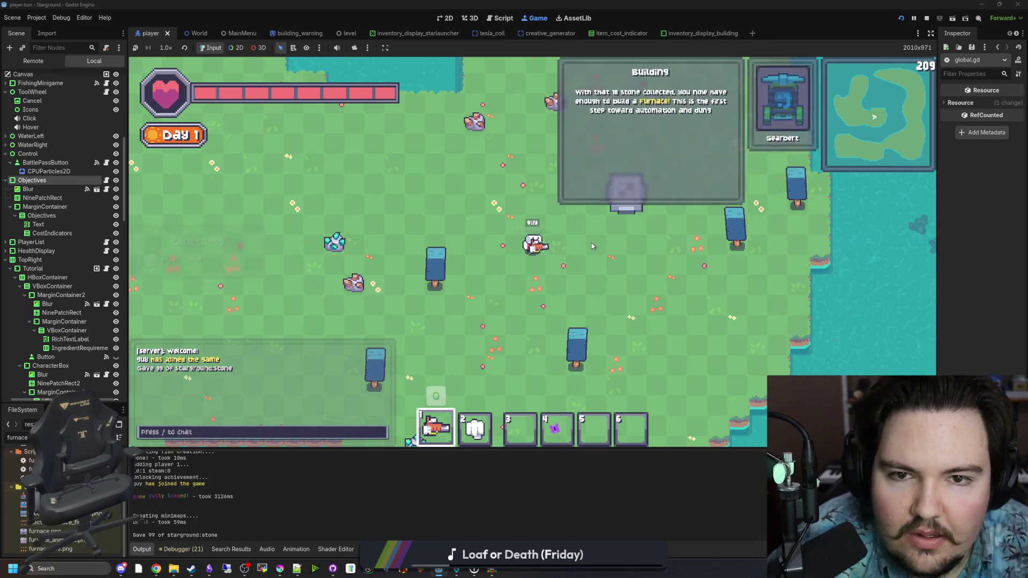
Build a Furnace from the Building Menu and place it on the map.
key("a")
key("w")
key("b")
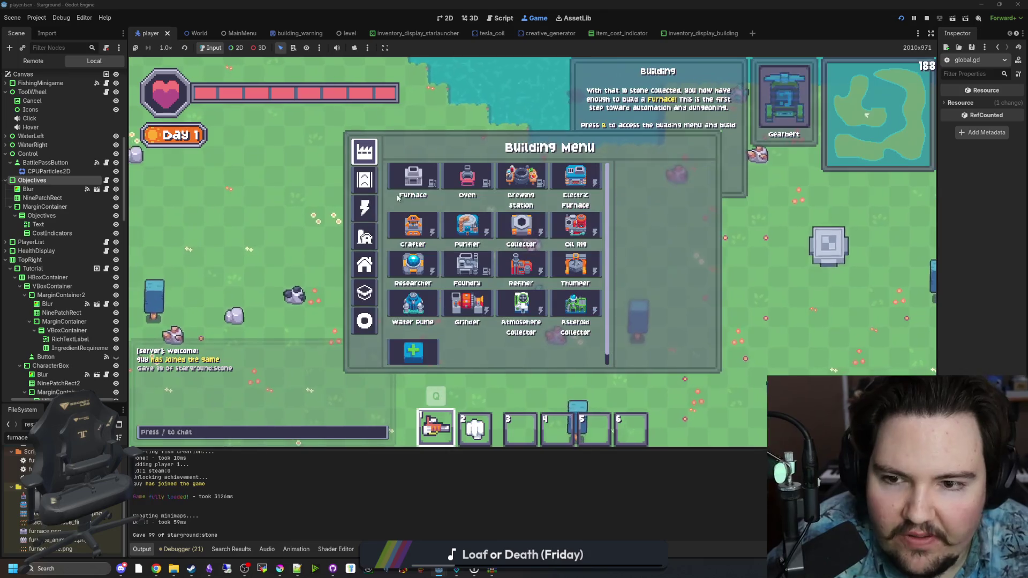
left_click(403, 184)
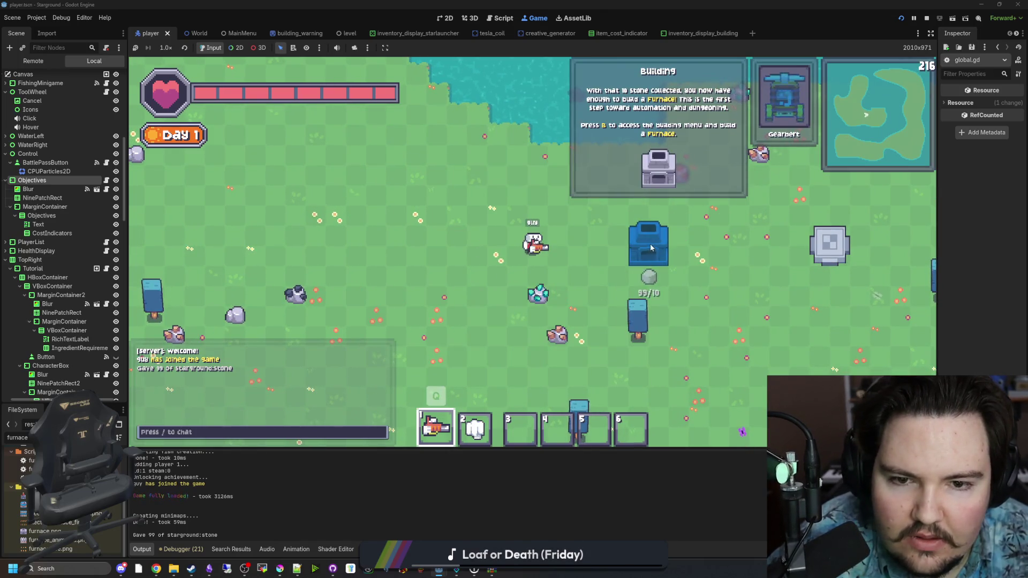
key("d")
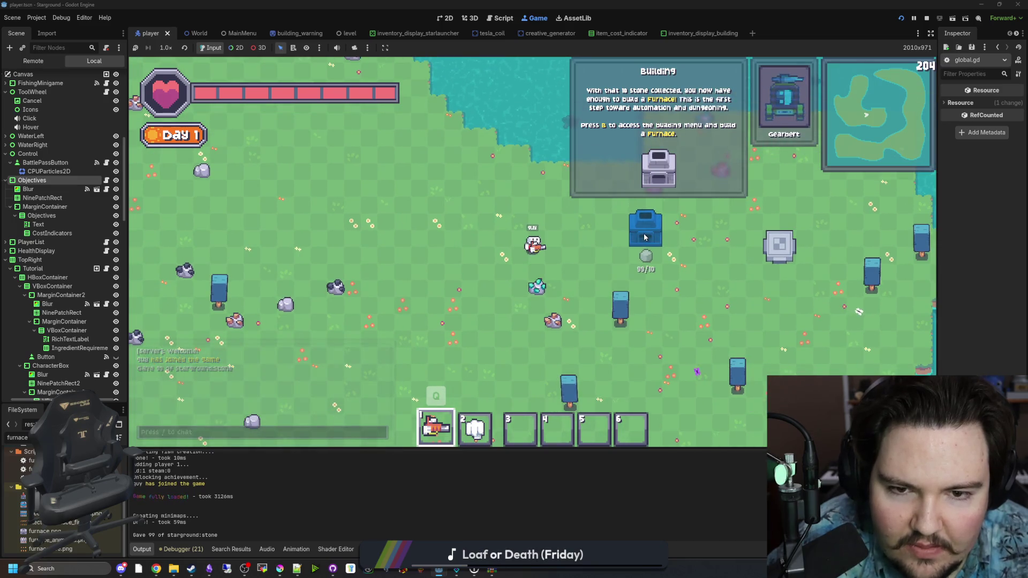
left_click(644, 238)
Give 99 stone bricks and iron ingots with /give stone_brick and /give iron_ingot.
key("d")
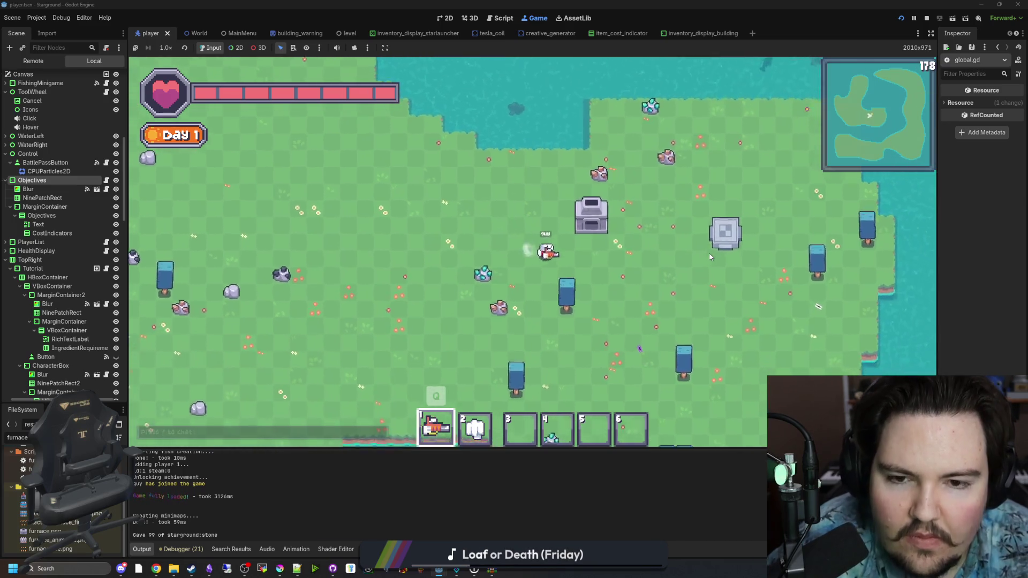
key("w")
key("a")
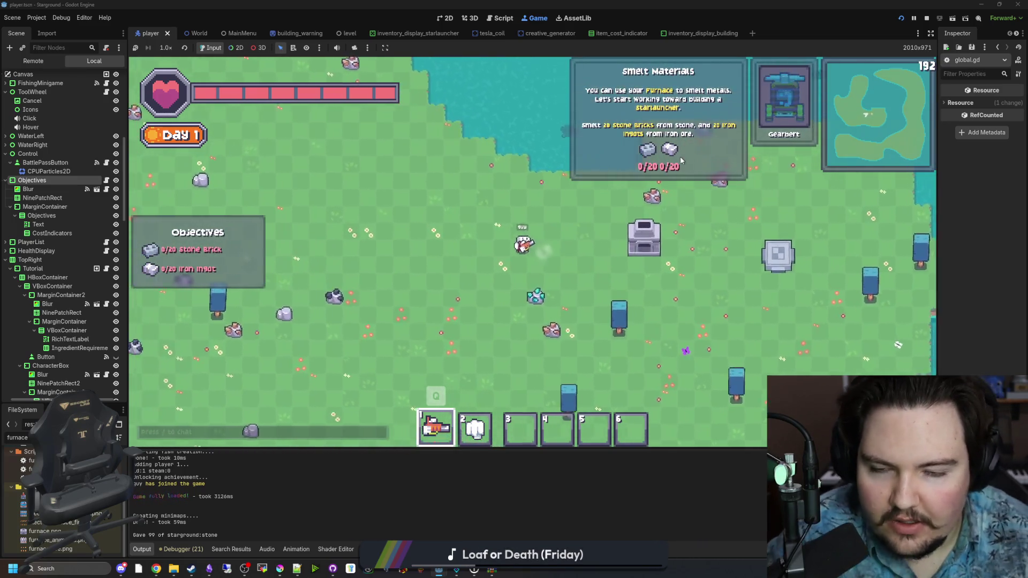
key("slash")
type("give ")
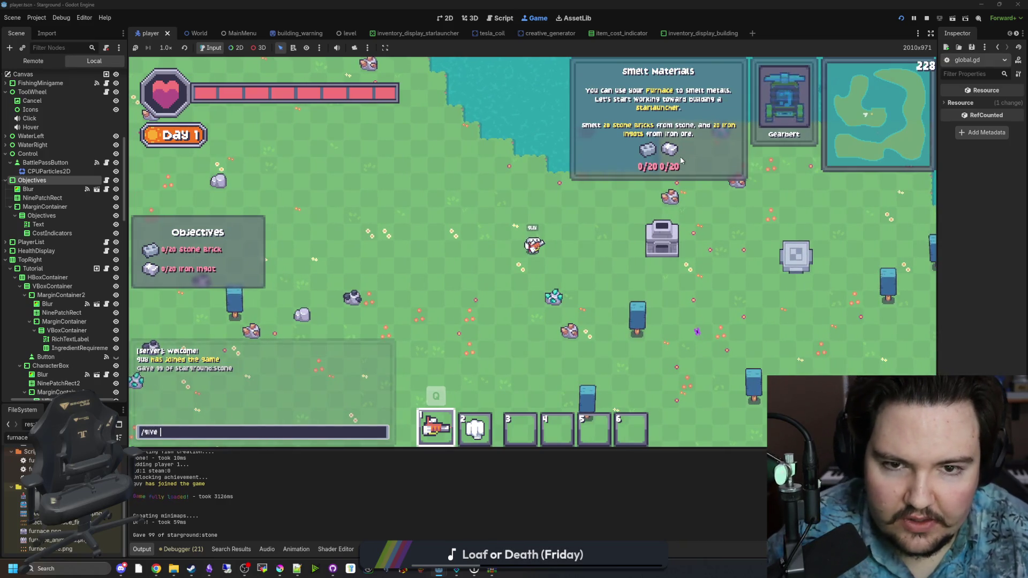
type("stone-ick")
key("Return")
type("/give iron_ingot")
key("Return")
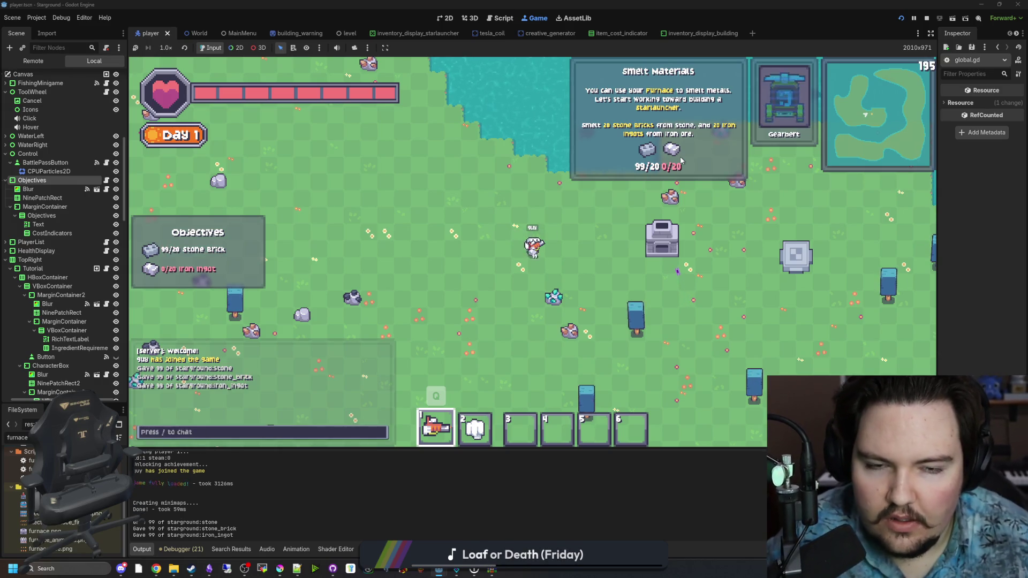
Build a Starlauncher from the Building Menu and place it next to the furnace.
key("s")
key("d")
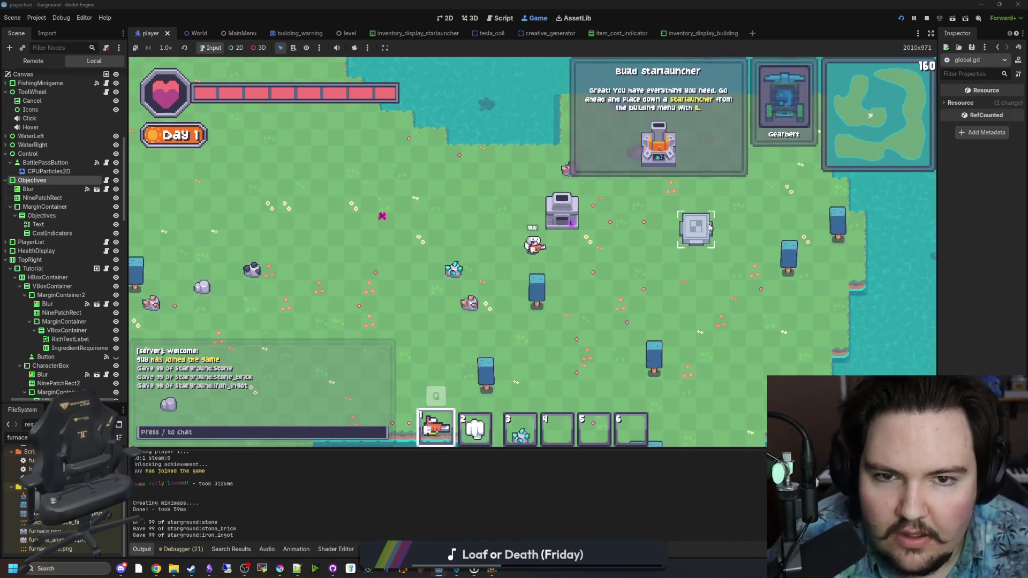
key("2")
key("d")
key("s")
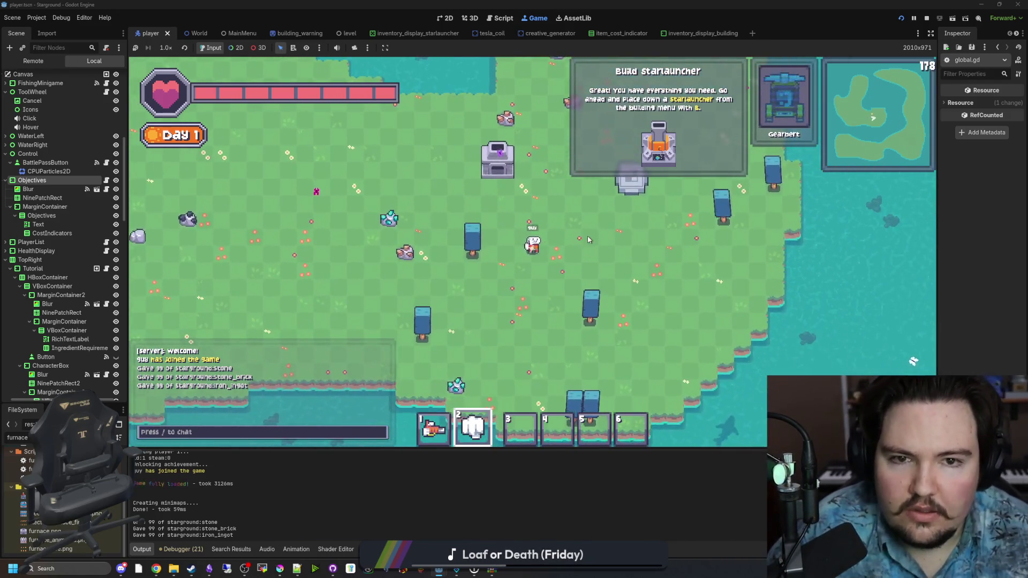
key("1")
key("w")
key("b")
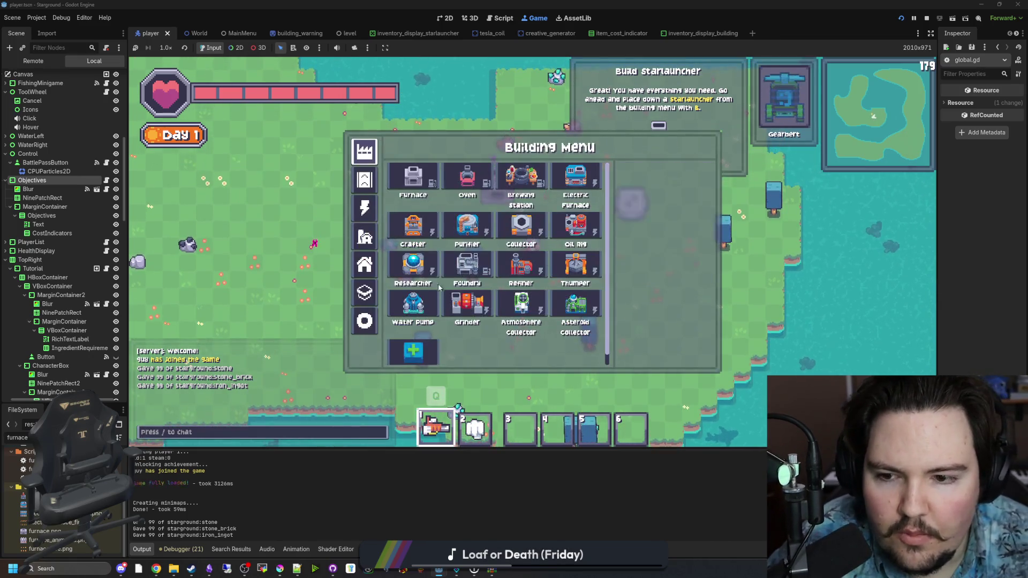
left_click(364, 321)
left_click(576, 177)
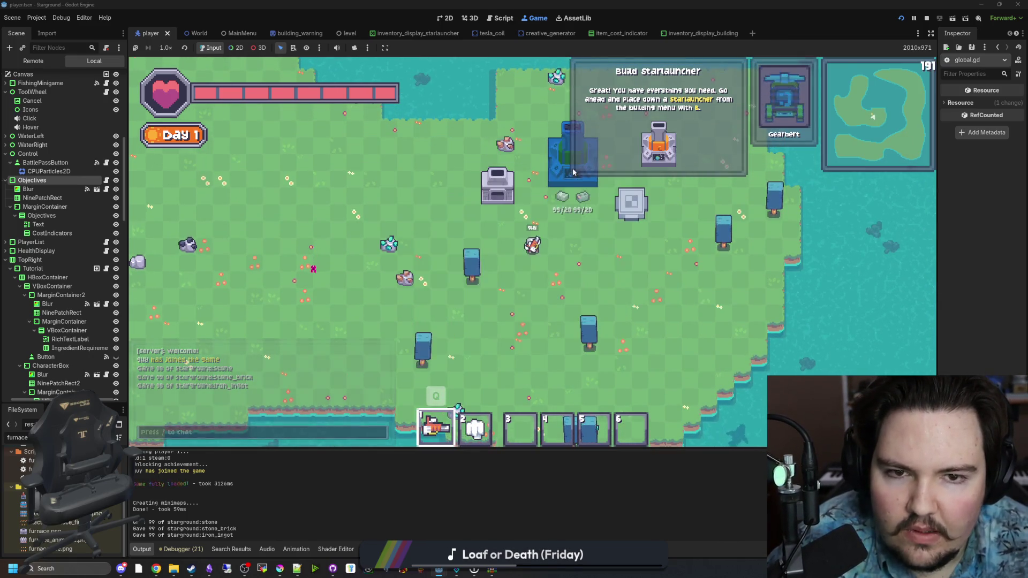
left_click(554, 202)
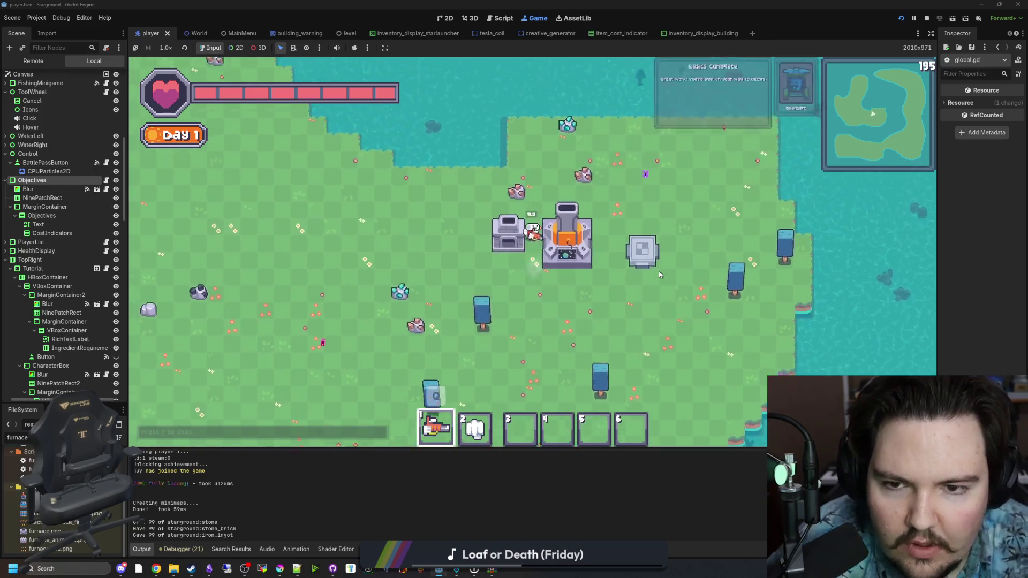
Walk around and dismiss the Basics Complete message with Ok.
key("s")
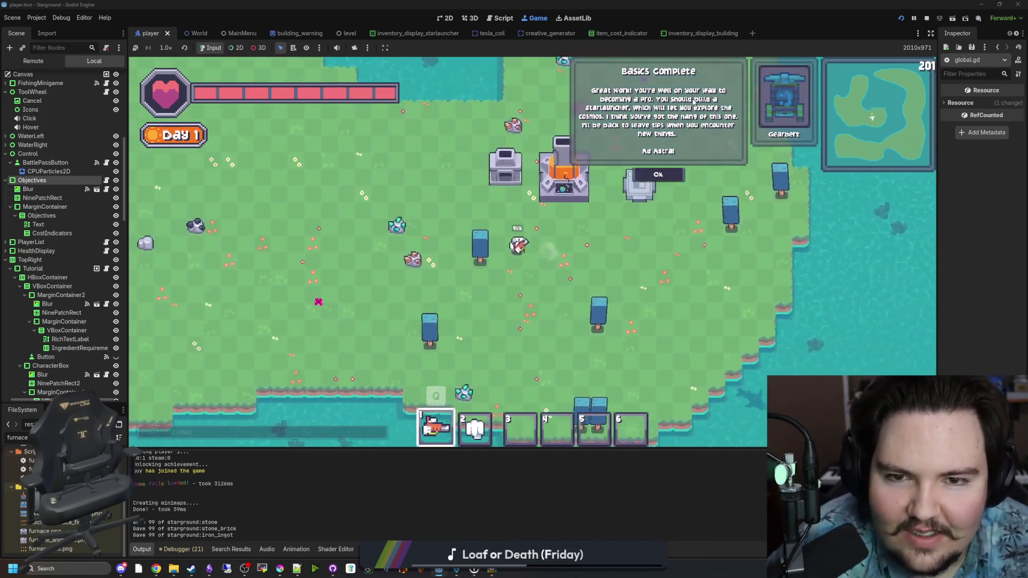
key("w")
key("a")
left_click(678, 175)
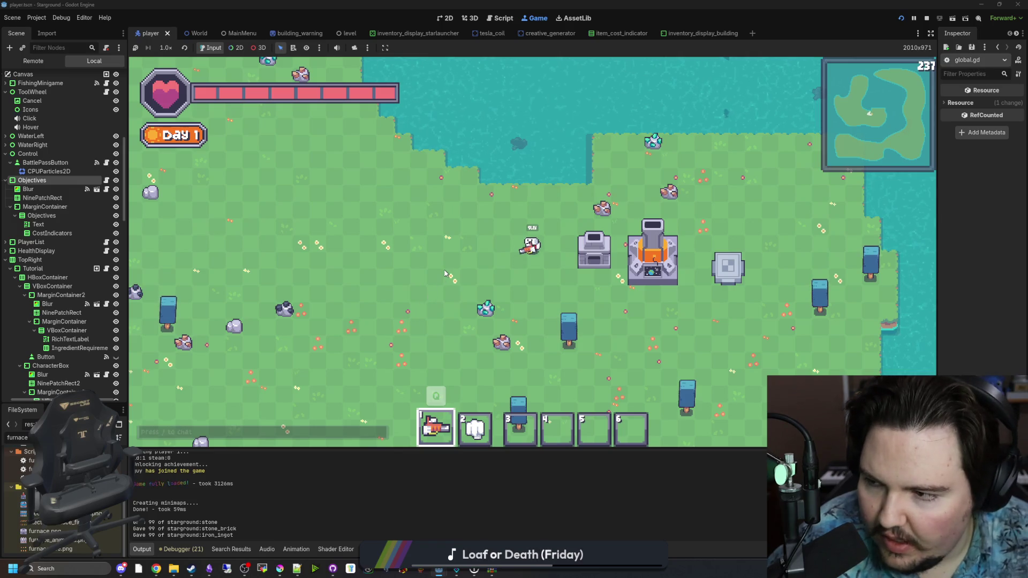
Bring up the maximised Starground Translations Tutorial sheet and open row options on the Basics Complete row.
key("alt+Tab")
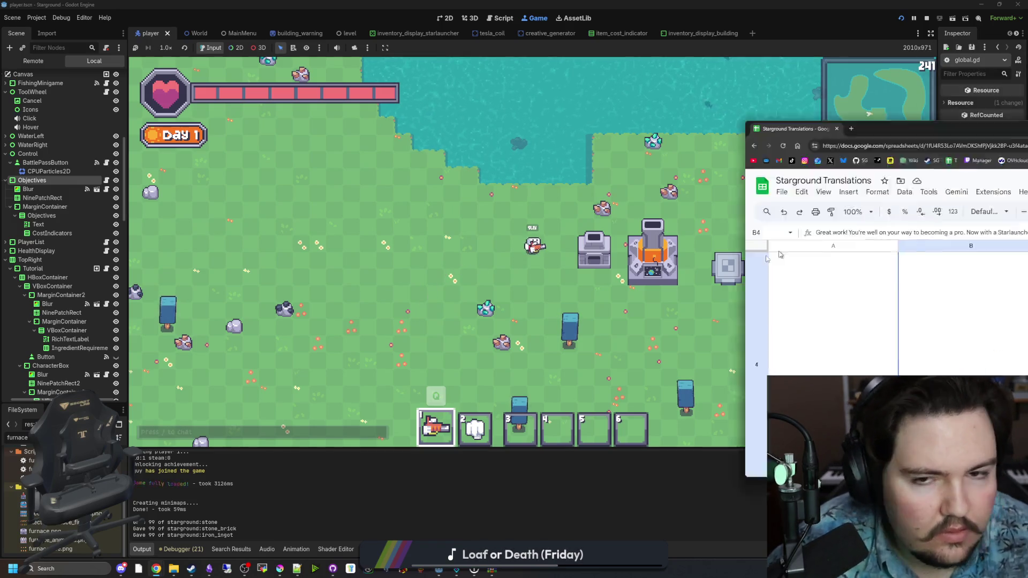
key("super+Up")
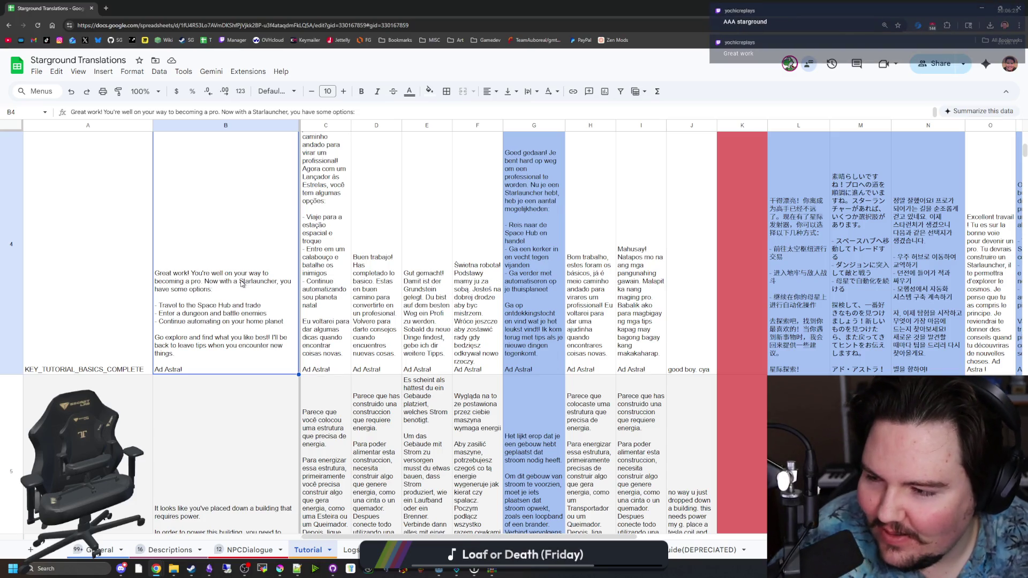
scroll(239, 284, "up", 5)
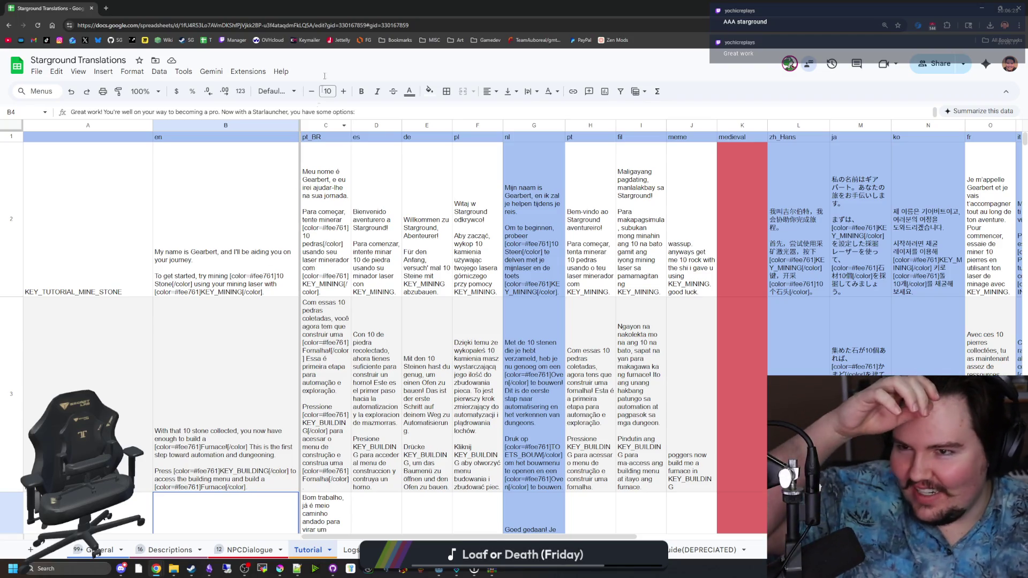
key("alt+Tab")
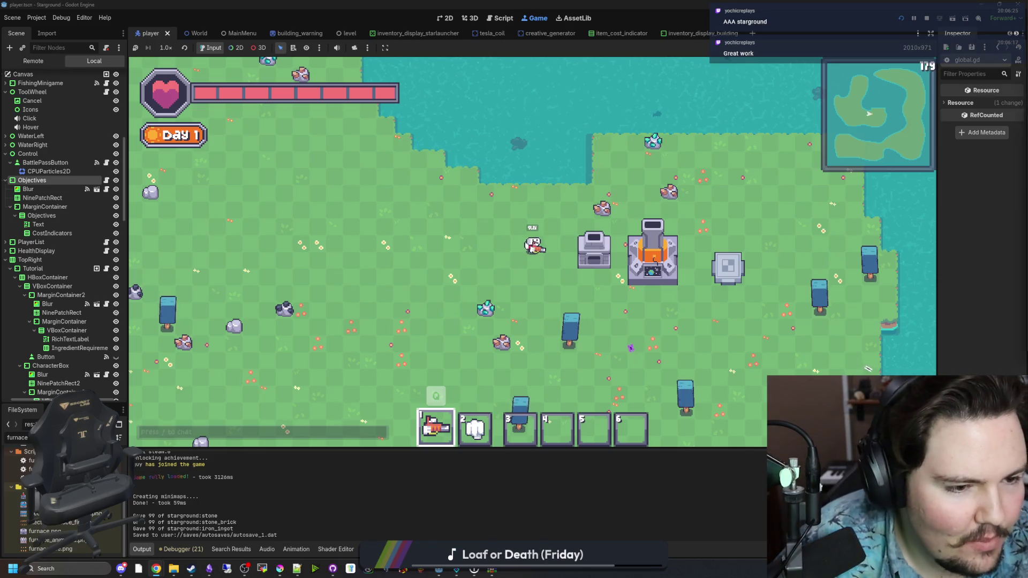
key("alt+Tab")
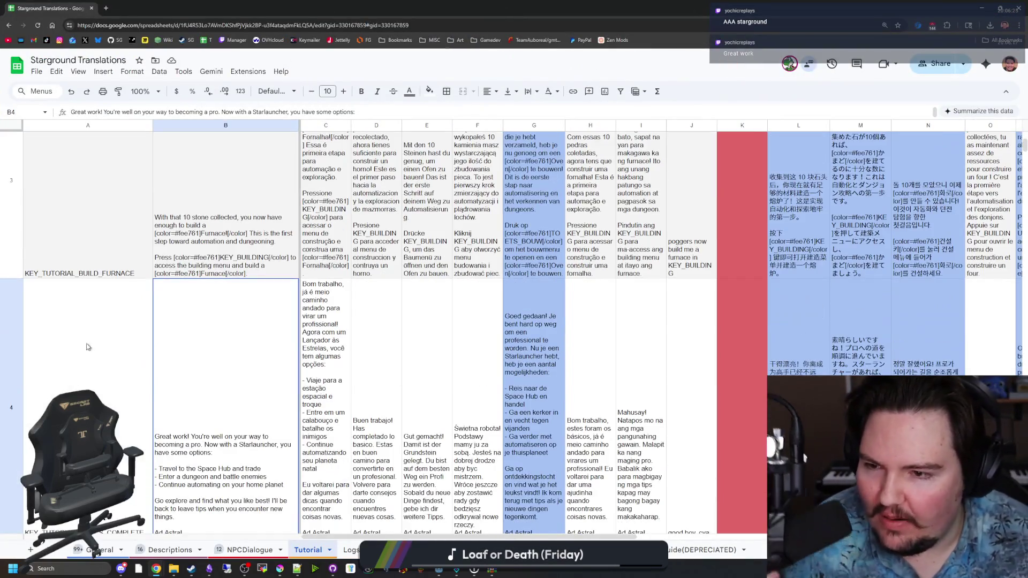
right_click(79, 337)
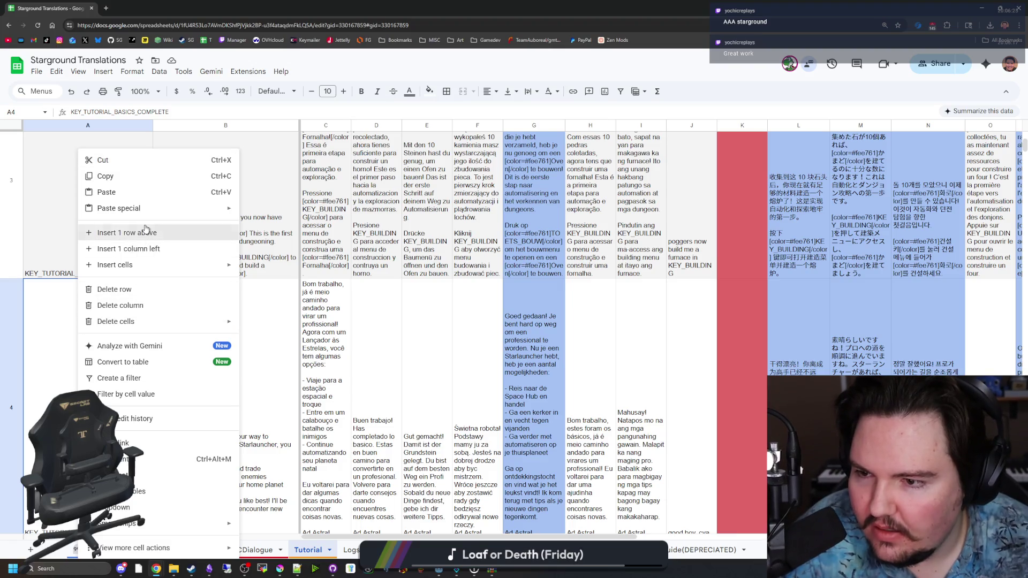
Insert a blank row above row 4 and key it KEY_TUTORIAL_SMELT_MATERIALS.
left_click(145, 231)
double_click(90, 284)
type("KEY_TUTORIAL_SM")
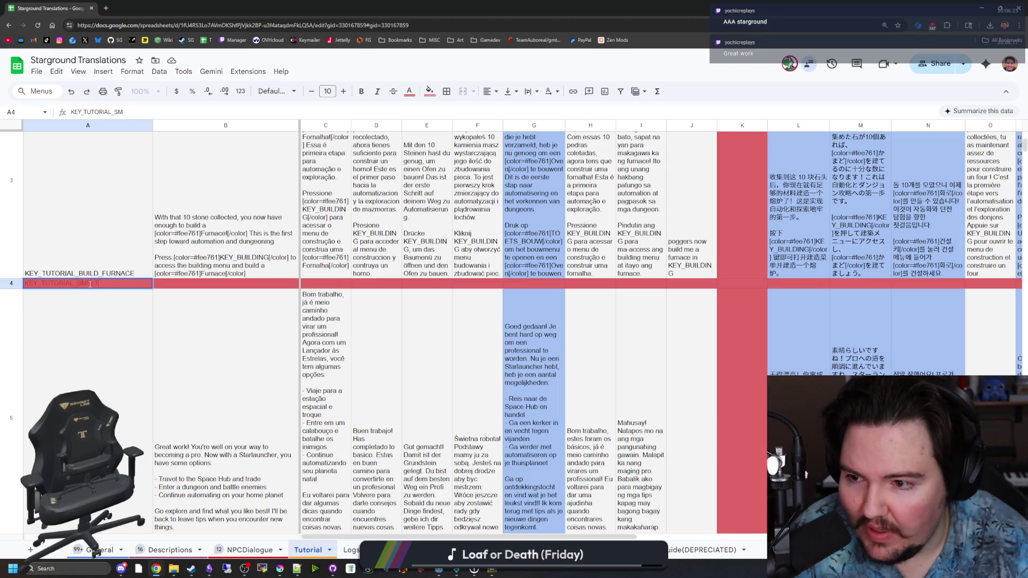
type("_MATERIALS")
key("Return")
Enter KEY_TUTORIAL_BUILD_STARLAUNCHER as the key in row 5.
type("k")
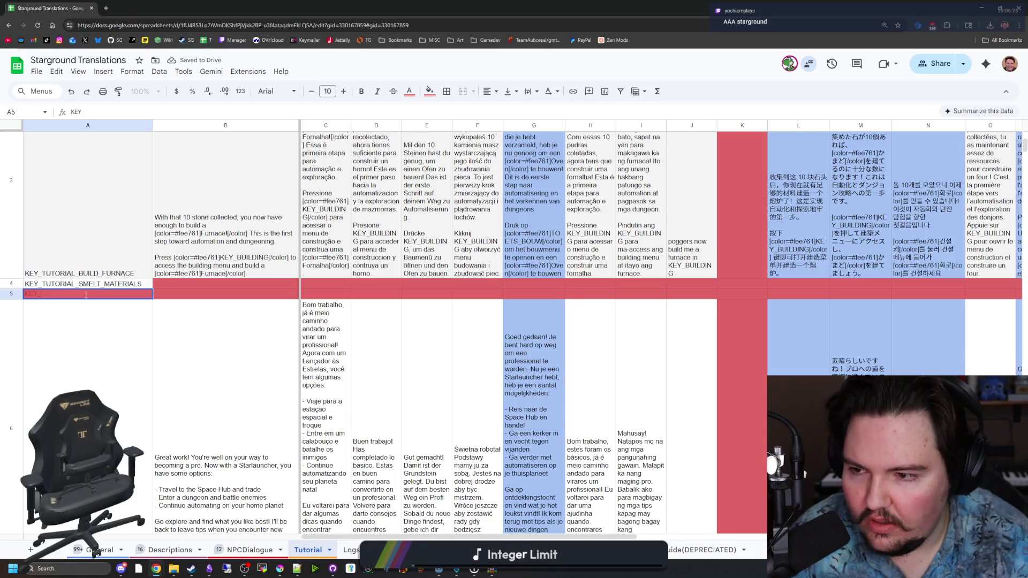
type("EL")
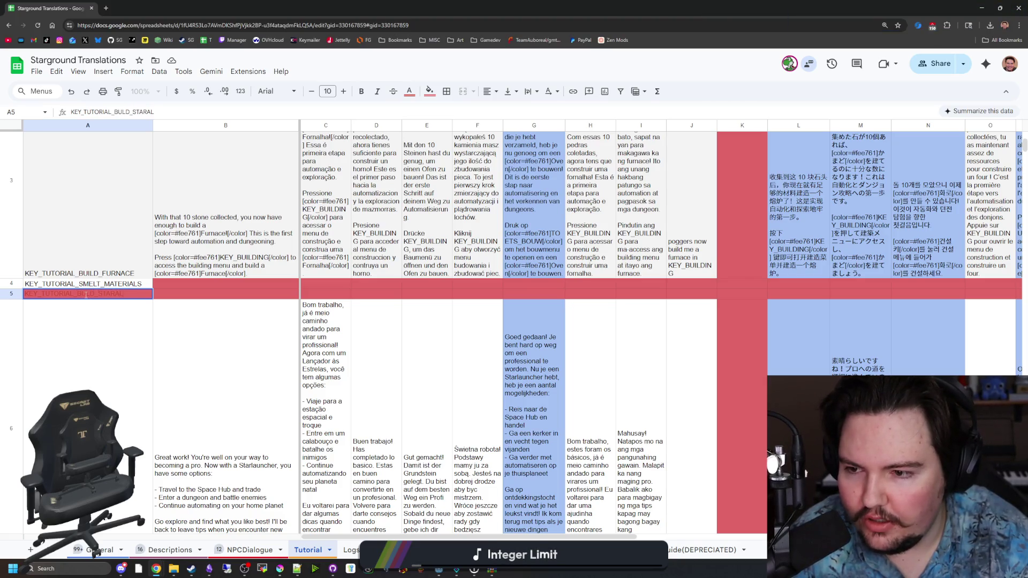
left_click(248, 320)
scroll(255, 285, "up", 4)
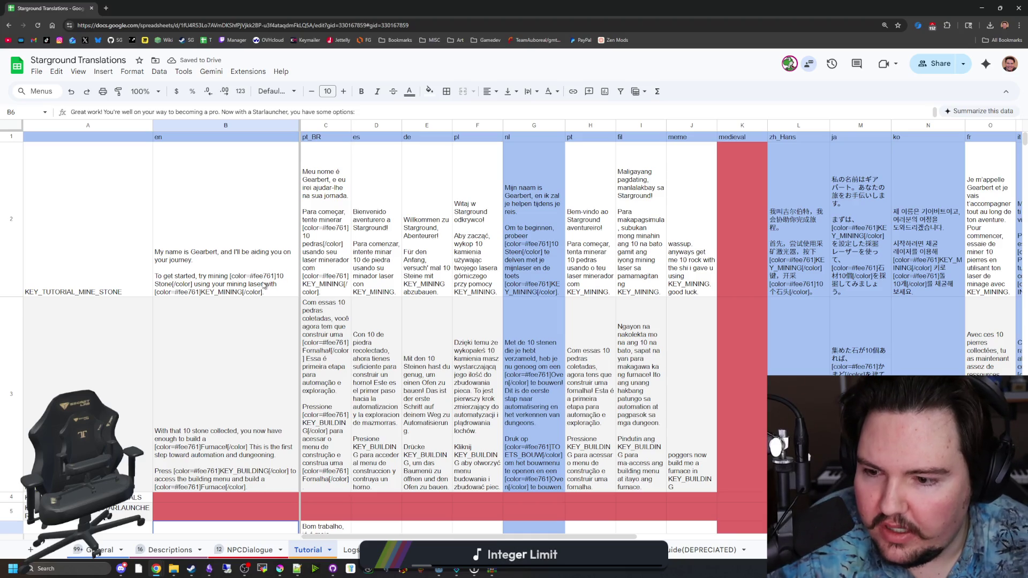
scroll(264, 285, "down", 2)
key("alt+Tab")
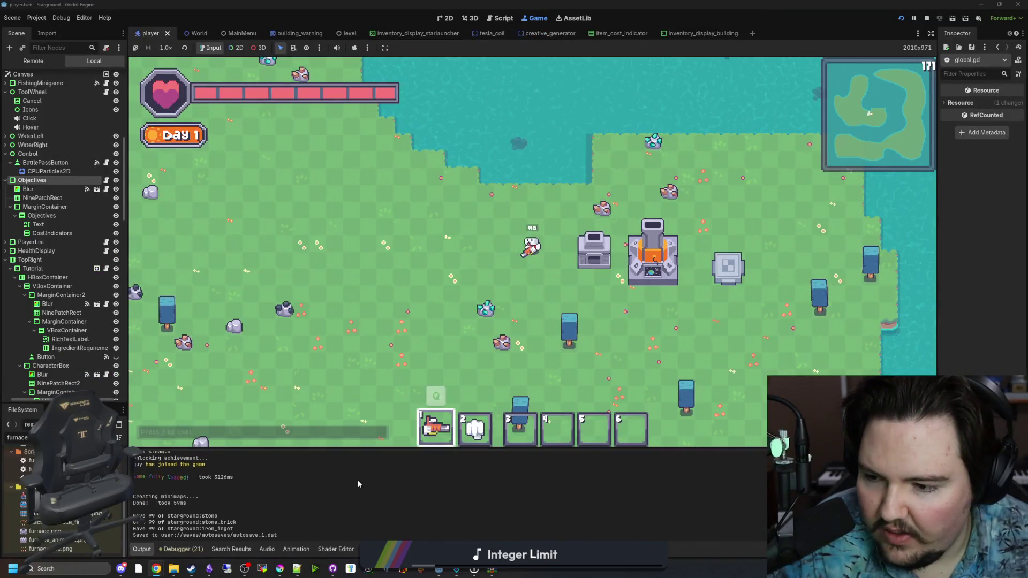
Filter the FileSystem for GLOB and open global.gd in the script editor.
left_click(110, 438)
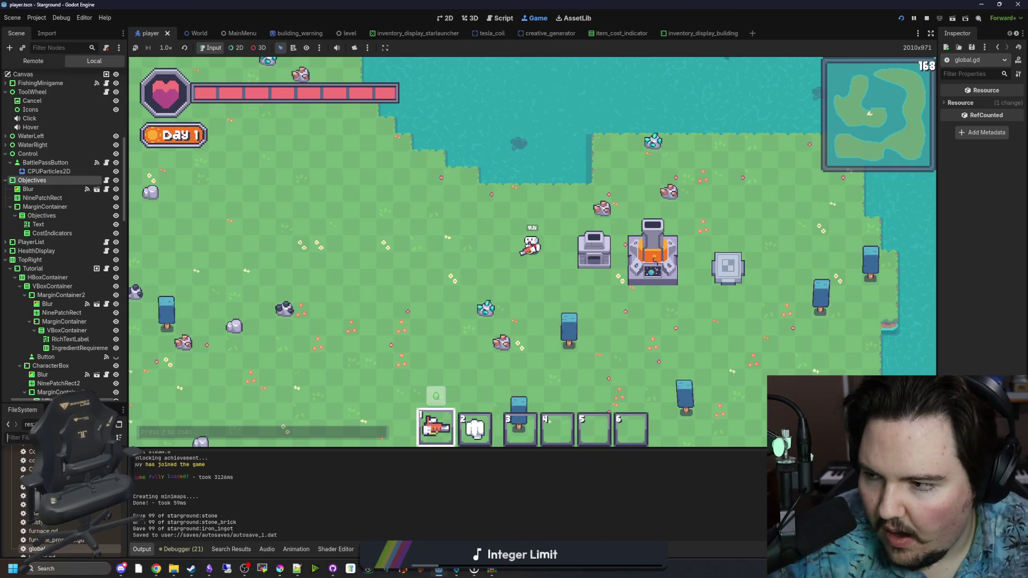
type("GLOB")
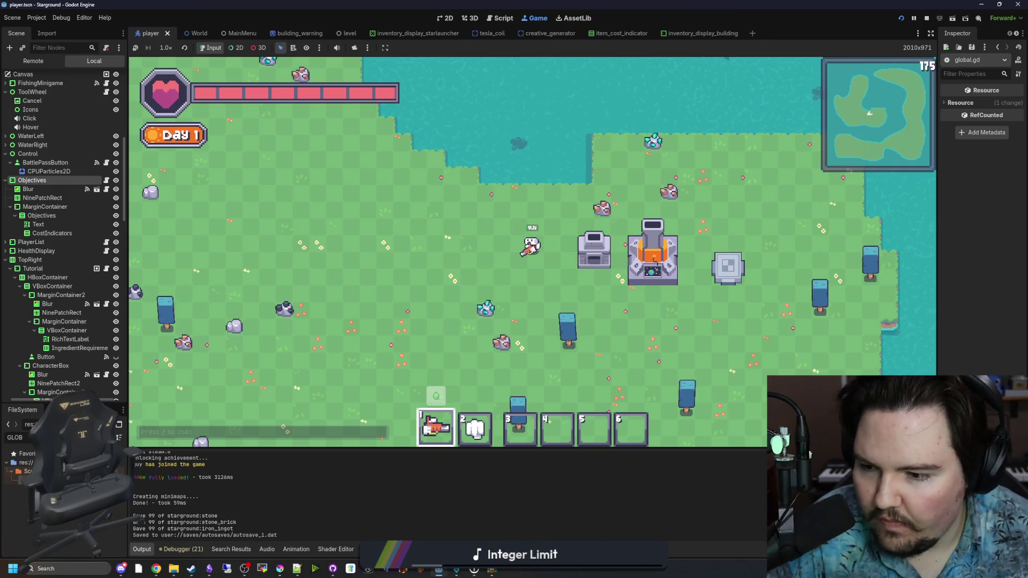
key("Return")
Take the [img=64]res://Sprites/furnace.png[/img] tag from line 194 of global.gd.
left_click_drag(689, 157, 997, 123)
scroll(825, 170, "up", 5)
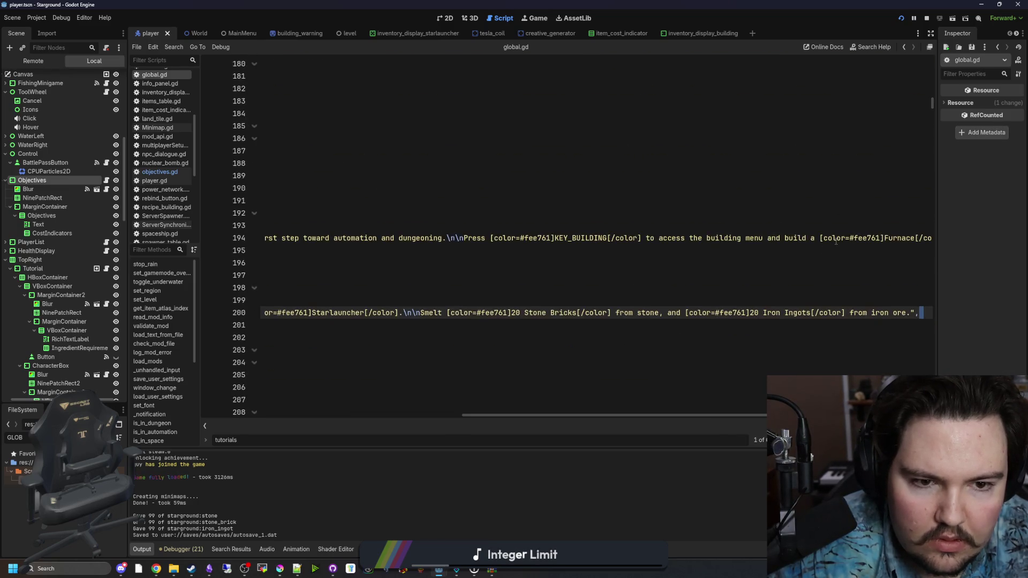
mouse_move(826, 238)
left_mouse_down()
mouse_move(953, 251)
mouse_move(961, 238)
left_mouse_up()
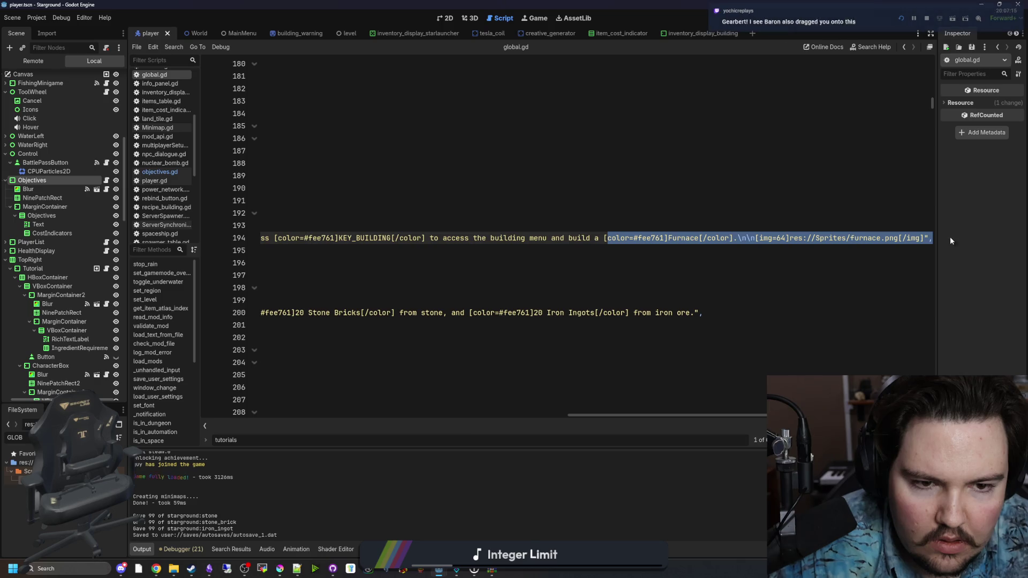
left_click_drag(755, 238, 917, 238)
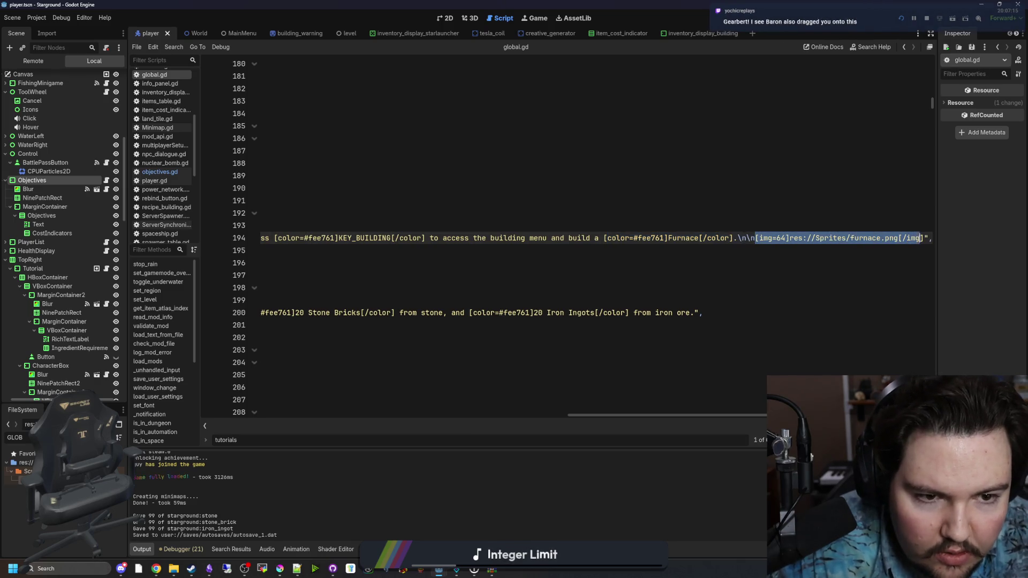
key("BackSpace")
key("alt+Tab")
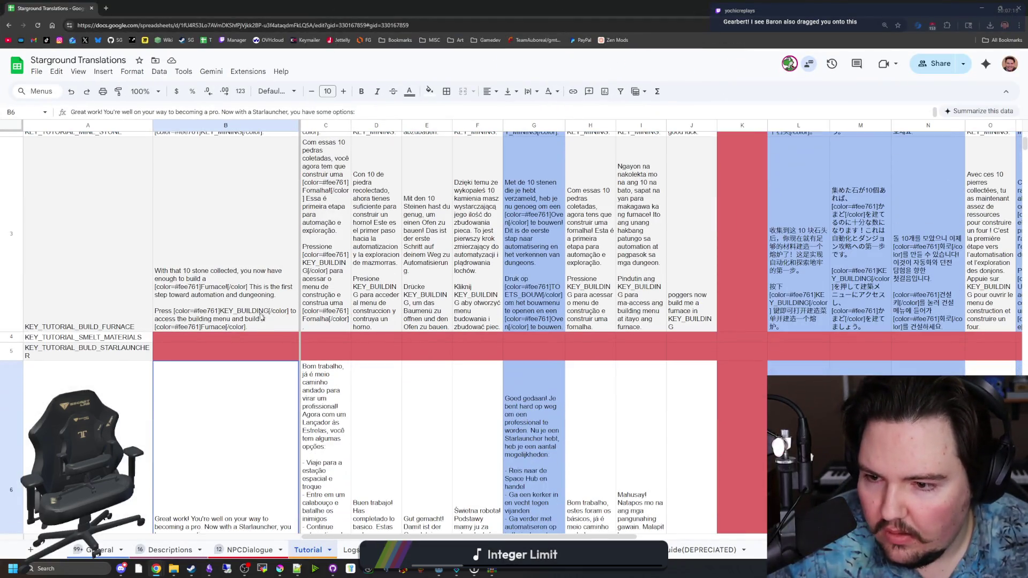
Add the [img=64]res://Sprites/furnace.png[/img] tag on a new line at the end of B3's furnace text.
double_click(261, 315)
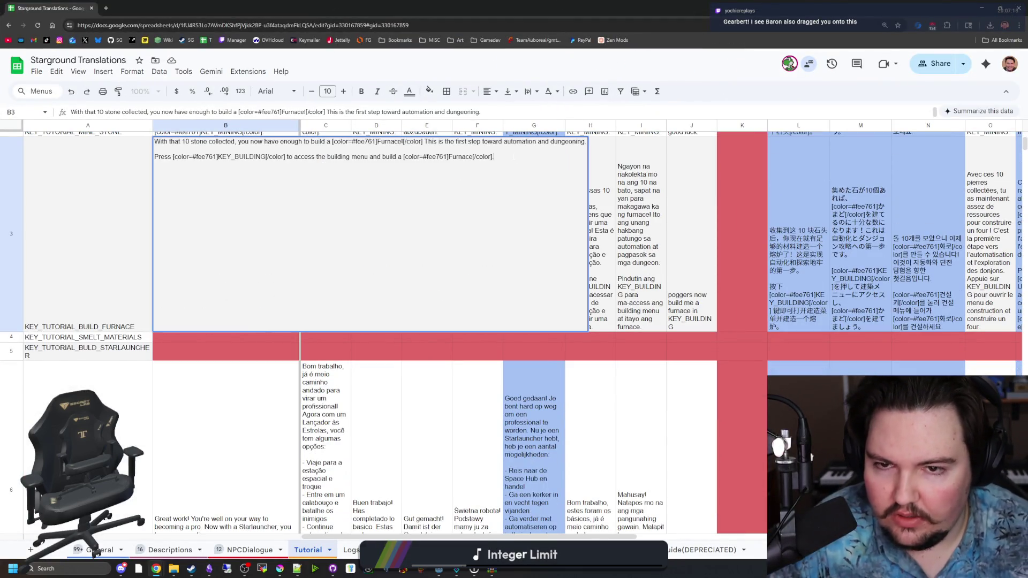
type("[img=64]res://Sprites/furnace.png[/img]")
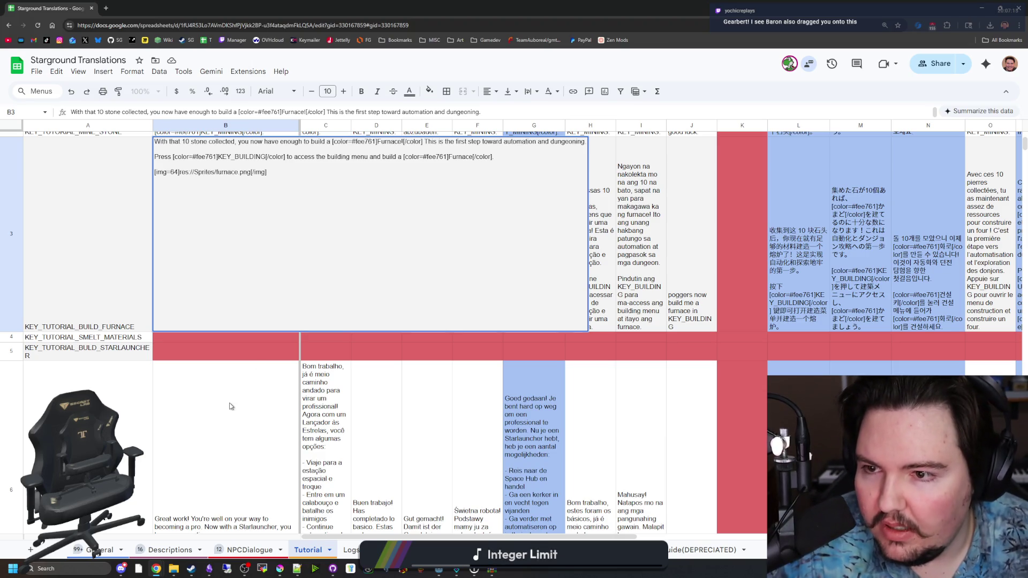
left_click(227, 371)
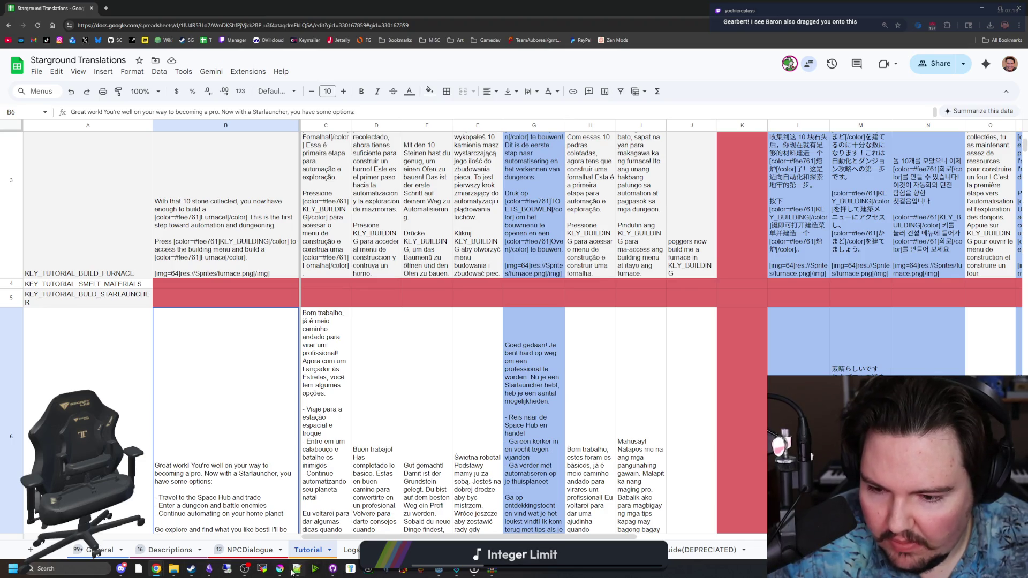
Copy the Starlauncher tutorial string from line 216 of global.gd and select its English cell in the sheet.
mouse_move(441, 571)
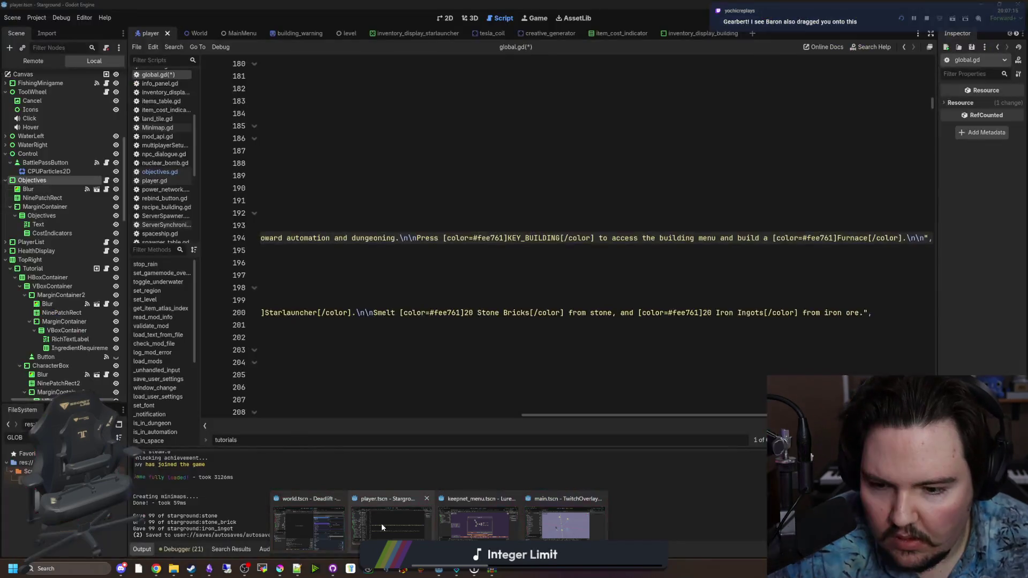
left_click(382, 522)
scroll(375, 375, "left", 10)
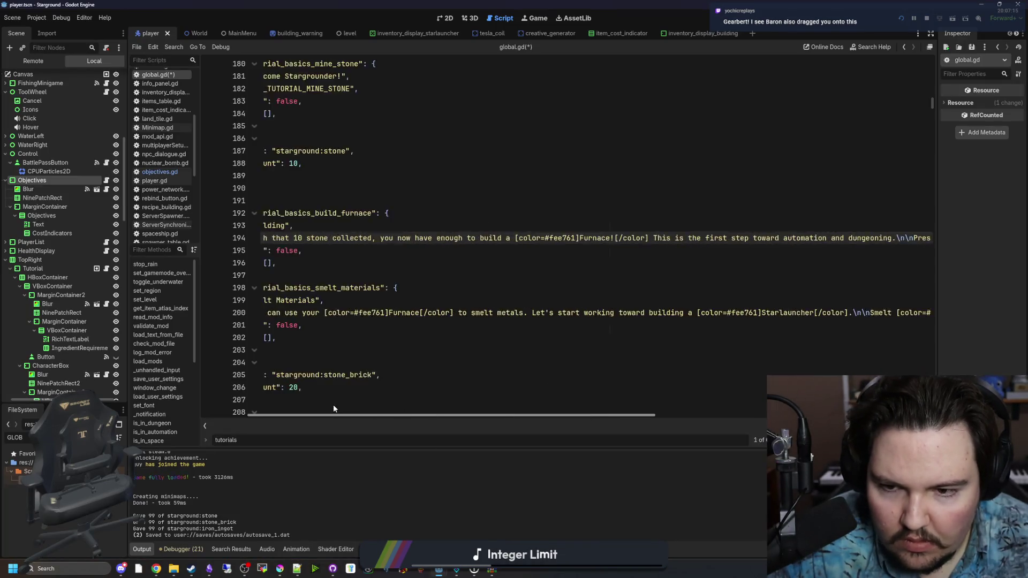
scroll(374, 370, "down", 1)
scroll(380, 362, "down", 3)
left_click_drag(328, 363, 997, 360)
left_click_drag(929, 368, 920, 363)
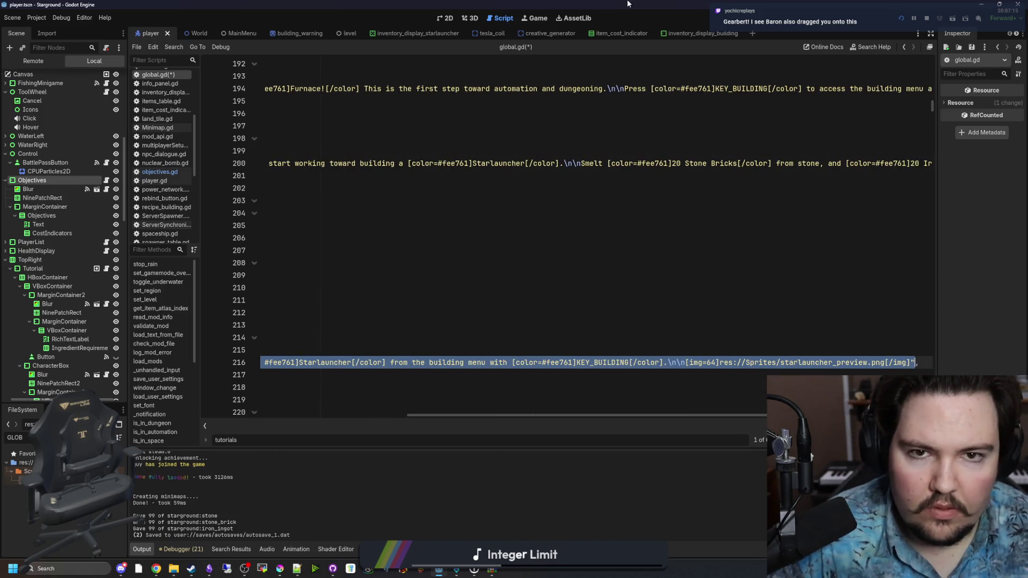
key("alt+Tab")
left_click(203, 299)
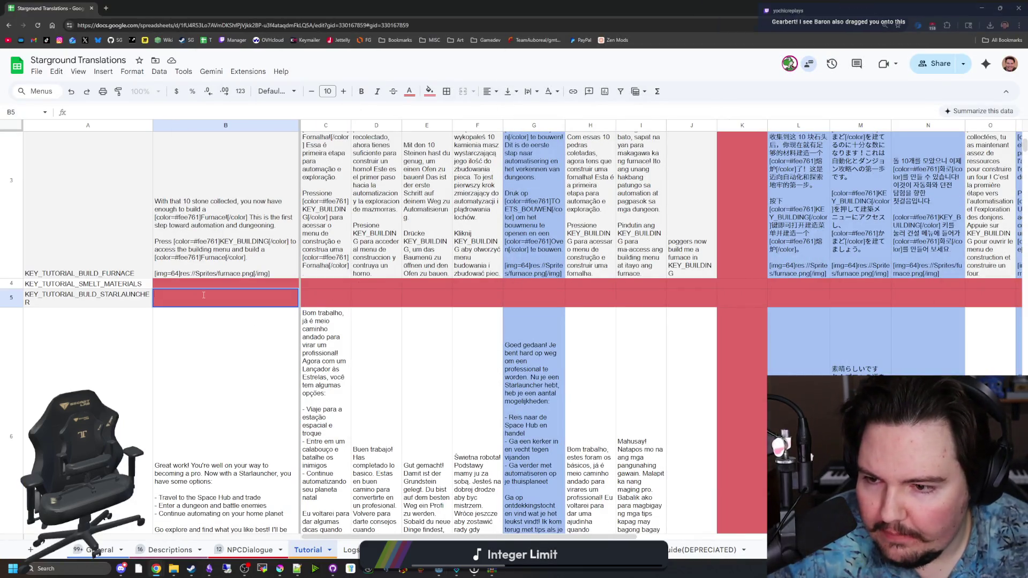
Paste the Starlauncher text into B5, putting the starlauncher_preview image tag on its own line.
type("Great! You have everything you need. Go ahead and place down a [color=#fee761]Starlauncher[/color] from the building menu with [color=#fee761]KEY_BUILDING[/color].\\n\\n[img=64]res://Sprites/starlauncher_preview.png[/img]\"")
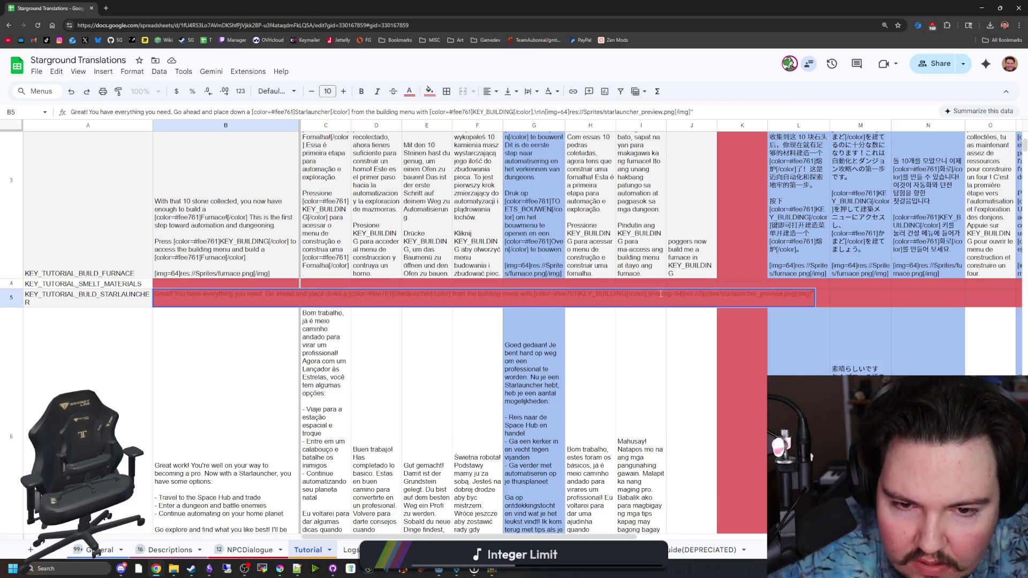
key("BackSpace")
key("BackSpace")
key("BackSpace")
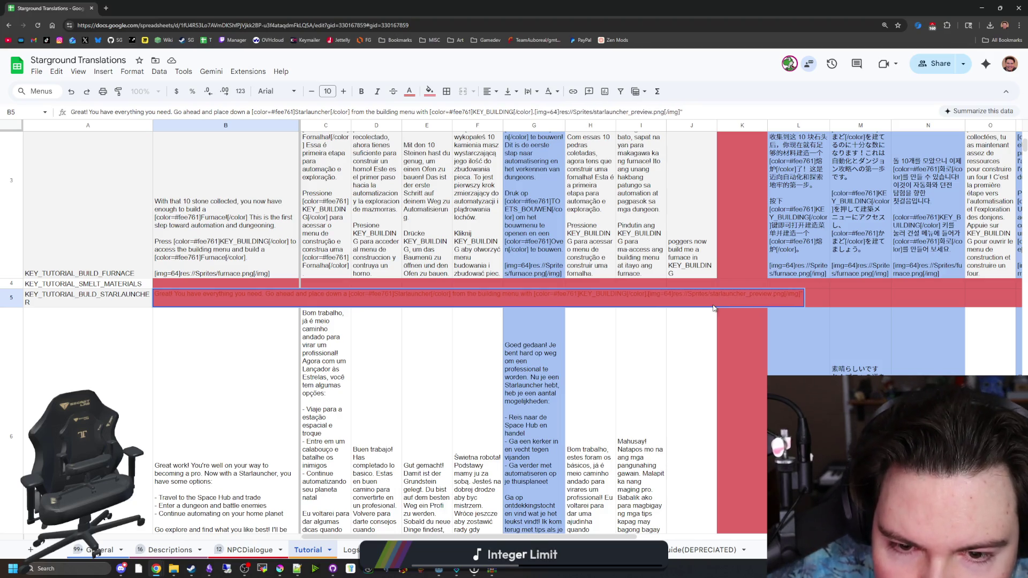
key("ctrl+Return")
left_click(229, 244)
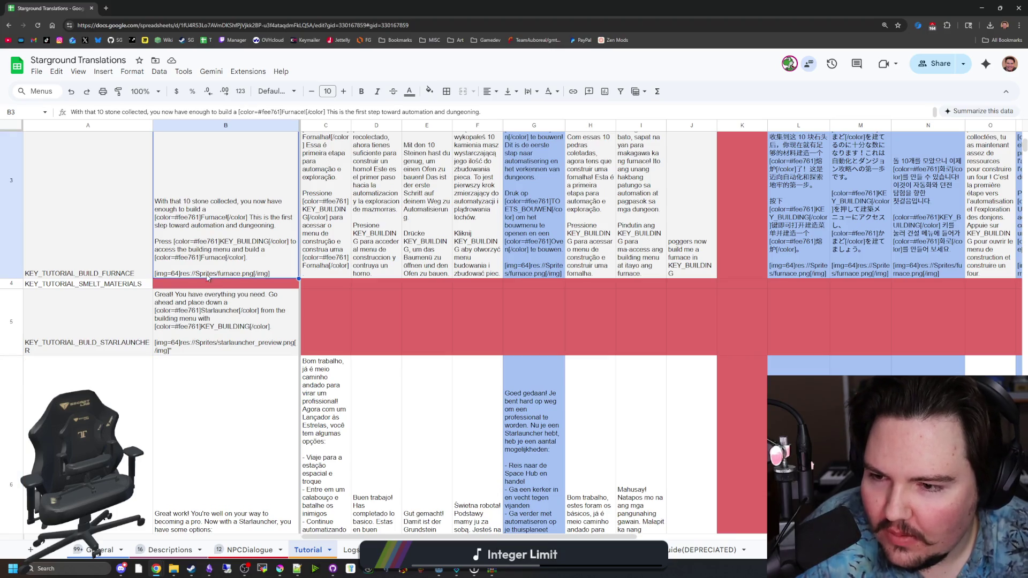
Select the empty smelt-materials English cell and move the spreadsheet window aside.
left_click(200, 284)
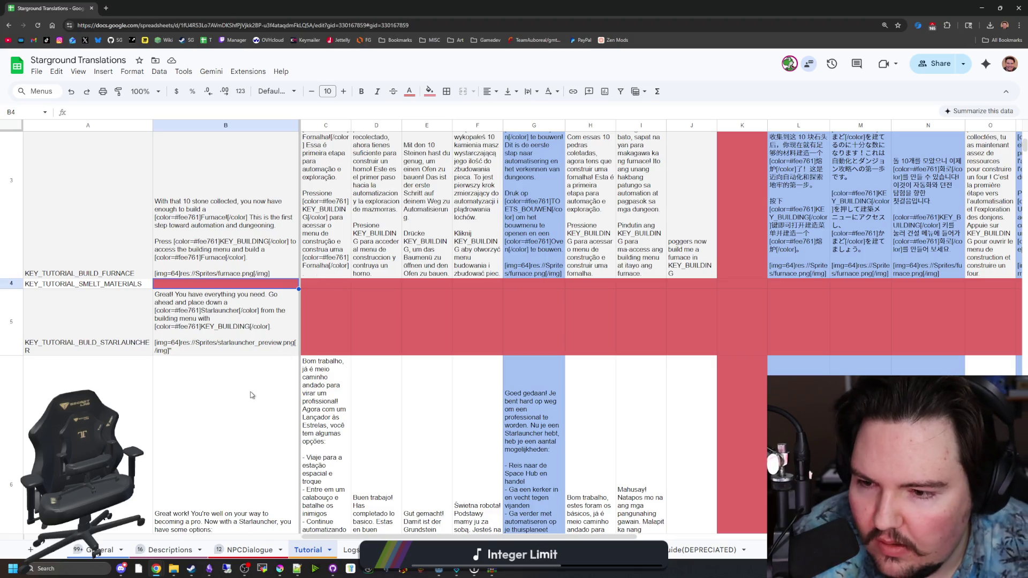
scroll(257, 345, "up", 2)
scroll(254, 327, "up", 2)
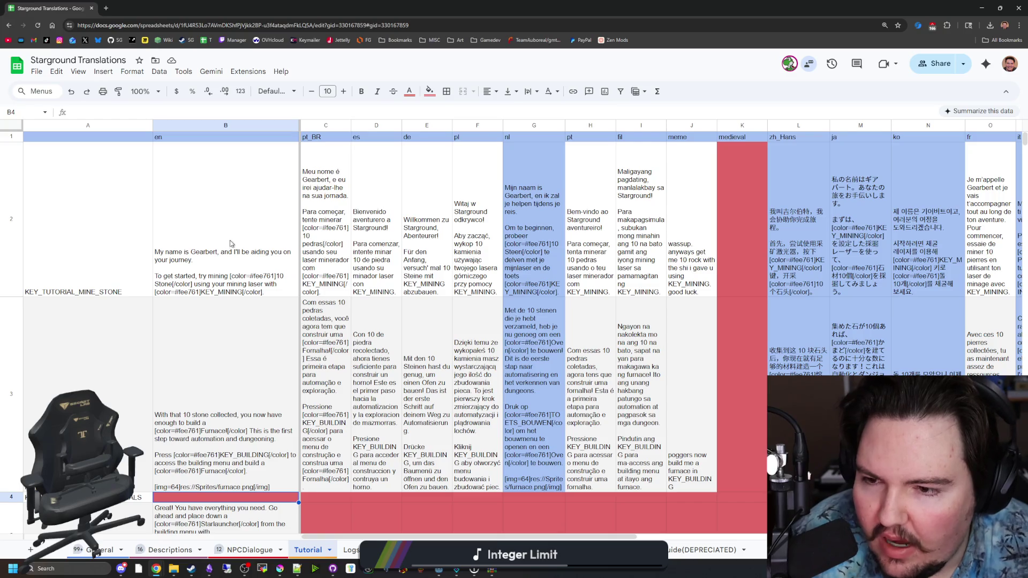
scroll(234, 256, "down", 3)
mouse_move(531, 3)
left_mouse_down()
mouse_move(1027, 171)
mouse_move(1027, 134)
left_mouse_up()
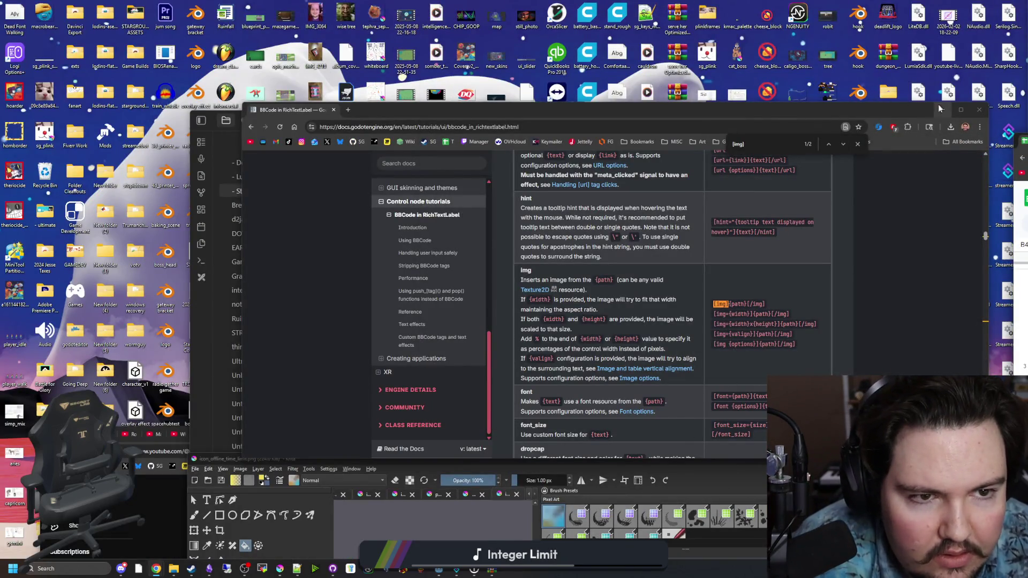
Copy the smelt-materials tutorial string from line 200 of global.gd.
left_click(942, 109)
mouse_move(277, 572)
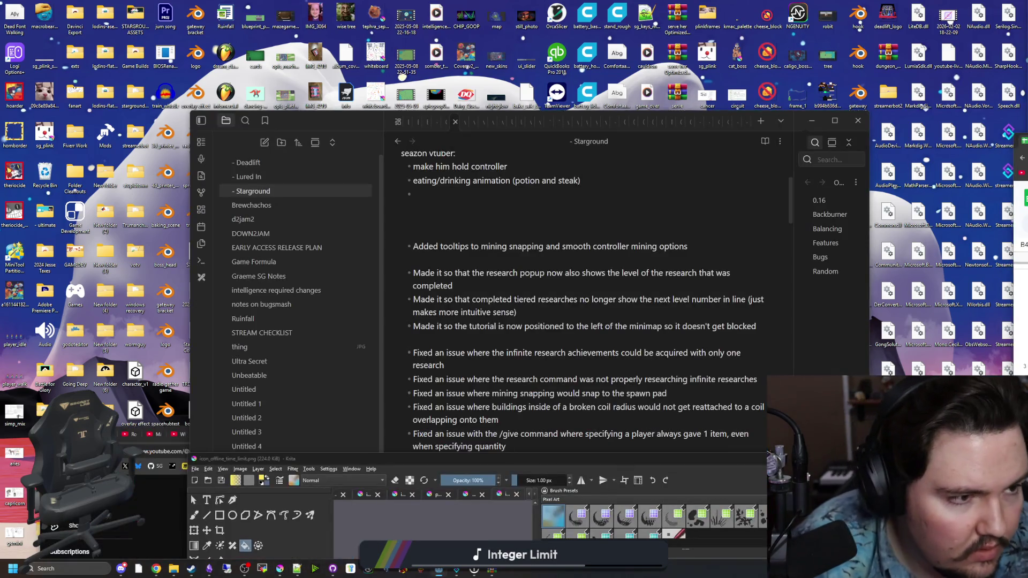
left_click(439, 571)
scroll(466, 388, "left", 5)
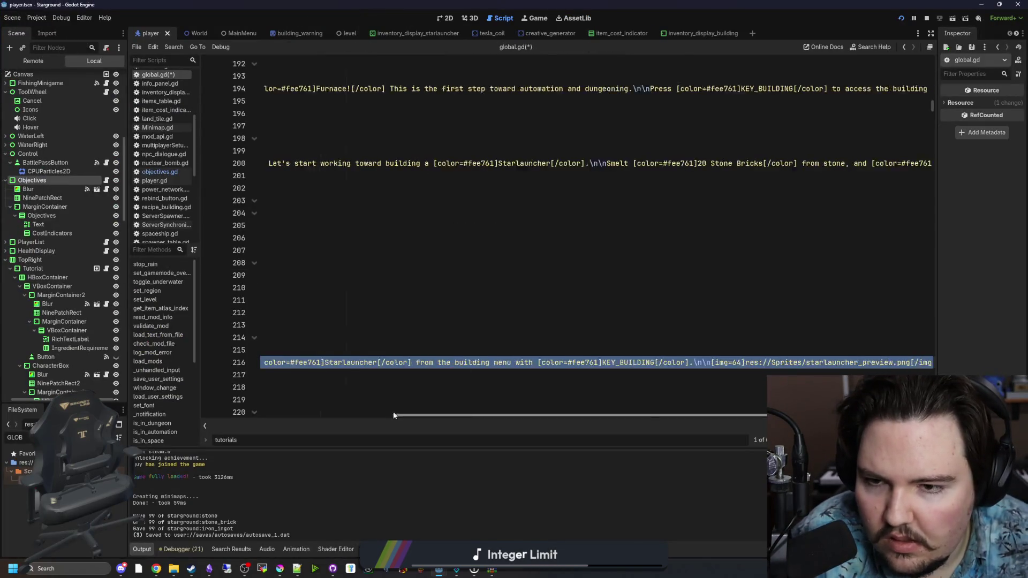
scroll(397, 263, "up", 2)
left_click_drag(328, 239, 989, 236)
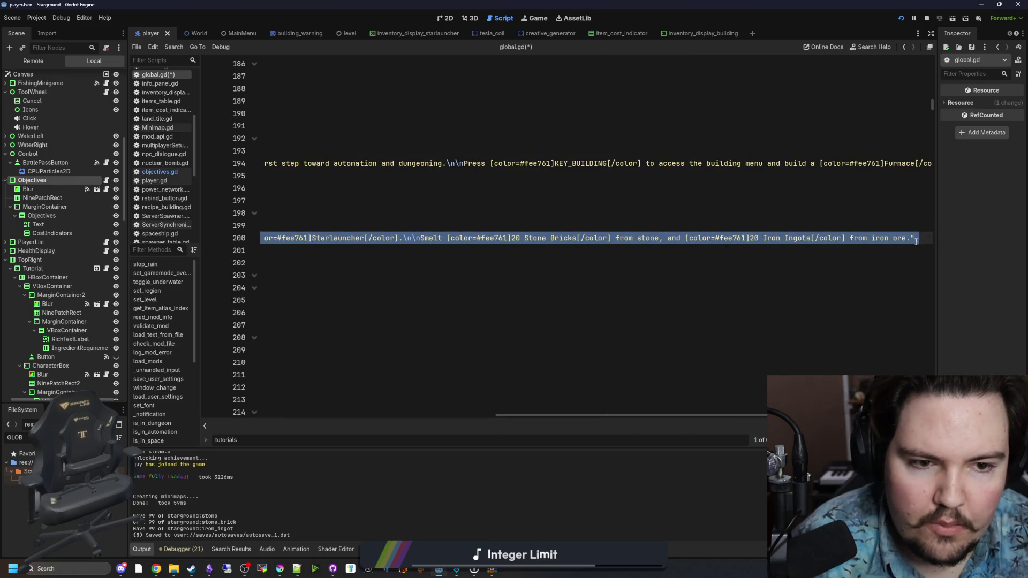
key("alt+Tab")
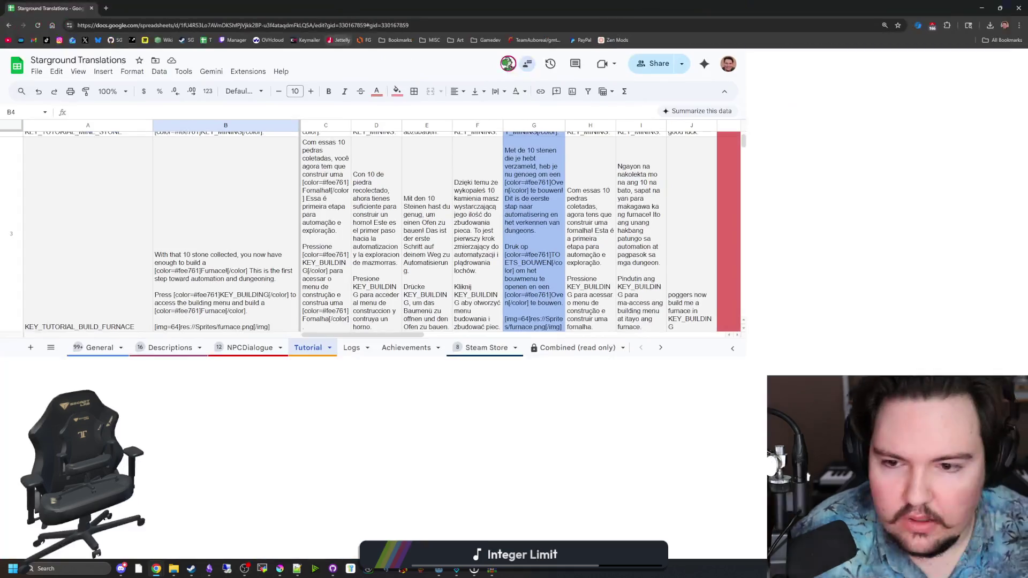
Fill B4 with the Smelt Materials text, replacing the literal \n\n before Smelt with a real line break.
scroll(226, 288, "up", 2)
scroll(226, 288, "down", 4)
double_click(202, 230)
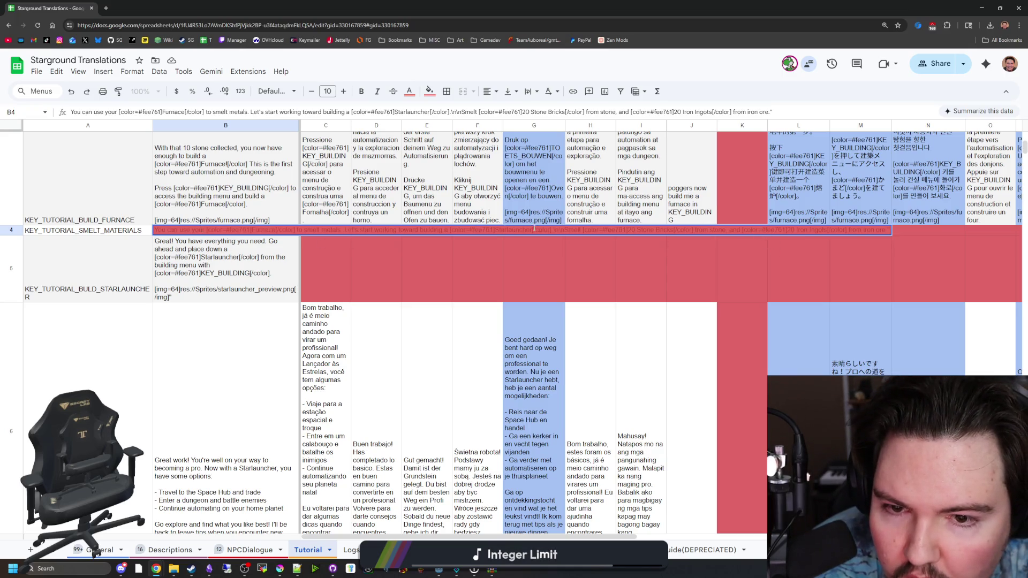
left_click(561, 229)
key("BackSpace")
key("BackSpace")
key("BackSpace")
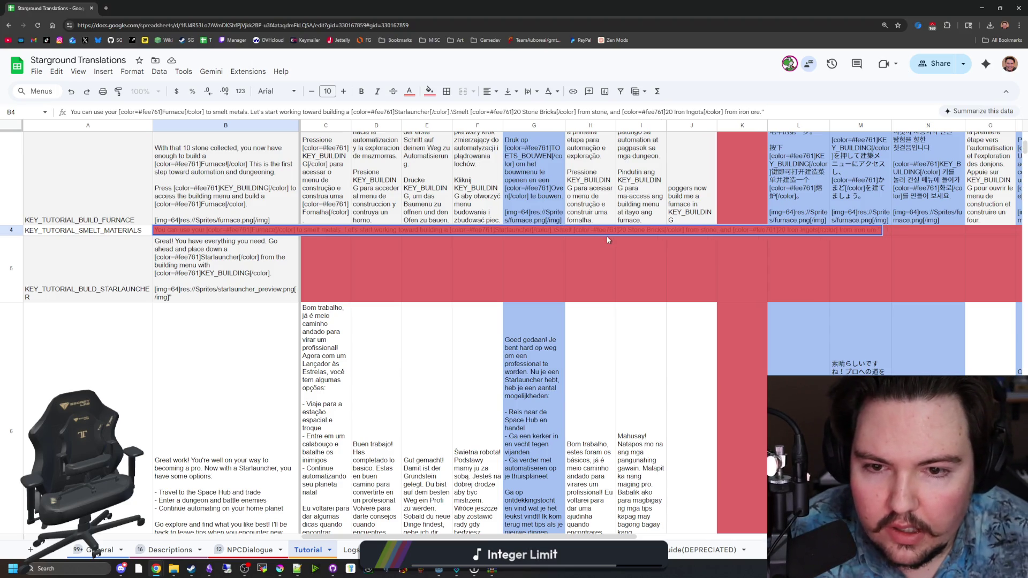
key("alt+Return")
key("alt+Return")
left_click(222, 352)
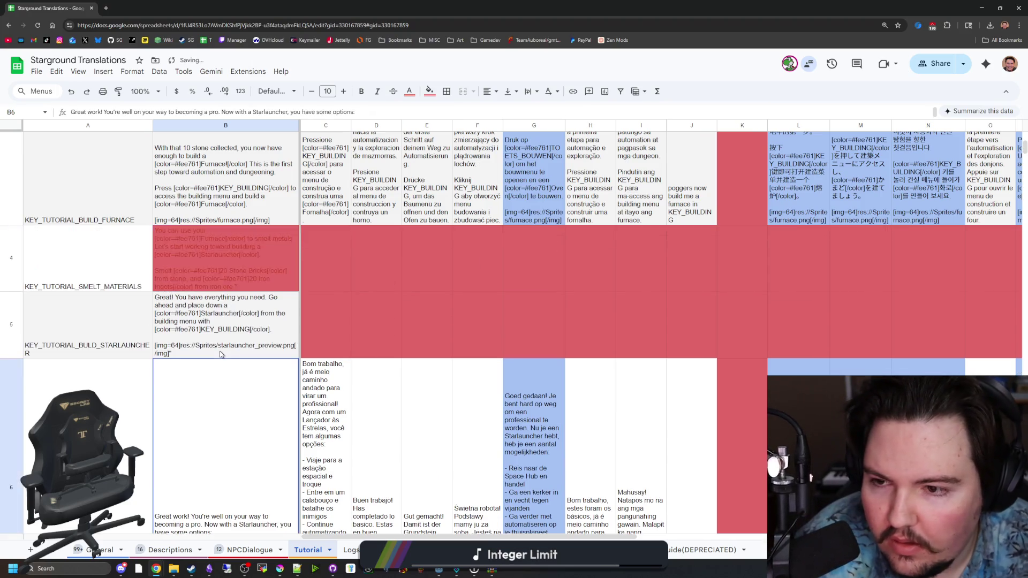
Append 'so you can travel' after Starlauncher in B4's text.
scroll(232, 350, "up", 2)
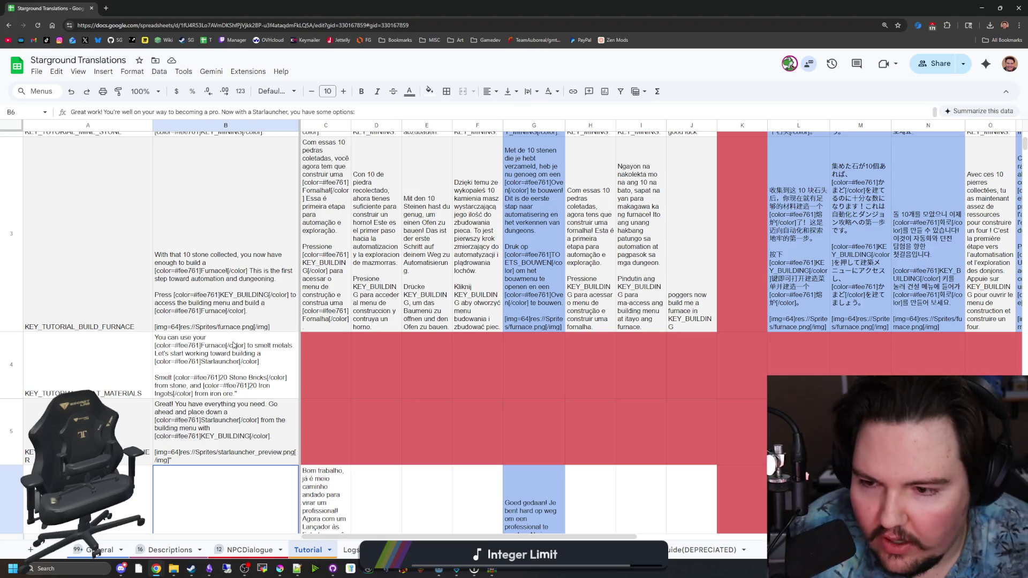
left_click(228, 309)
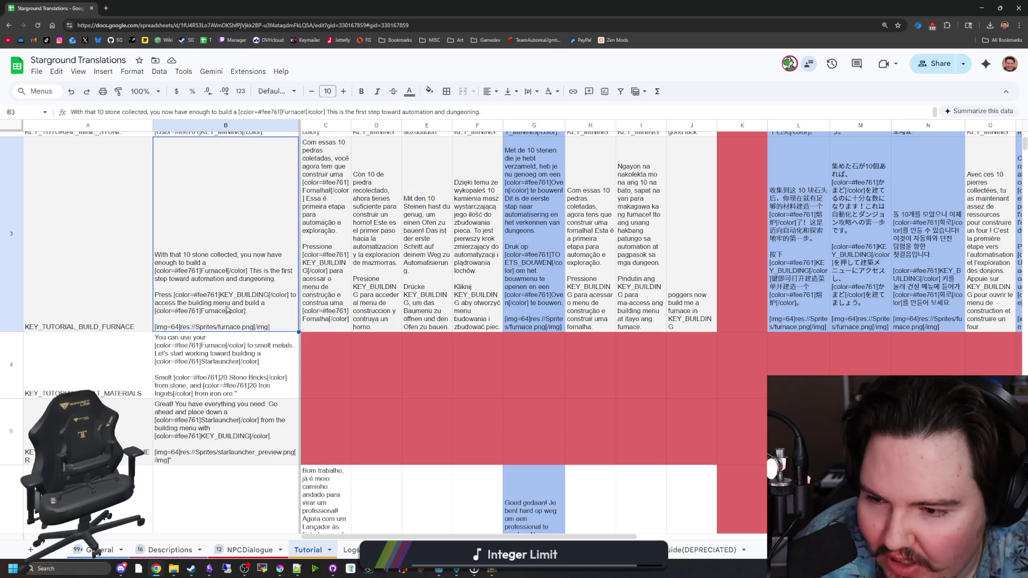
double_click(265, 366)
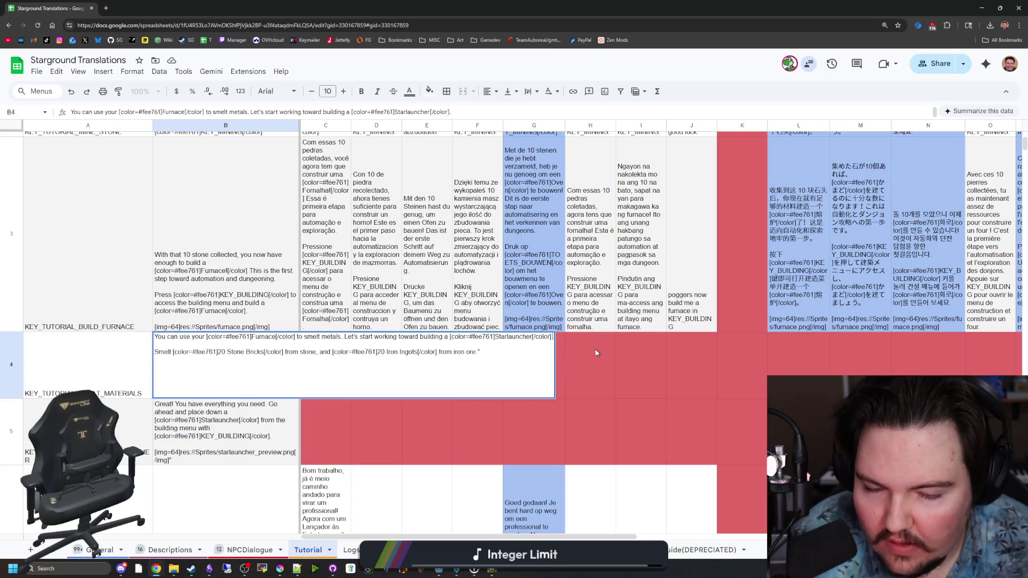
type("so you ca")
type("n travel")
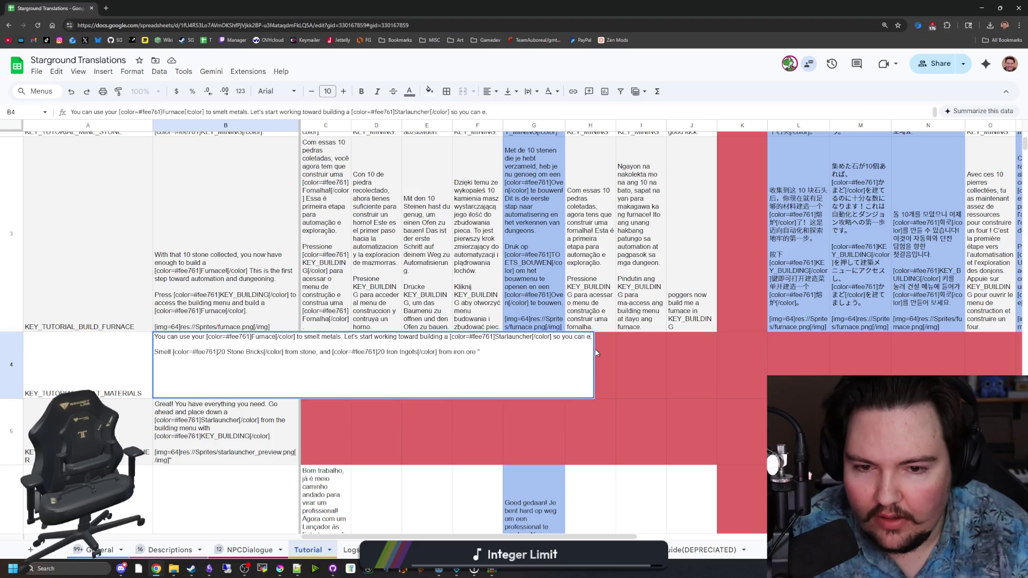
left_click(277, 483)
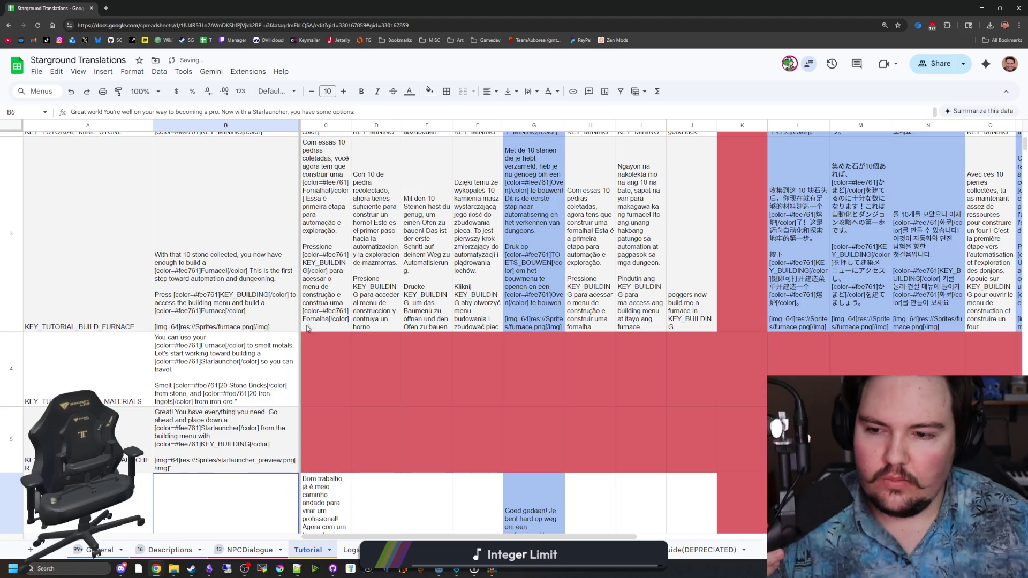
scroll(330, 365, "down", 1)
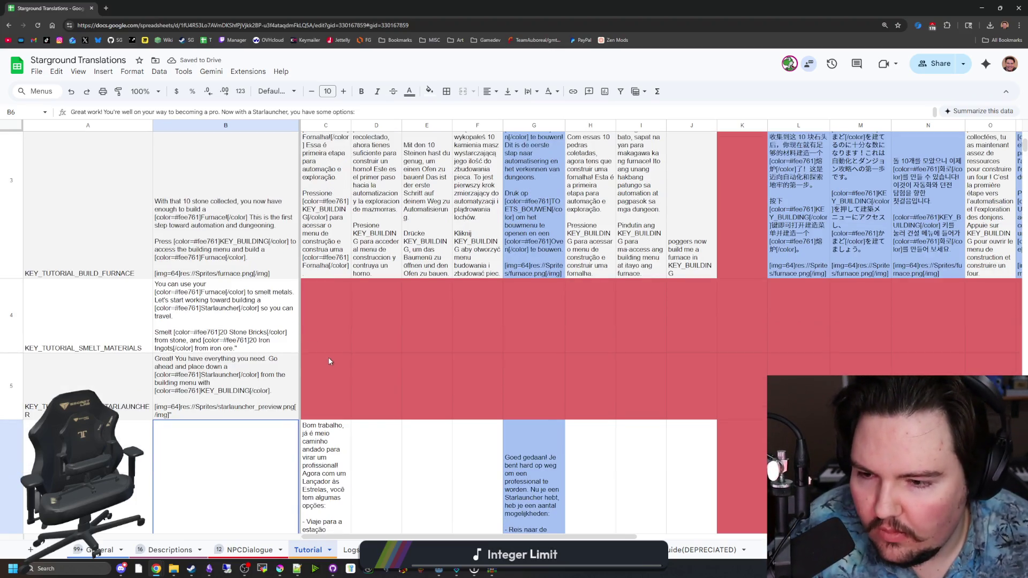
scroll(329, 359, "up", 5)
scroll(328, 328, "down", 10)
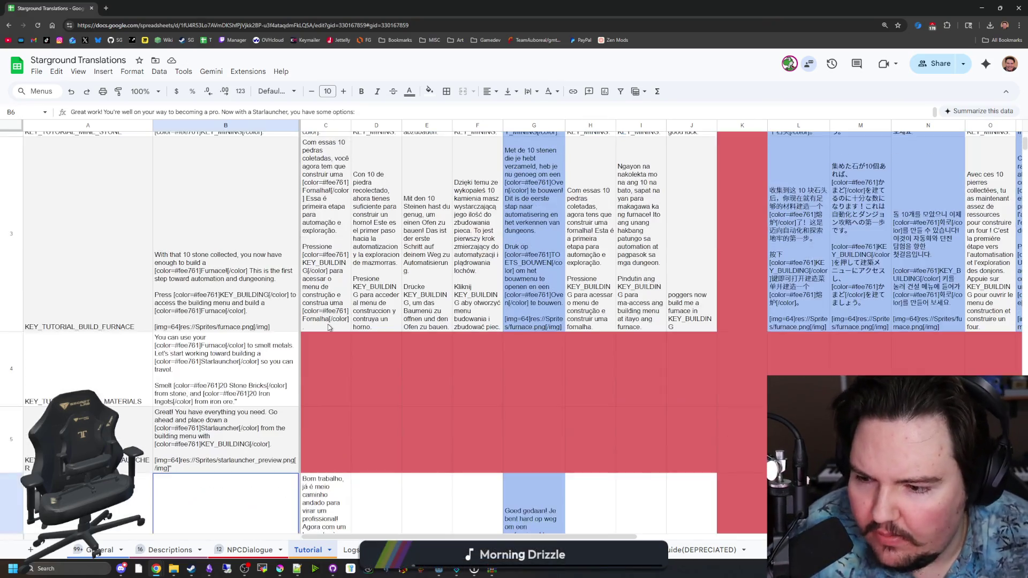
scroll(190, 412, "down", 1)
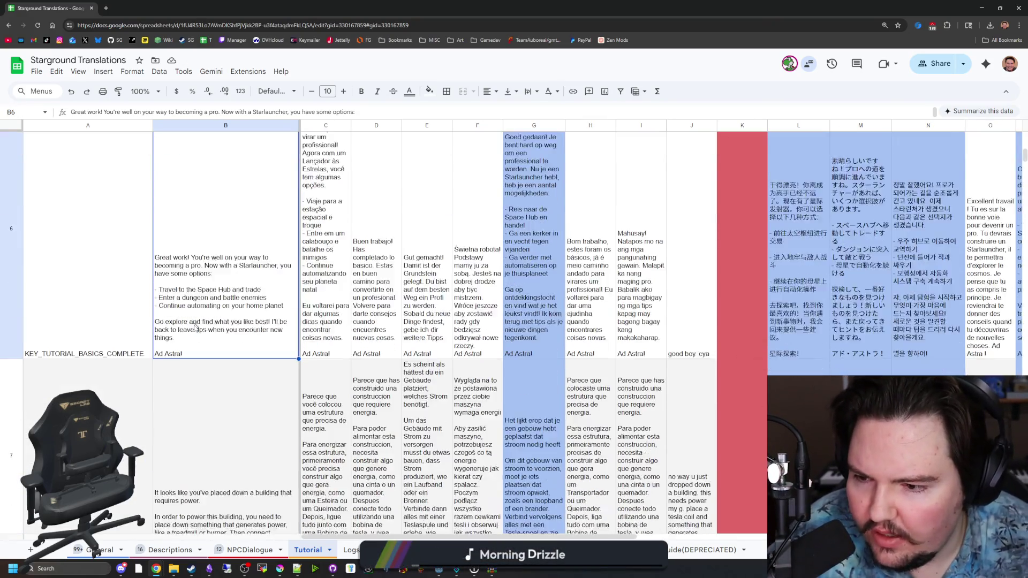
scroll(210, 417, "up", 10)
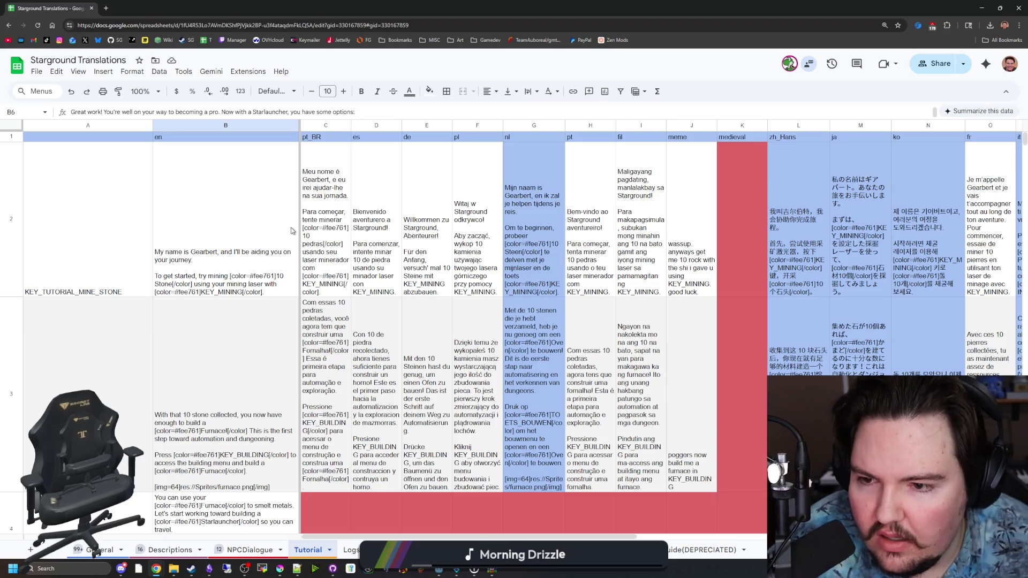
scroll(291, 231, "down", 2)
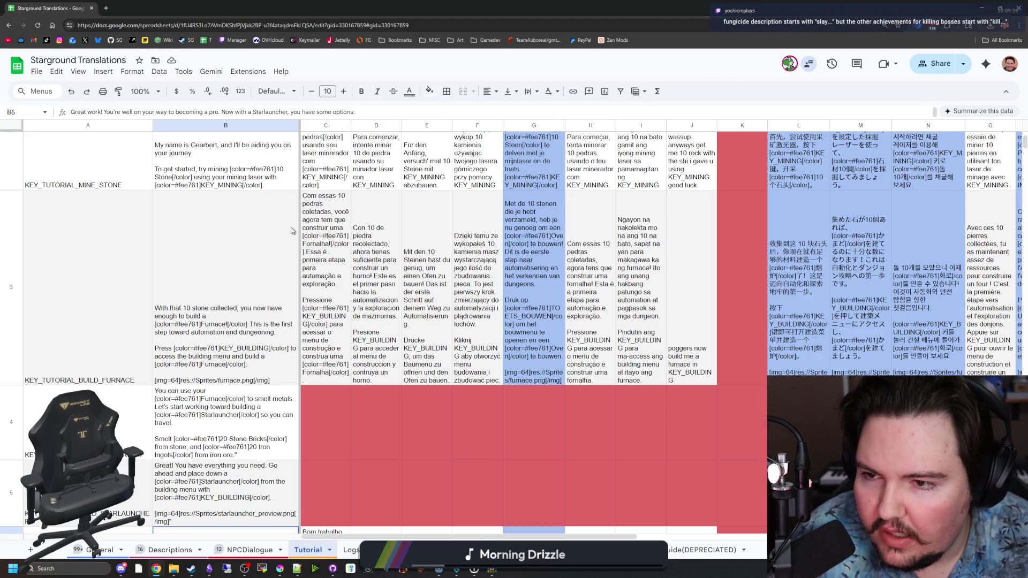
scroll(291, 231, "down", 1)
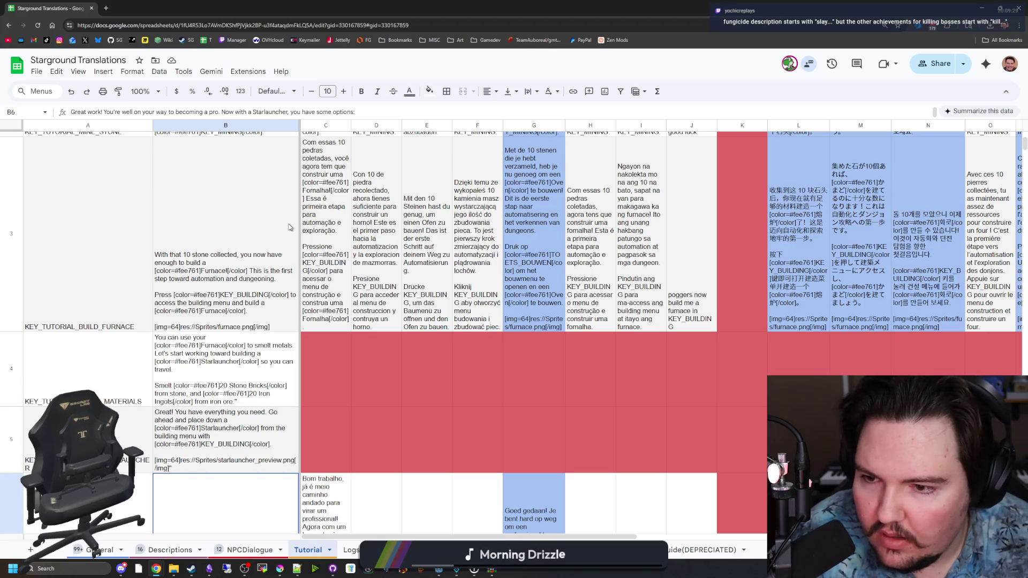
scroll(290, 227, "down", 2)
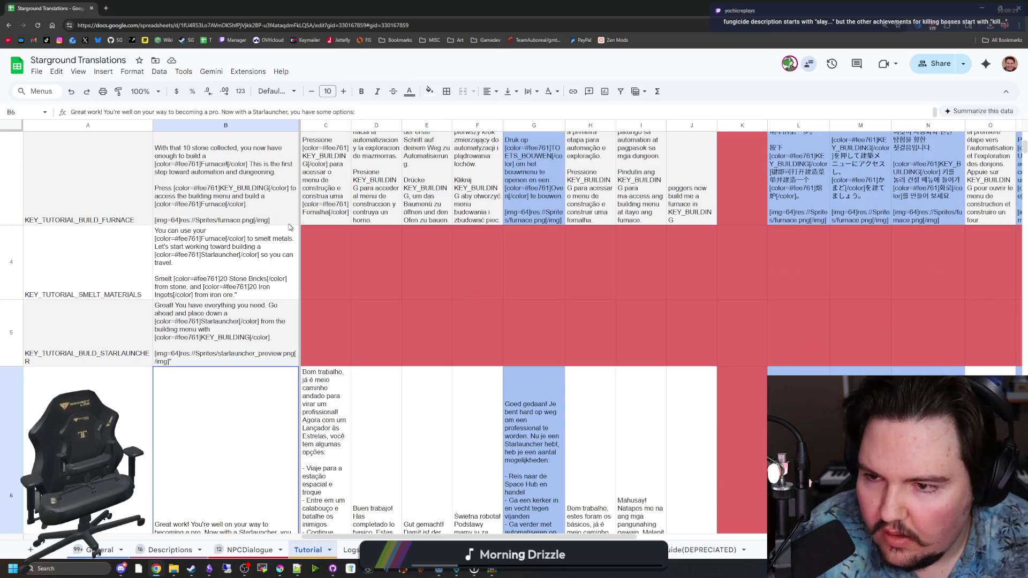
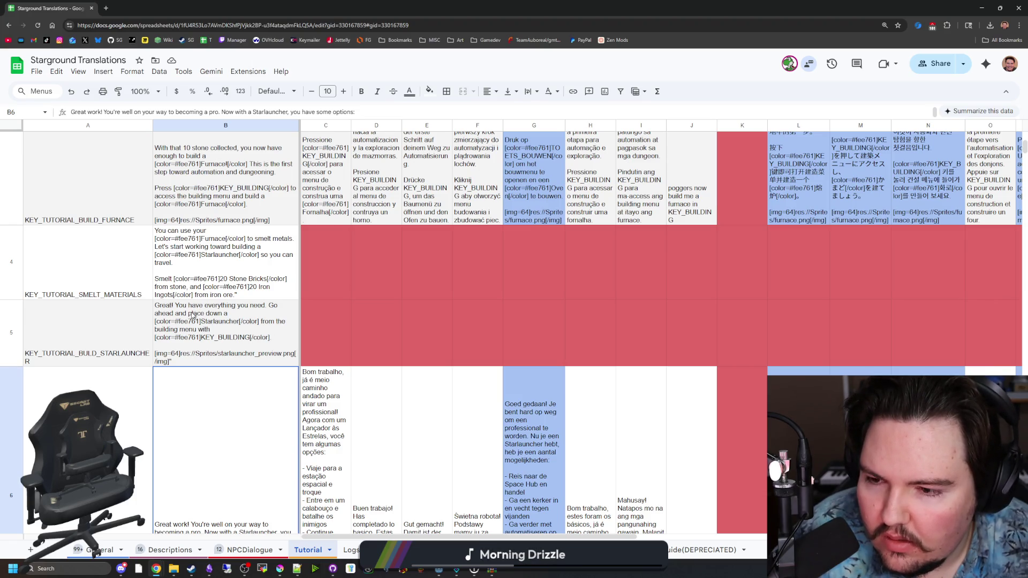
Change B6's first line to read 'Now with a Starlauncher, you can:'.
scroll(201, 351, "down", 4)
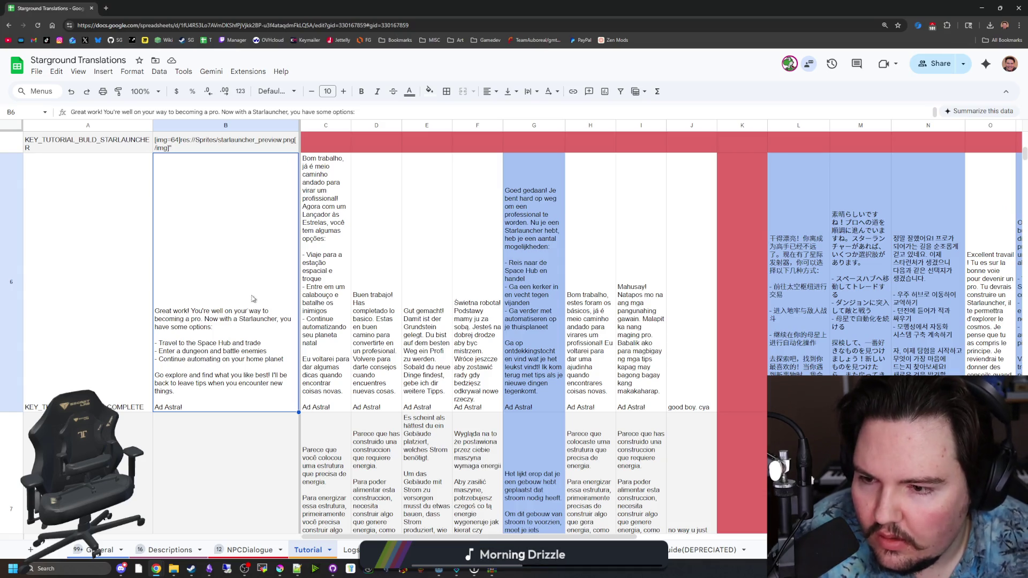
double_click(207, 328)
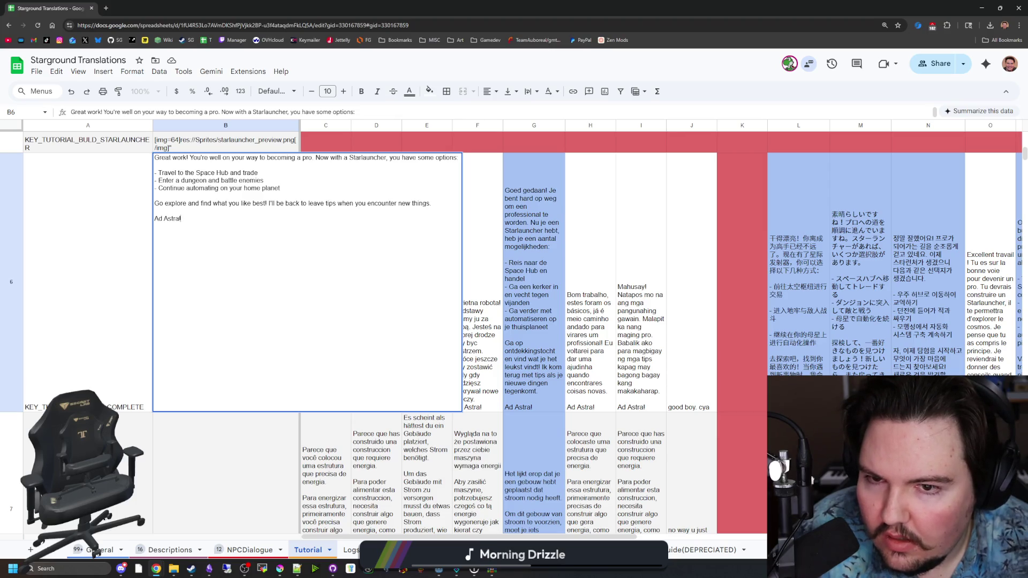
left_click_drag(458, 157, 409, 157)
type("can:")
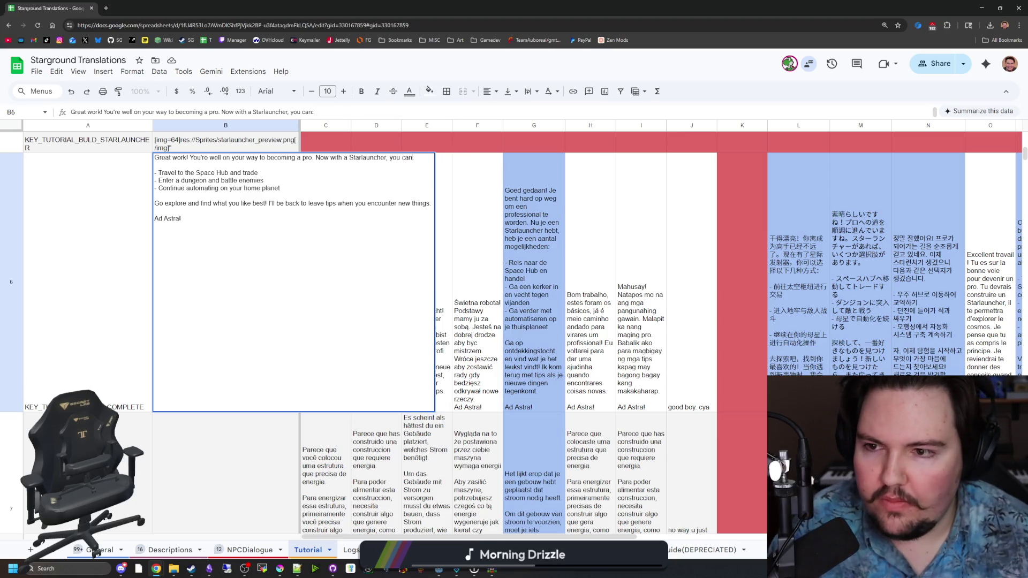
left_click(226, 424)
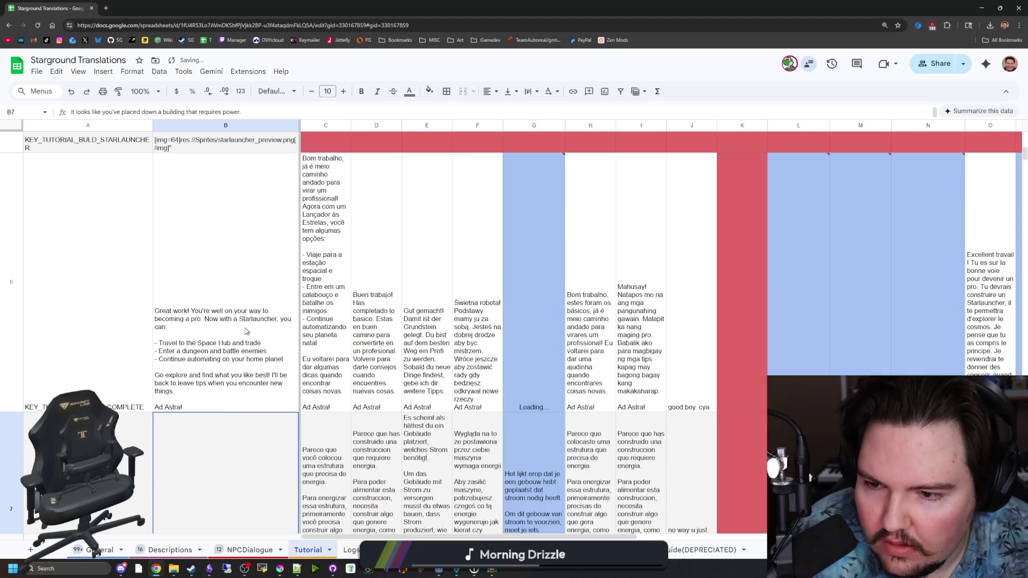
Replace the 'Go explore and find what you like best!' sentence in B6 with 'The decision is yours!'.
double_click(273, 241)
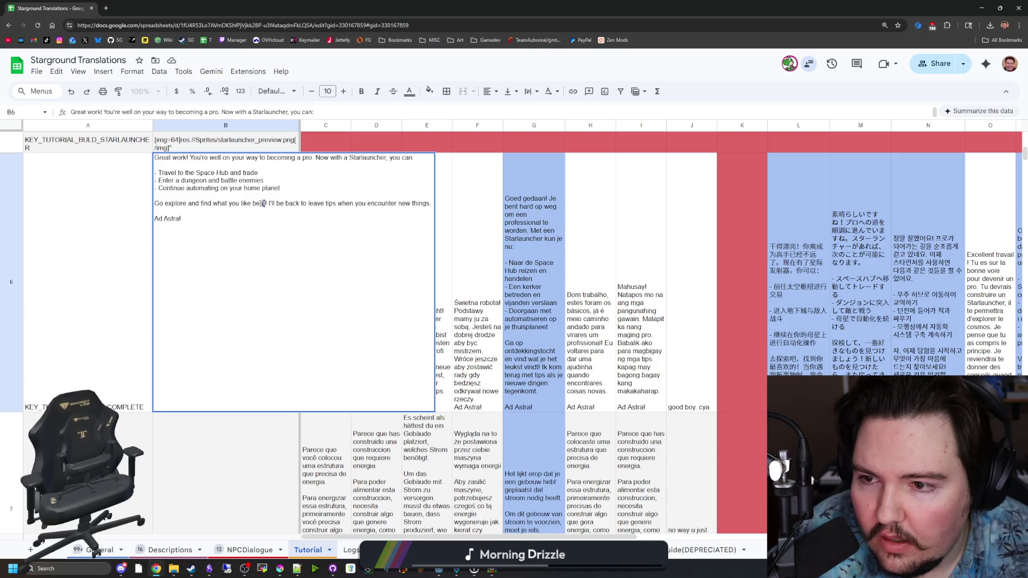
left_click_drag(265, 204, 154, 204)
type("The decision is yours!")
key("BackSpace")
key("BackSpace")
type("s!")
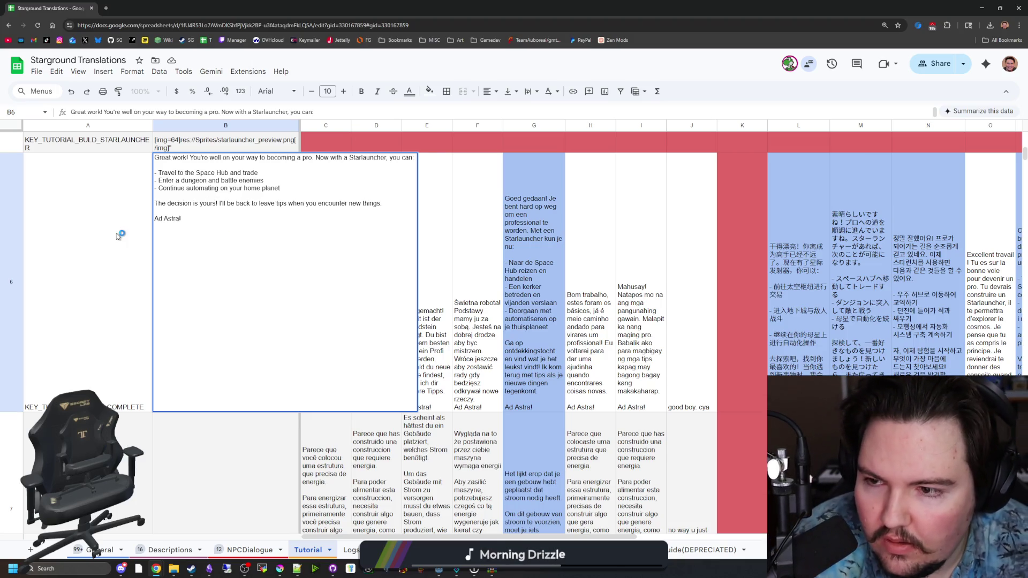
left_click(118, 237)
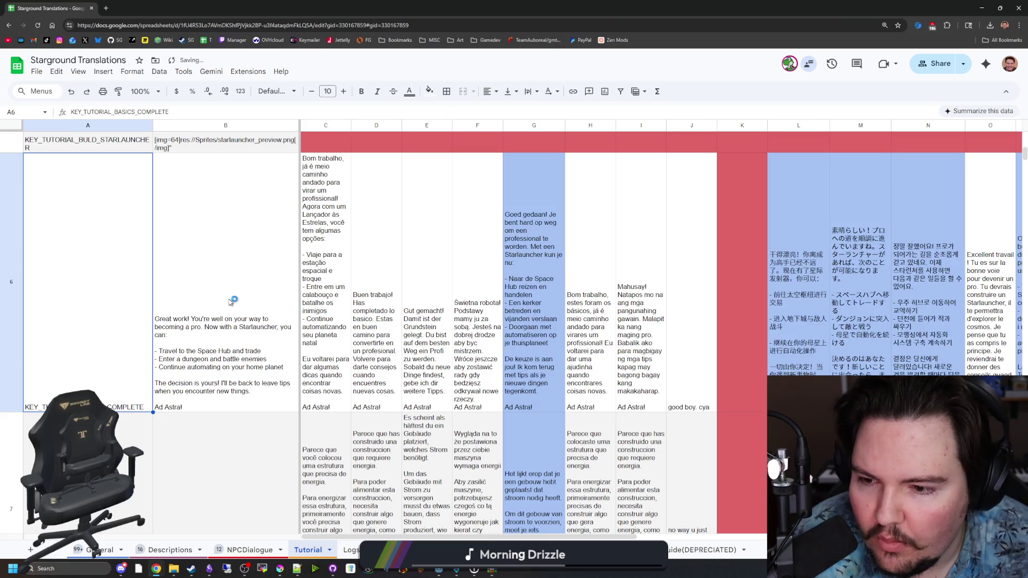
Fill the Dutch translation formula in G3 down to rows 4–5.
scroll(231, 301, "down", 1)
scroll(231, 303, "up", 3)
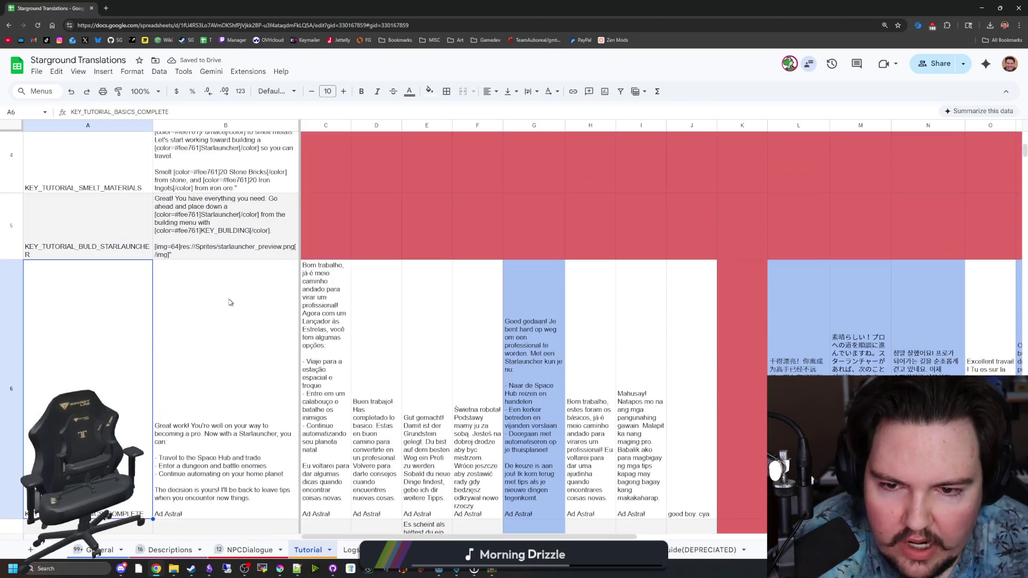
left_click(528, 318)
scroll(529, 311, "up", 3)
left_click(529, 294)
scroll(562, 308, "down", 2)
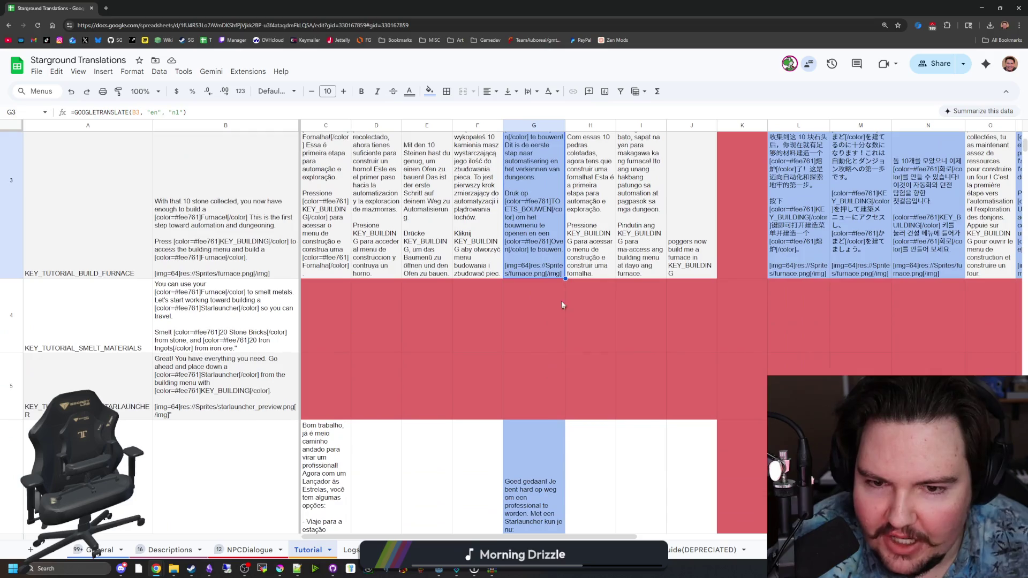
left_click_drag(565, 279, 562, 409)
Fill the zh_Hans, ja and ko formulas (L3:N3) and the Italian formula (P3) down to row 5.
scroll(581, 445, "right", 5)
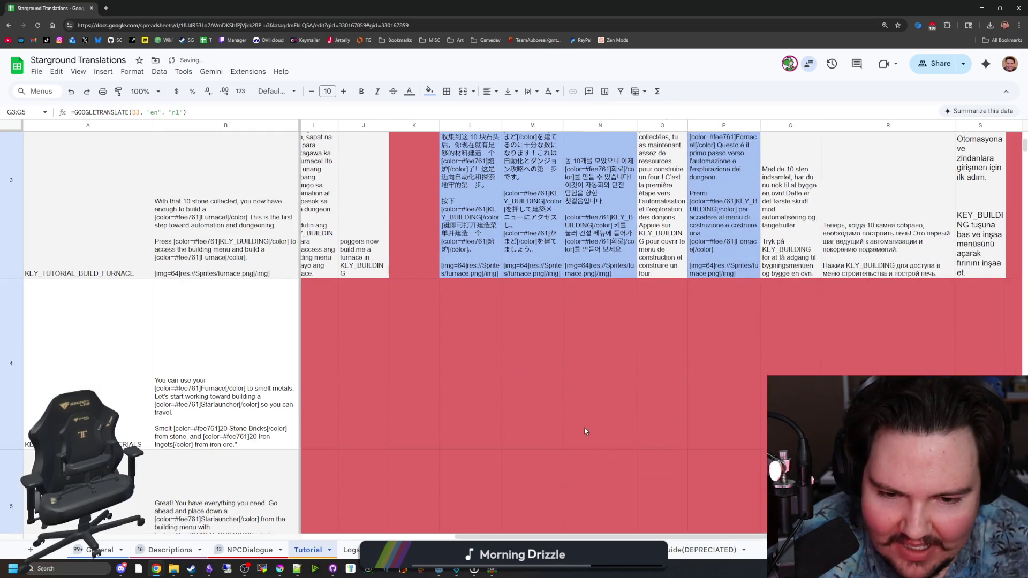
scroll(587, 321, "down", 2)
scroll(562, 375, "down", 1)
scroll(514, 343, "up", 2)
left_click_drag(472, 210, 627, 217)
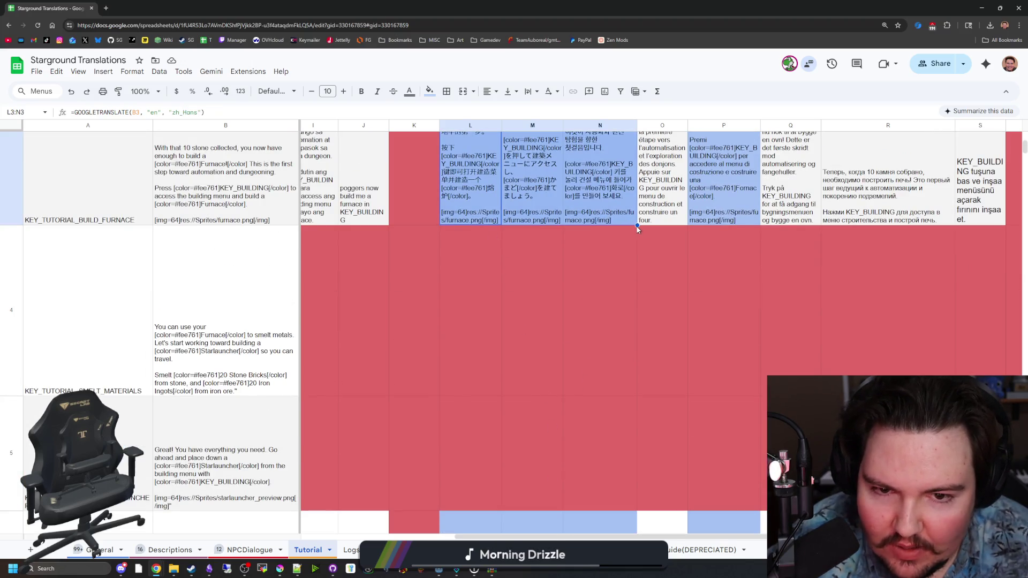
left_click_drag(643, 402, 637, 498)
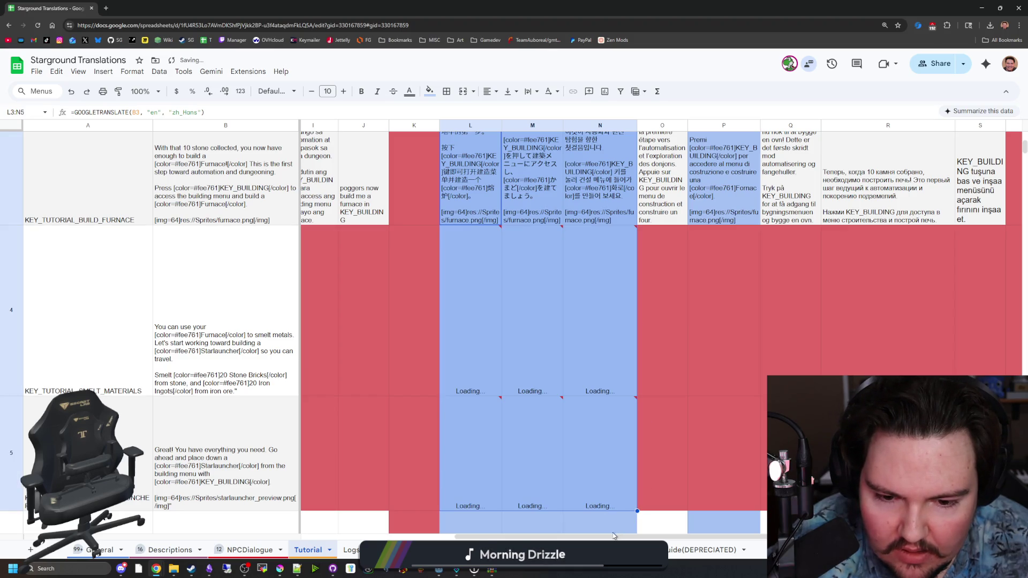
scroll(587, 225, "right", 3)
left_click(588, 223)
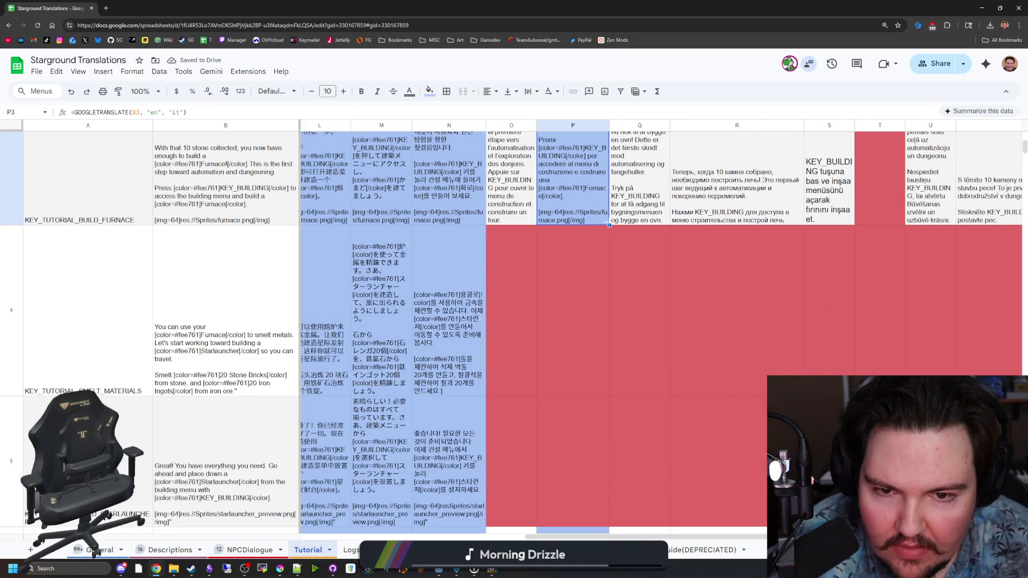
scroll(614, 484, "down", 5)
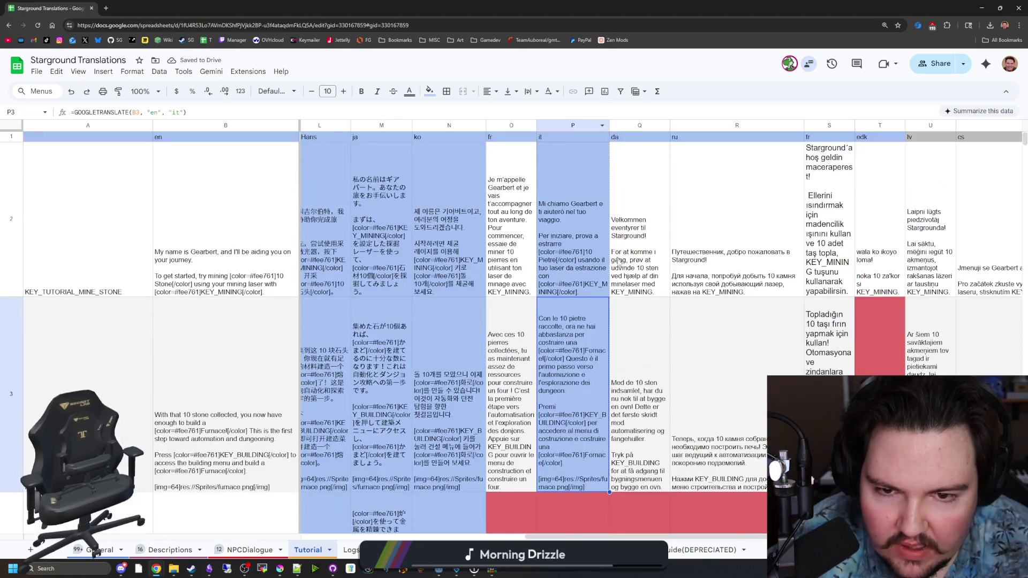
scroll(614, 484, "up", 5)
left_click_drag(610, 231, 597, 490)
Look over the filled translation rows, then move to the achievements sheet with Alt+Down.
scroll(596, 425, "down", 2)
scroll(596, 426, "up", 5)
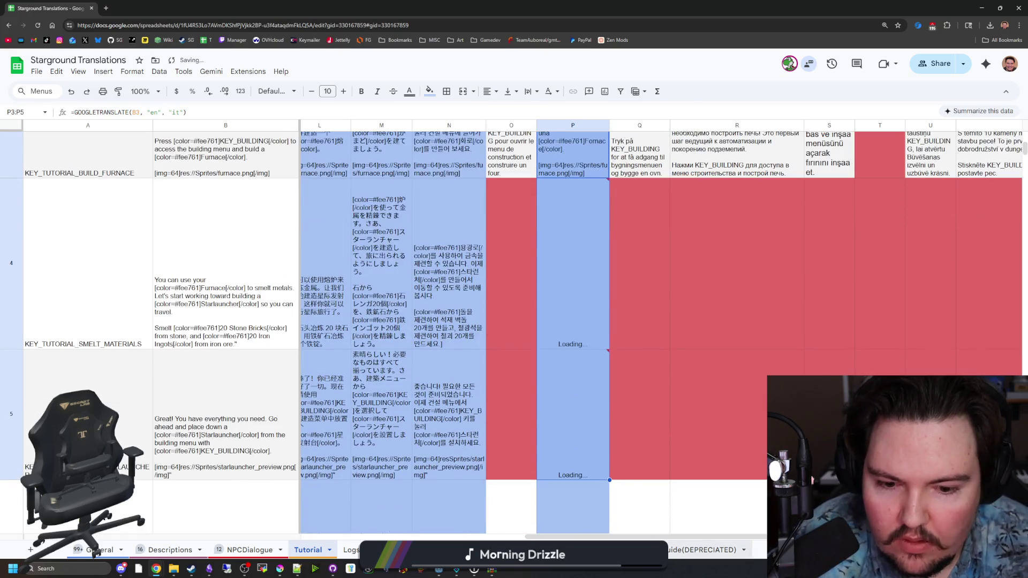
scroll(689, 403, "right", 5)
scroll(685, 423, "down", 1)
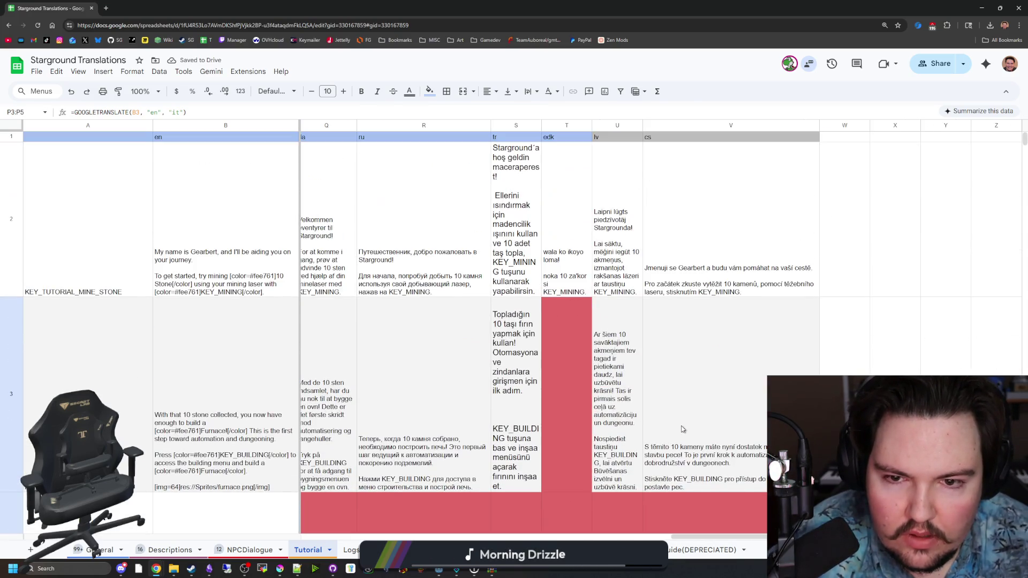
scroll(682, 429, "down", 4)
scroll(703, 546, "up", 4)
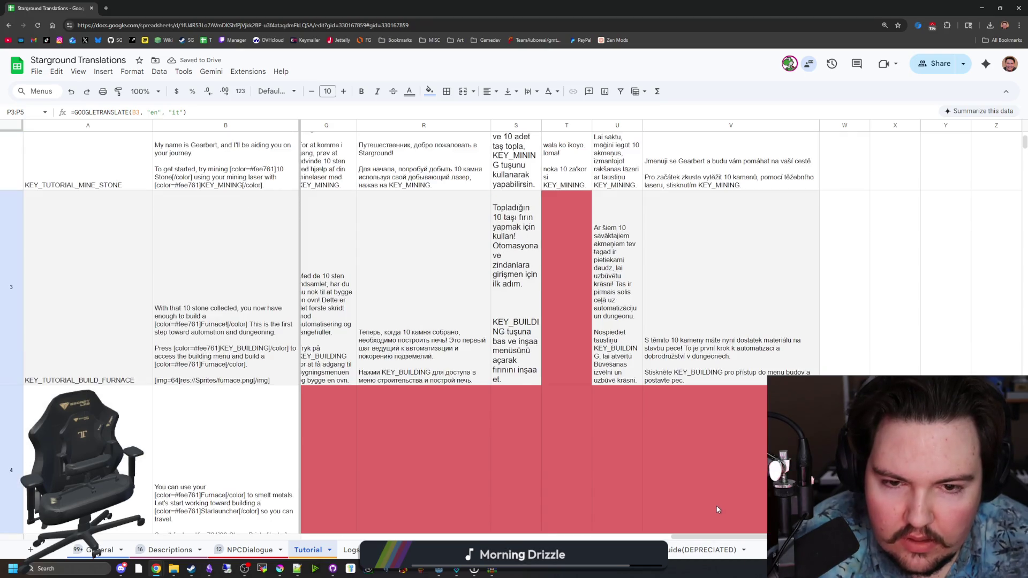
scroll(707, 545, "down", 3)
scroll(736, 539, "left", 10)
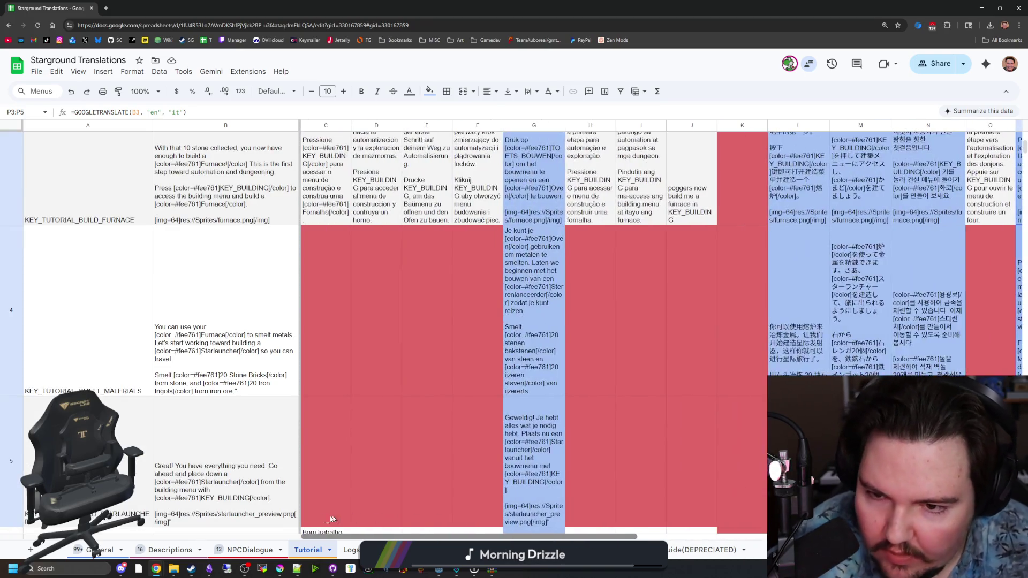
scroll(364, 418, "down", 4)
scroll(374, 393, "up", 5)
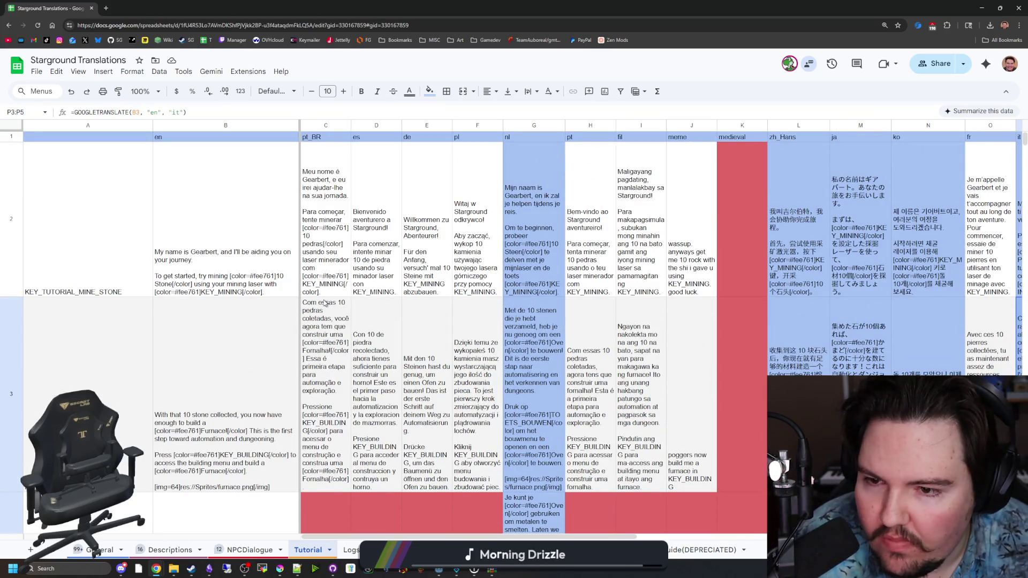
scroll(673, 526, "down", 5)
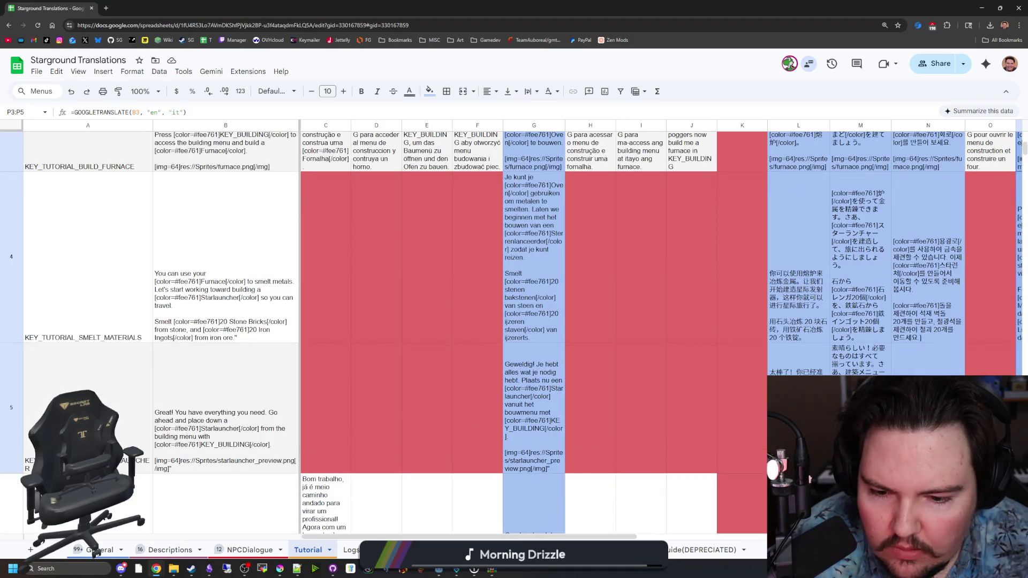
key("alt+Down")
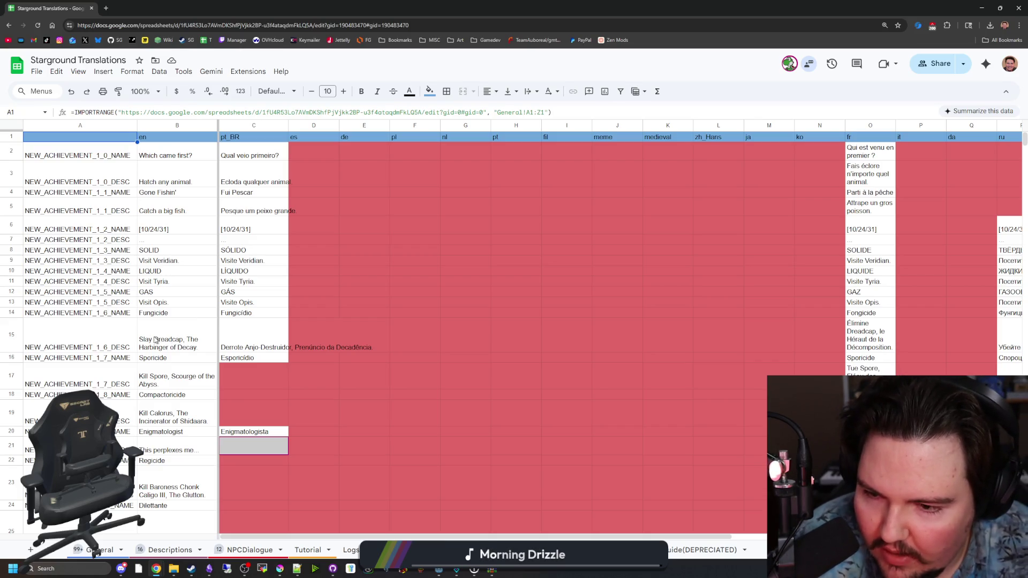
Replace 'Slay' with 'Kill' in the Dreadcap achievement description in B15.
double_click(154, 340)
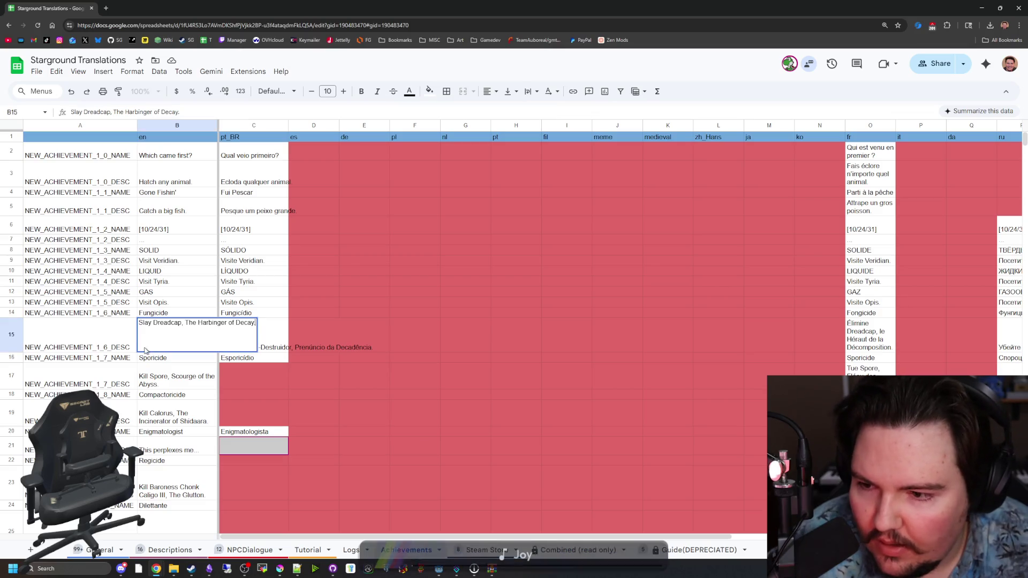
double_click(146, 323)
type("Kill")
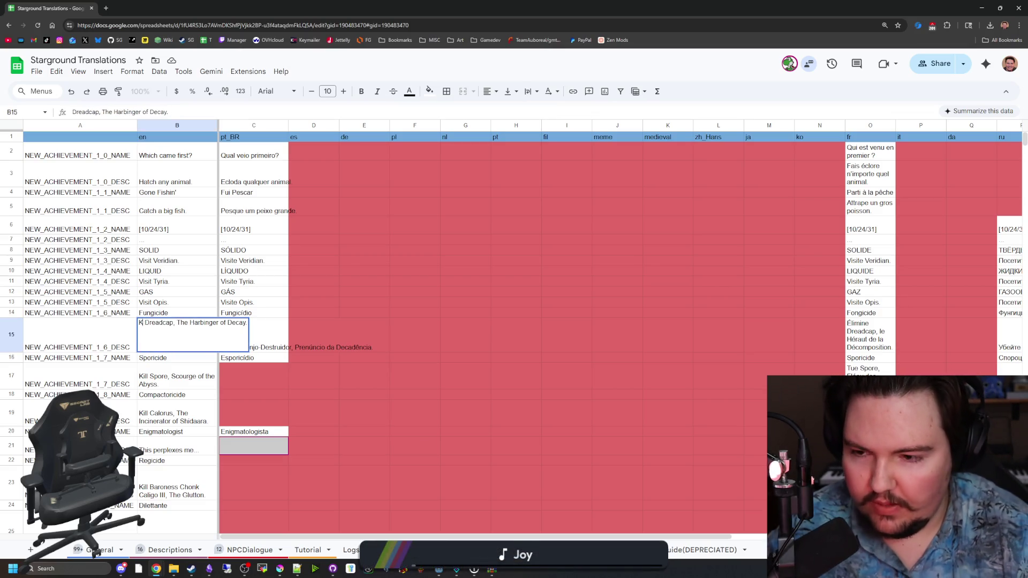
left_click(143, 410)
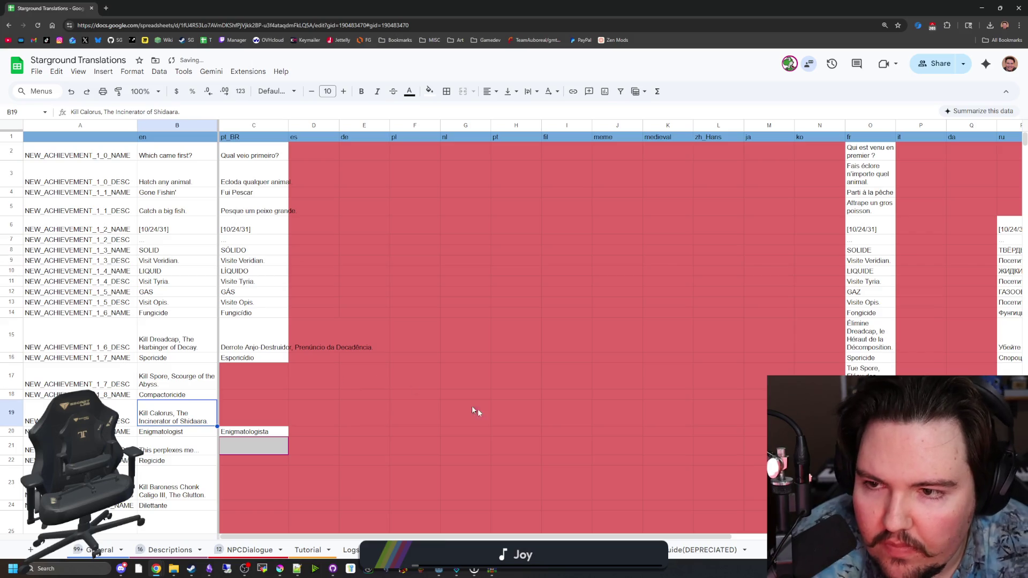
Scroll along the sheet tabs and go to the General sheet.
scroll(471, 410, "down", 3)
scroll(589, 472, "up", 5)
left_click_drag(653, 537, 929, 537)
scroll(704, 406, "down", 5)
scroll(703, 406, "up", 5)
left_click_drag(657, 537, 643, 538)
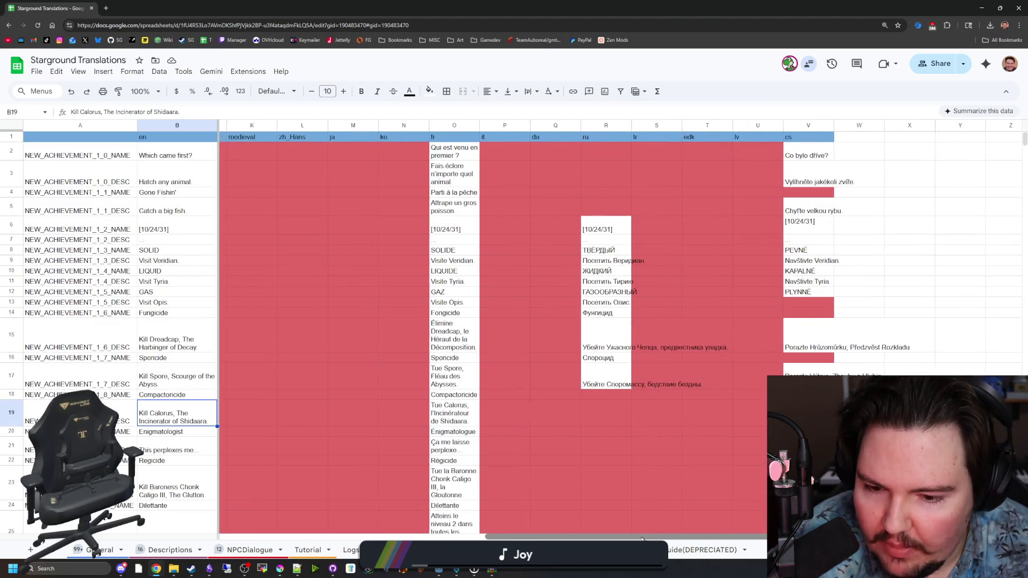
scroll(250, 495, "right", 3)
left_click(101, 549)
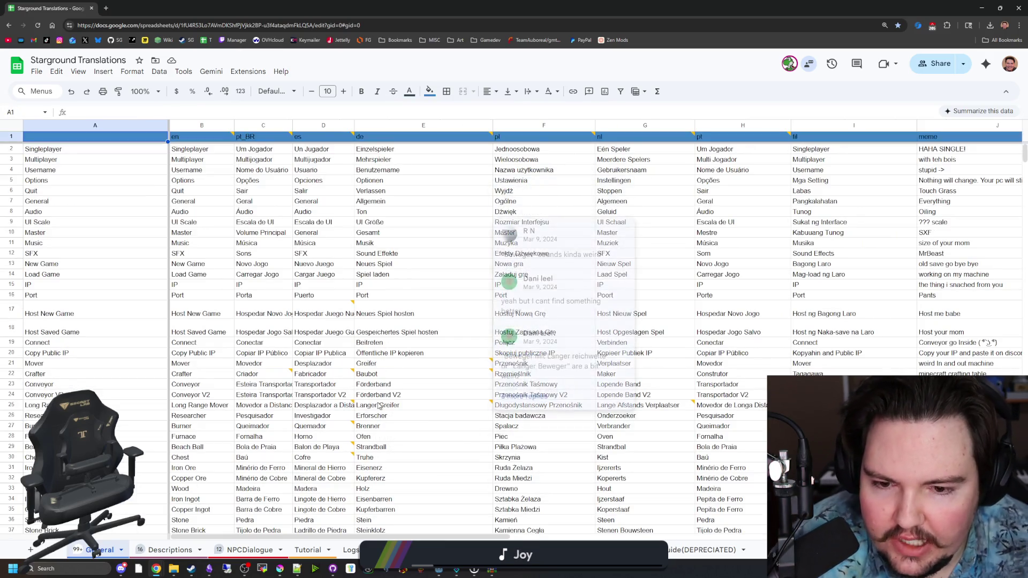
Scroll the General sheet, then return to the achievement strings sheet with Ctrl+Shift+PgDn.
scroll(379, 406, "down", 20)
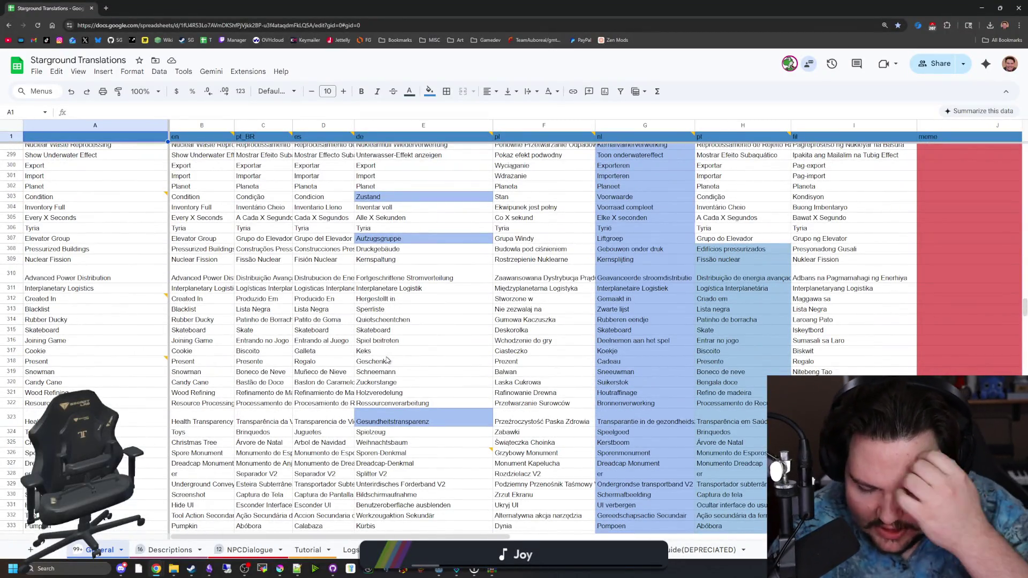
scroll(387, 360, "down", 10)
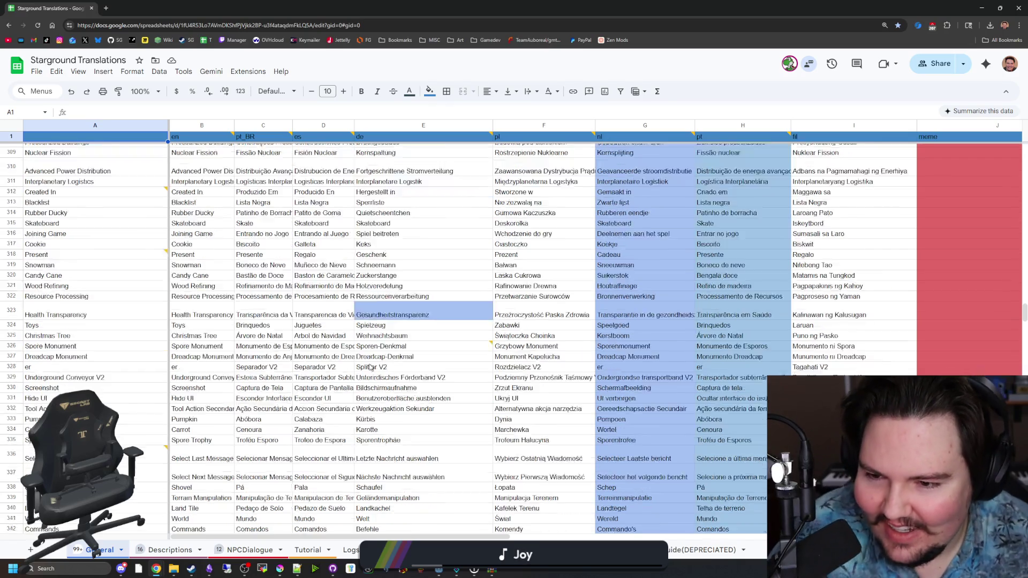
scroll(367, 339, "up", 20)
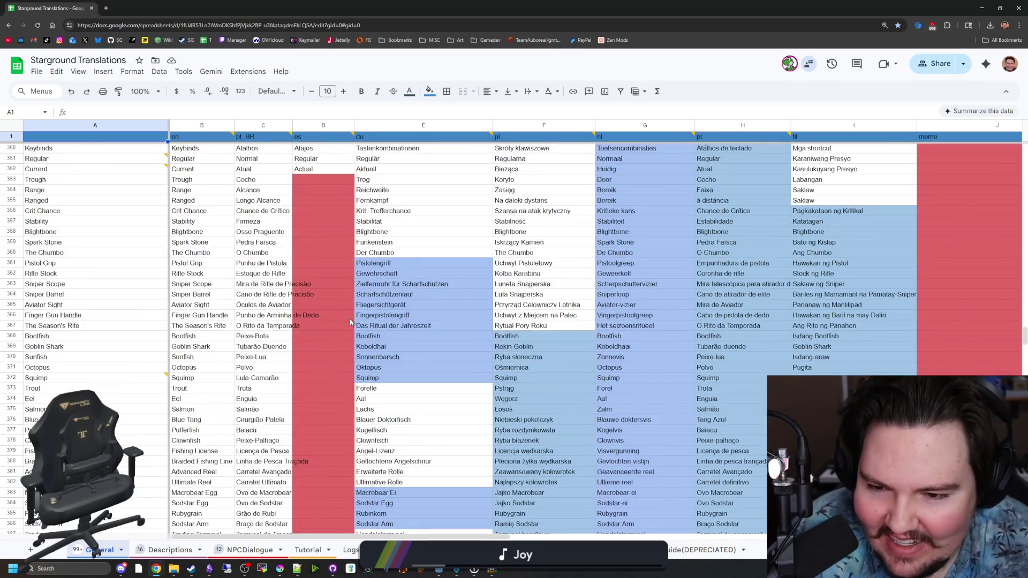
scroll(399, 354, "up", 20)
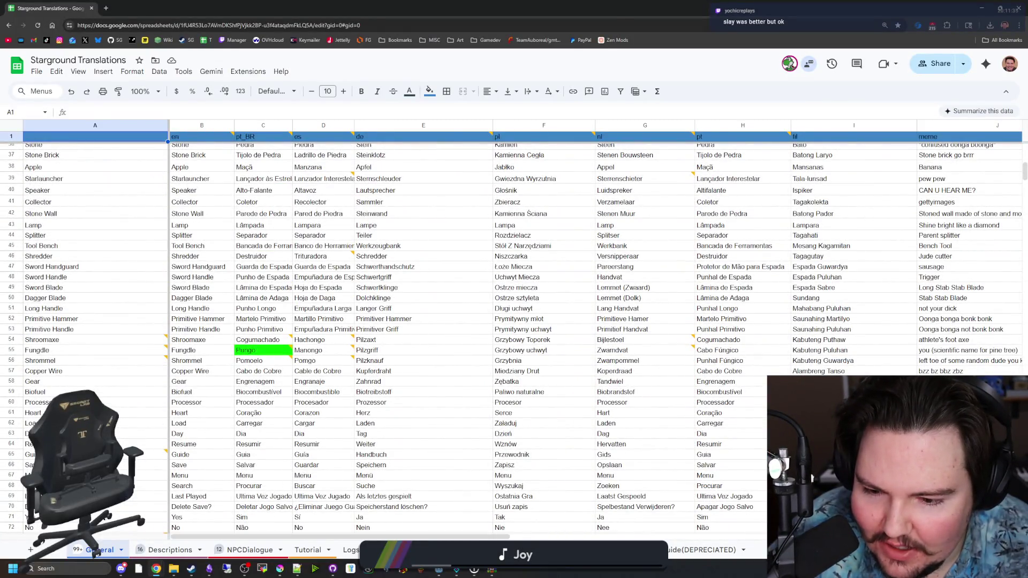
key("ctrl+shift+Page_Down")
Change 'Kill' back to 'Slay' in the Dreadcap (B15) and Spore (B17) descriptions.
double_click(149, 340)
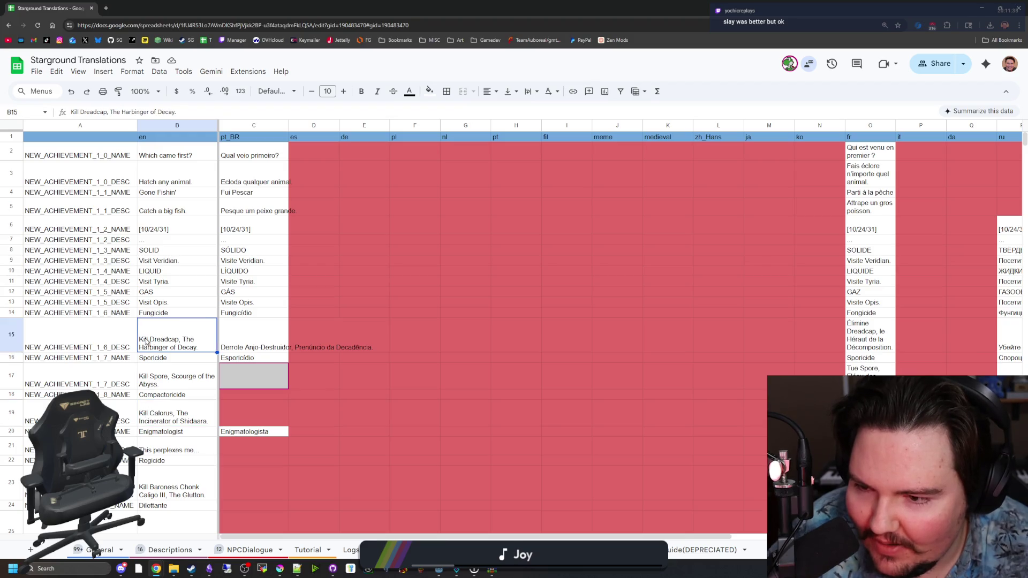
key("BackSpace")
key("BackSpace")
key("BackSpace")
key("BackSpace")
type("Slay")
key("Return")
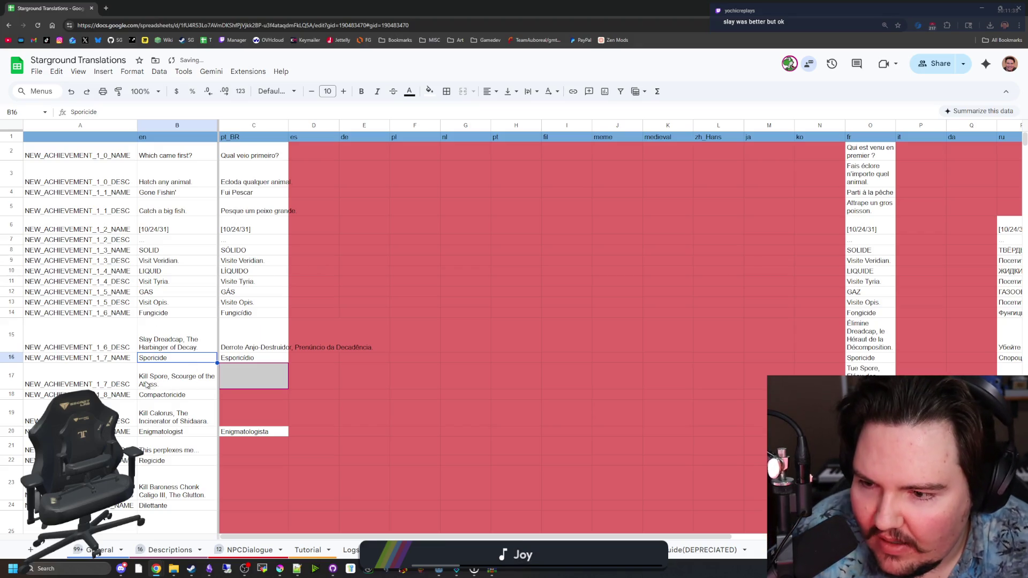
double_click(149, 384)
key("BackSpace")
key("BackSpace")
key("BackSpace")
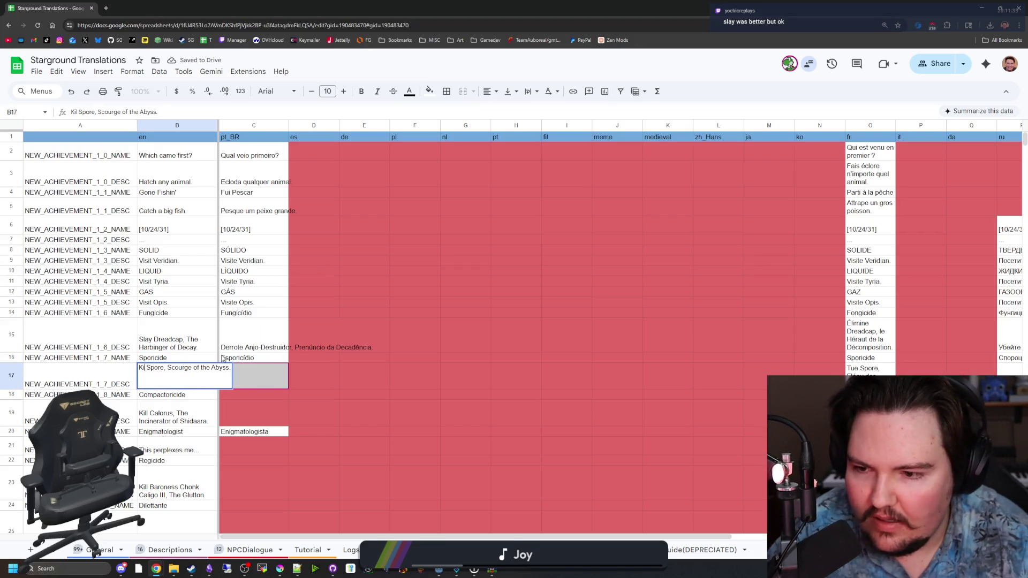
type("Slay")
key("Return")
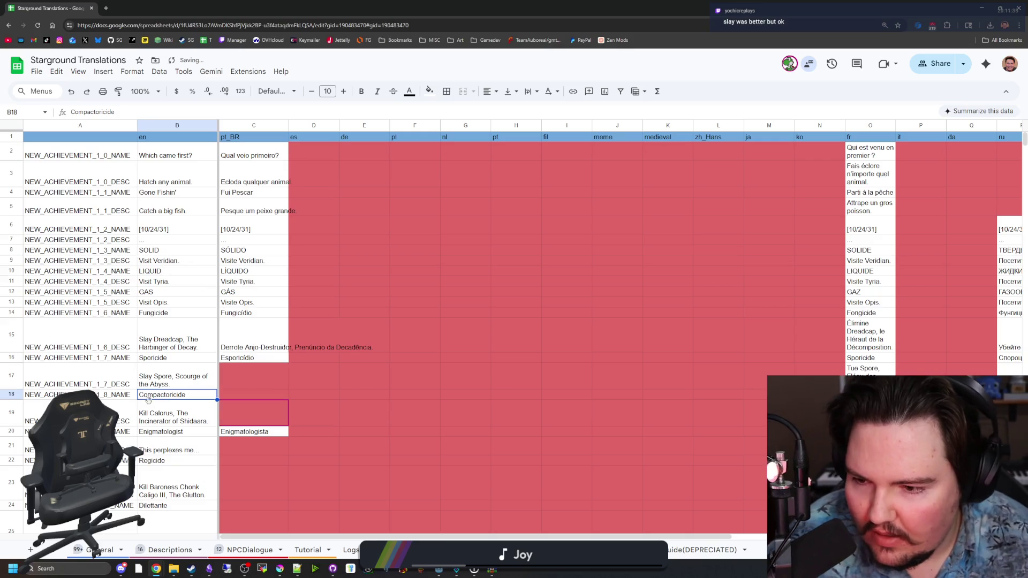
Make the Calorus (B19) and Baroness Chonk Caligo III (B23) descriptions start with 'Slay', then recheck the edits.
double_click(149, 413)
key("BackSpace")
key("BackSpace")
key("BackSpace")
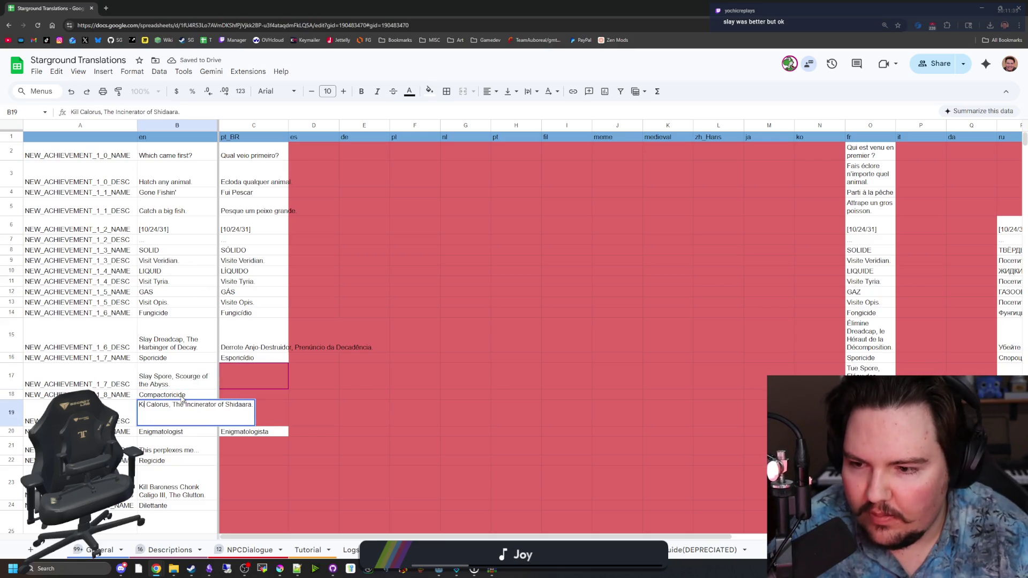
type("Slay")
key("Return")
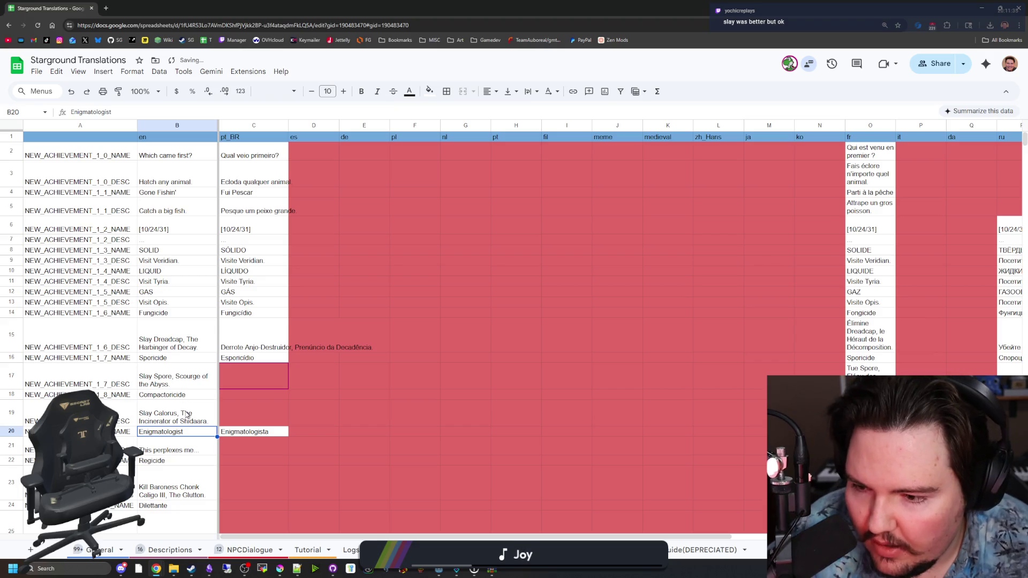
double_click(160, 477)
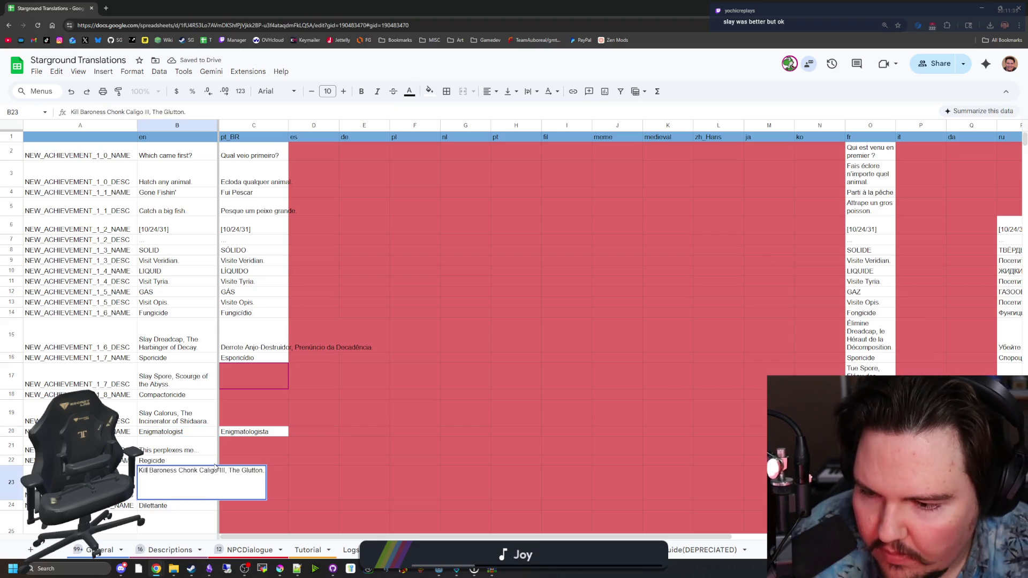
key("BackSpace")
key("BackSpace")
key("BackSpace")
type("Slay")
key("Return")
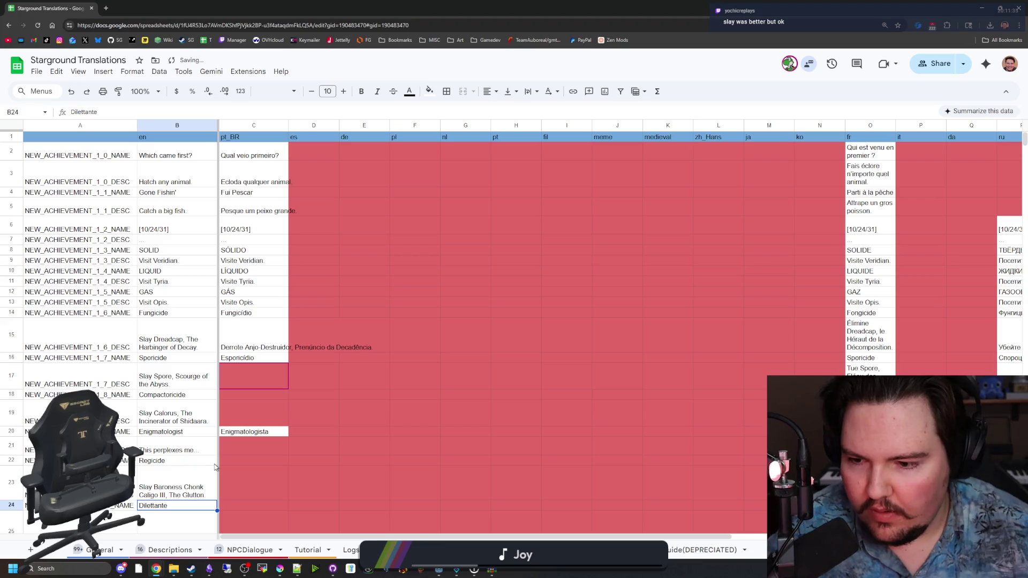
left_click(176, 387)
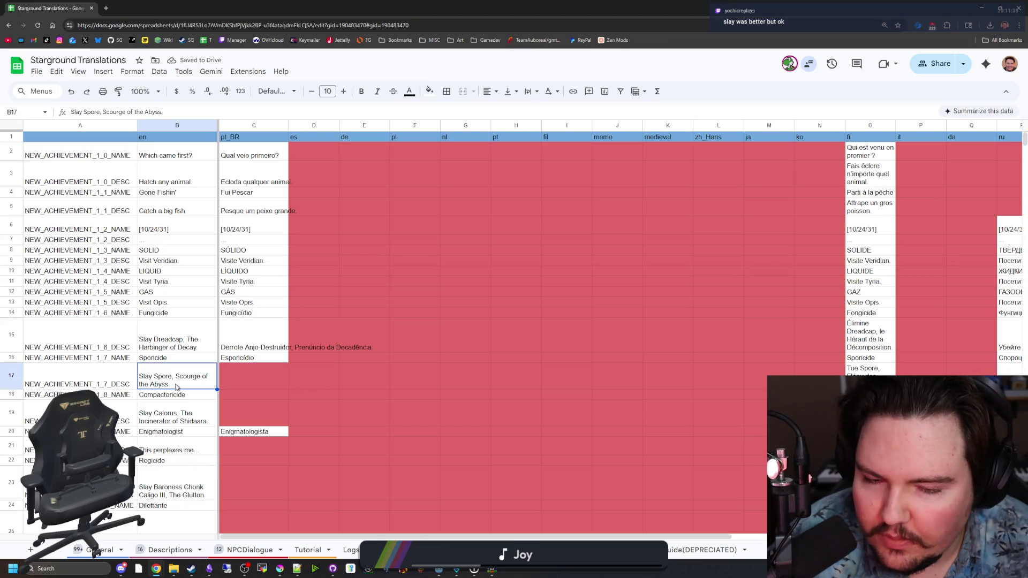
left_click(188, 341)
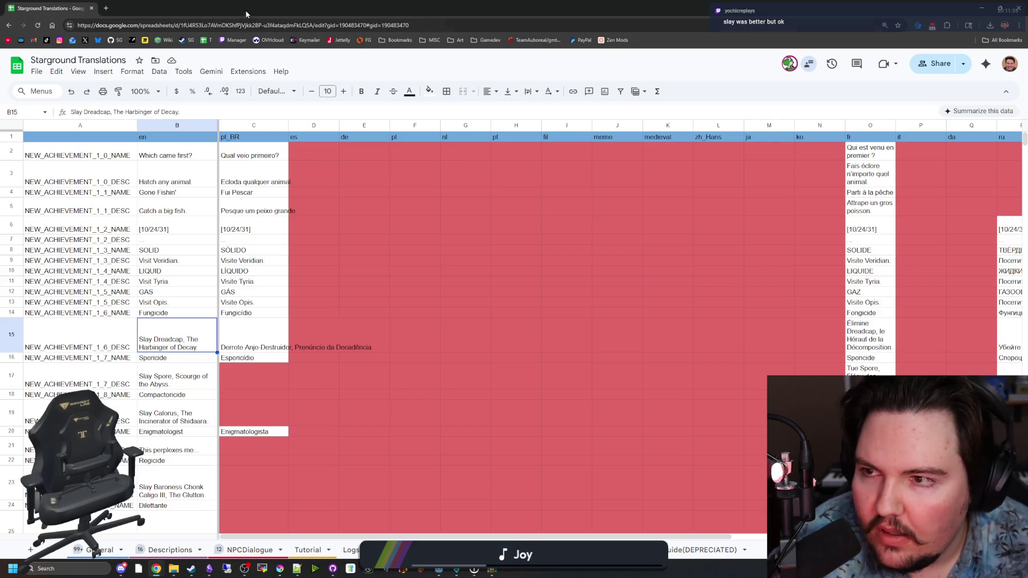
Go to the Tutorial sheet and review the Dutch, Chinese, Japanese and Korean translations in rows 2–6.
left_click(180, 550)
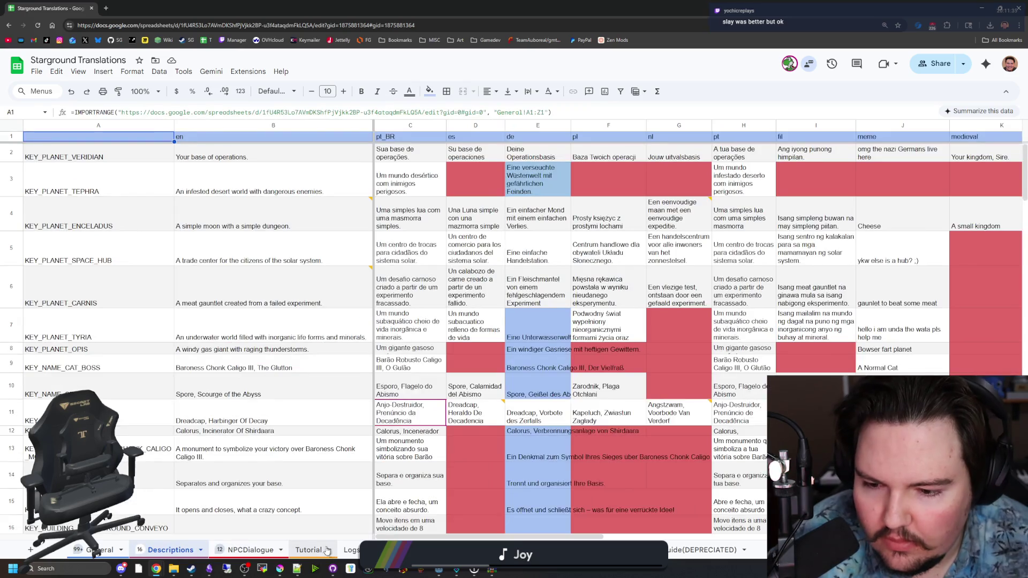
left_click(308, 550)
scroll(424, 404, "up", 3)
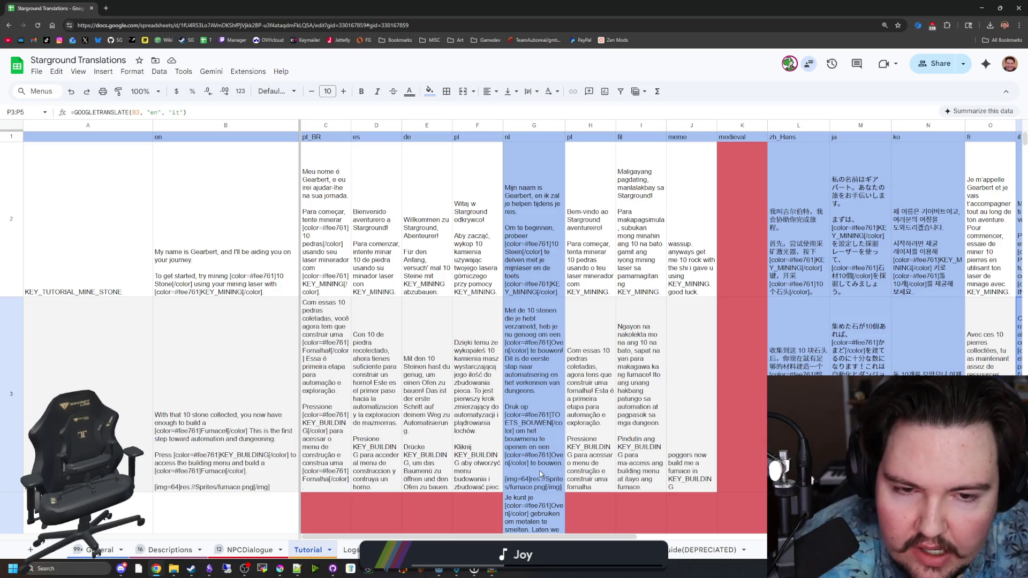
scroll(541, 471, "down", 2)
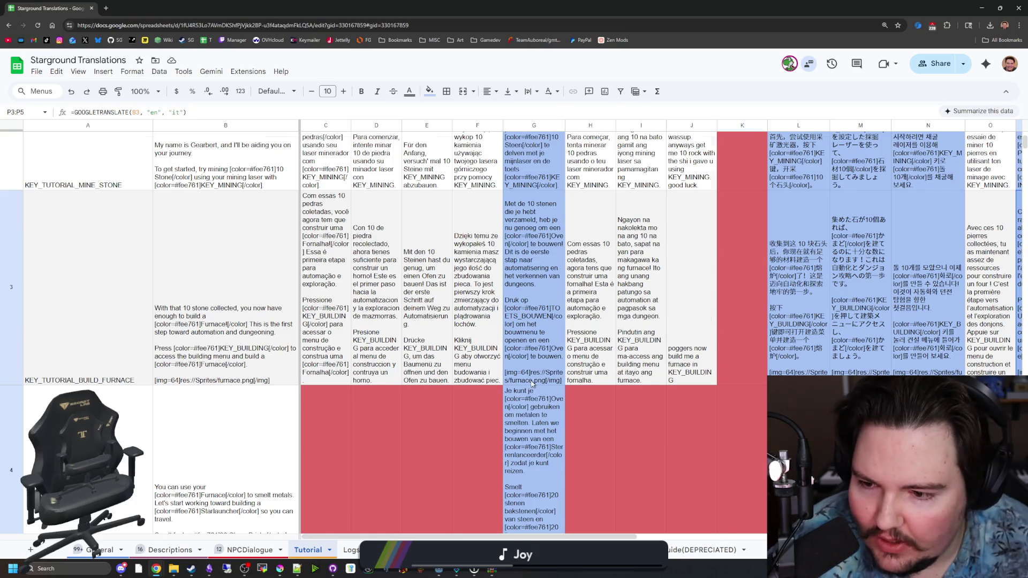
scroll(531, 383, "down", 2)
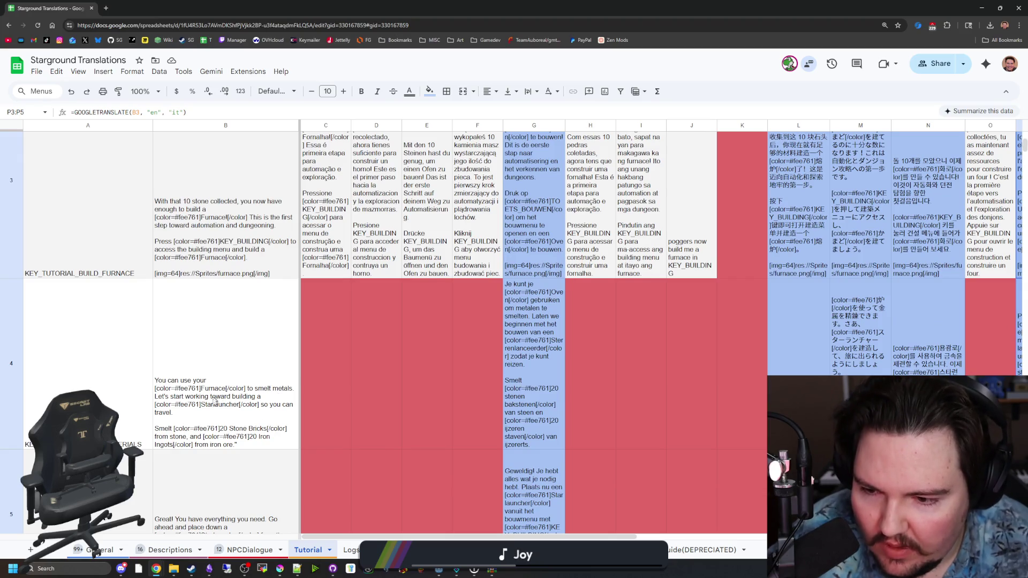
scroll(214, 401, "down", 2)
scroll(229, 388, "down", 1)
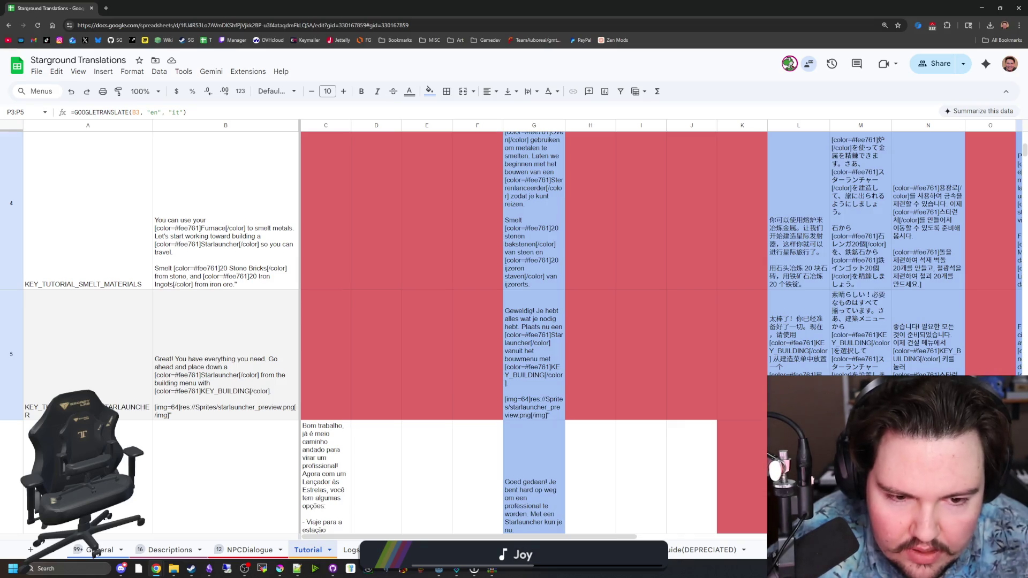
mouse_move(525, 536)
left_mouse_down()
mouse_move(699, 537)
mouse_move(521, 537)
left_mouse_up()
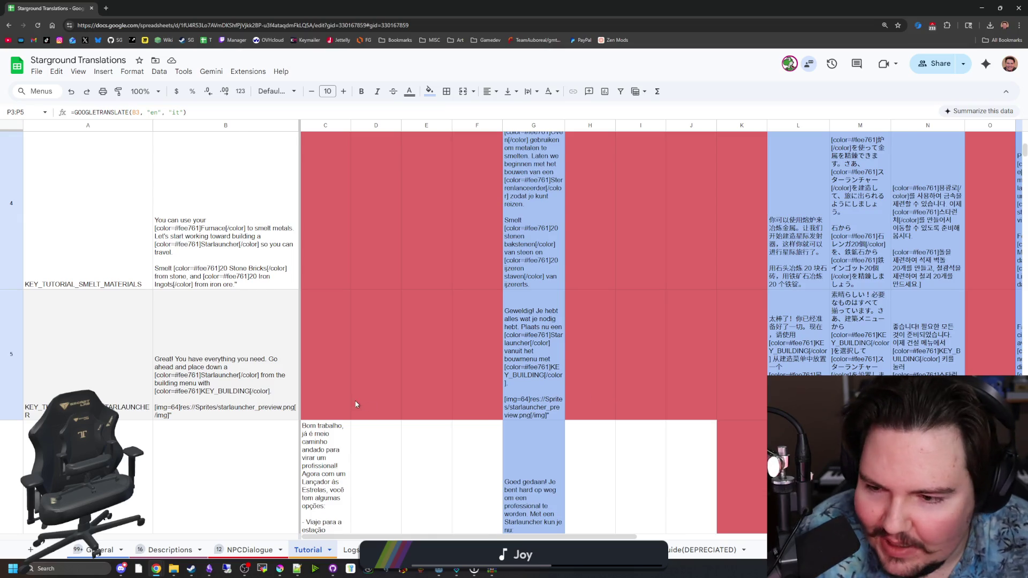
scroll(361, 403, "down", 2)
scroll(557, 402, "up", 2)
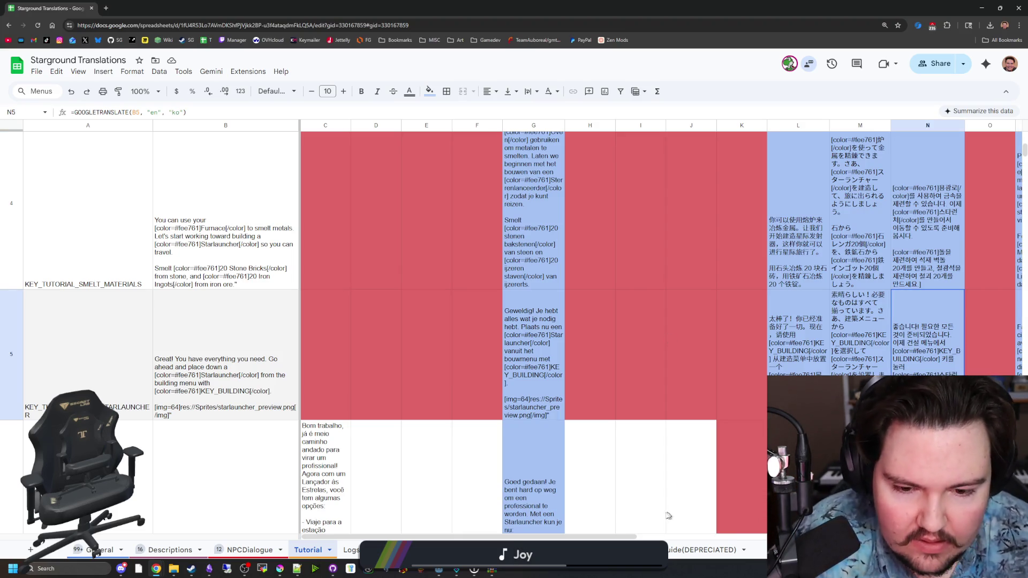
left_click_drag(610, 536, 808, 536)
left_click(518, 370)
right_click(518, 368)
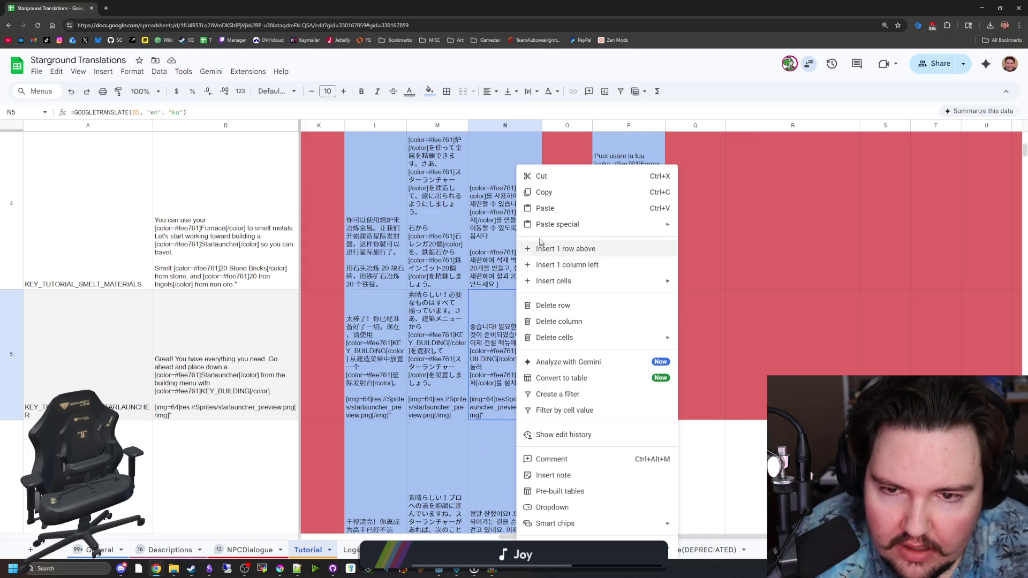
left_click(503, 405)
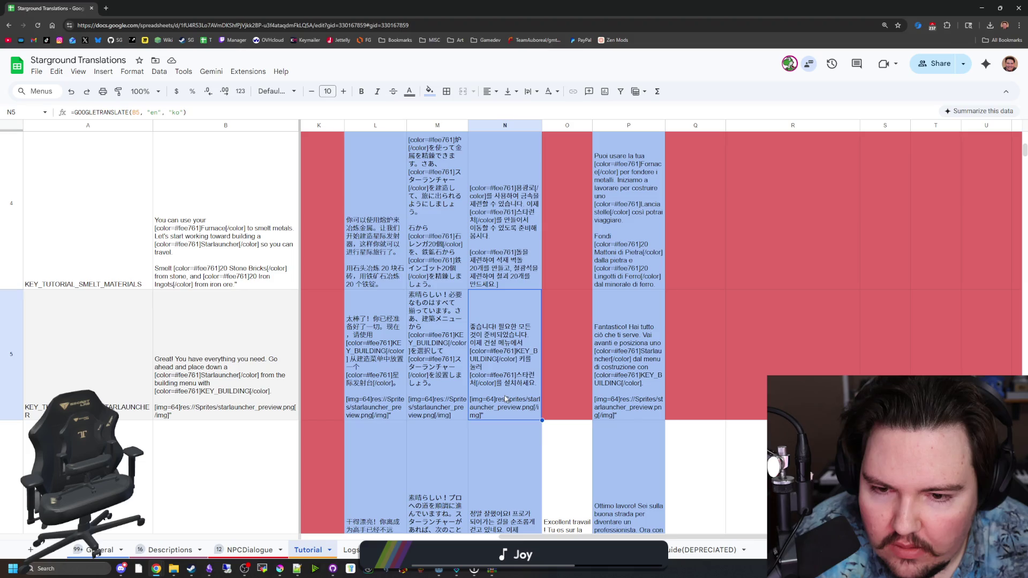
double_click(505, 397)
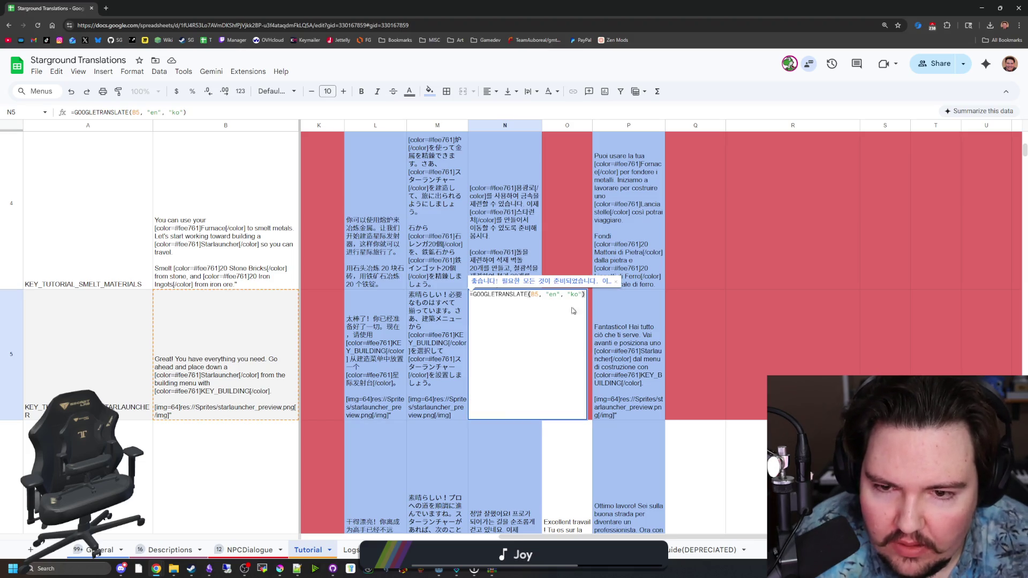
triple_click(538, 280)
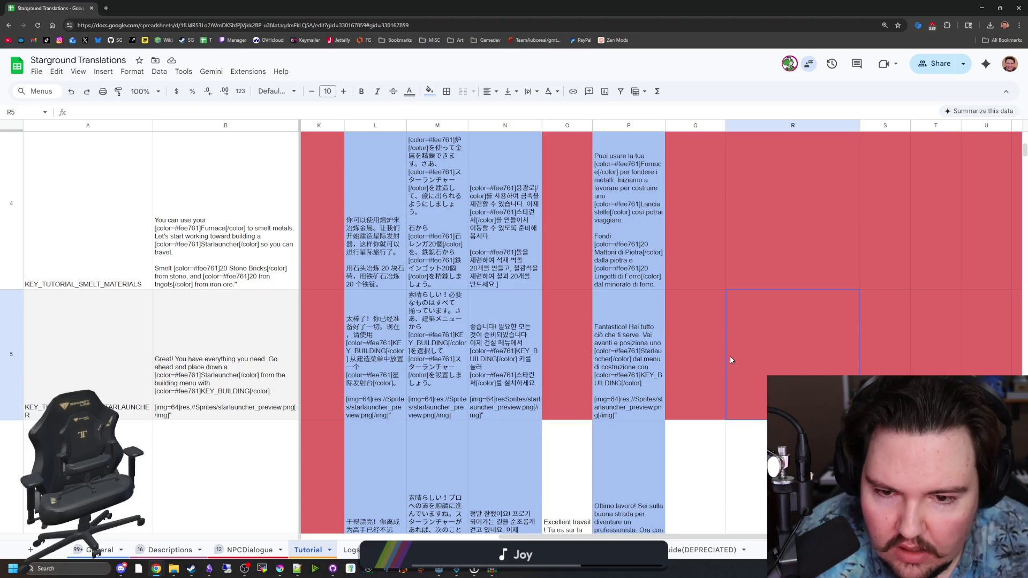
key("Escape")
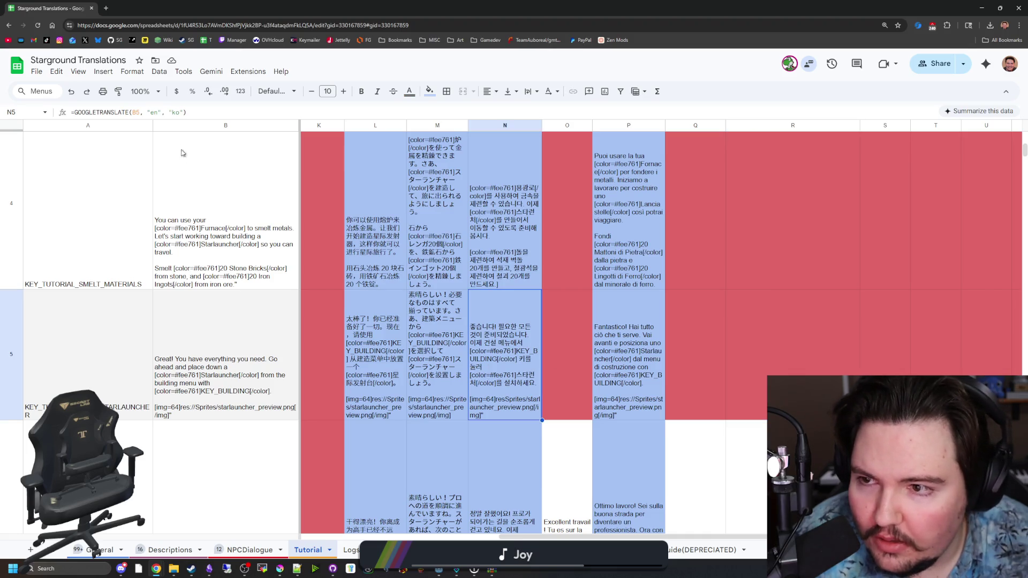
double_click(484, 325)
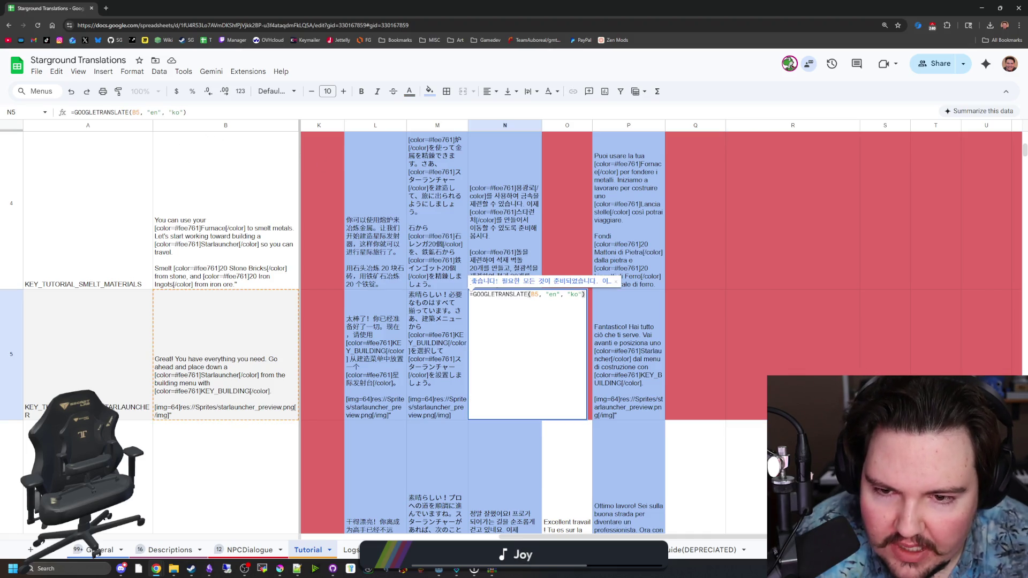
key("ctrl+a")
mouse_move(609, 282)
left_mouse_down()
mouse_move(471, 281)
mouse_move(601, 281)
left_mouse_up()
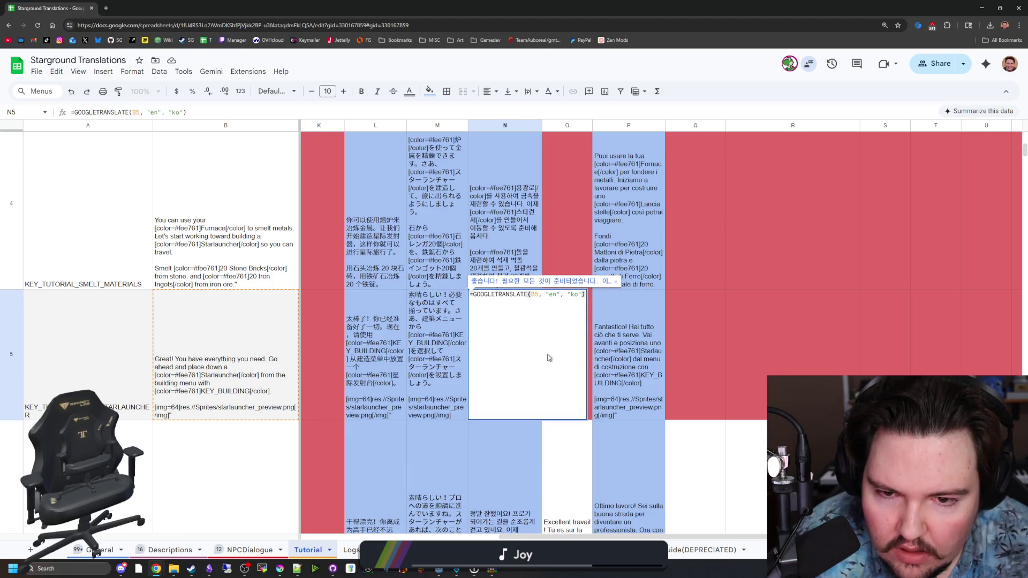
left_click(651, 353)
right_click(504, 316)
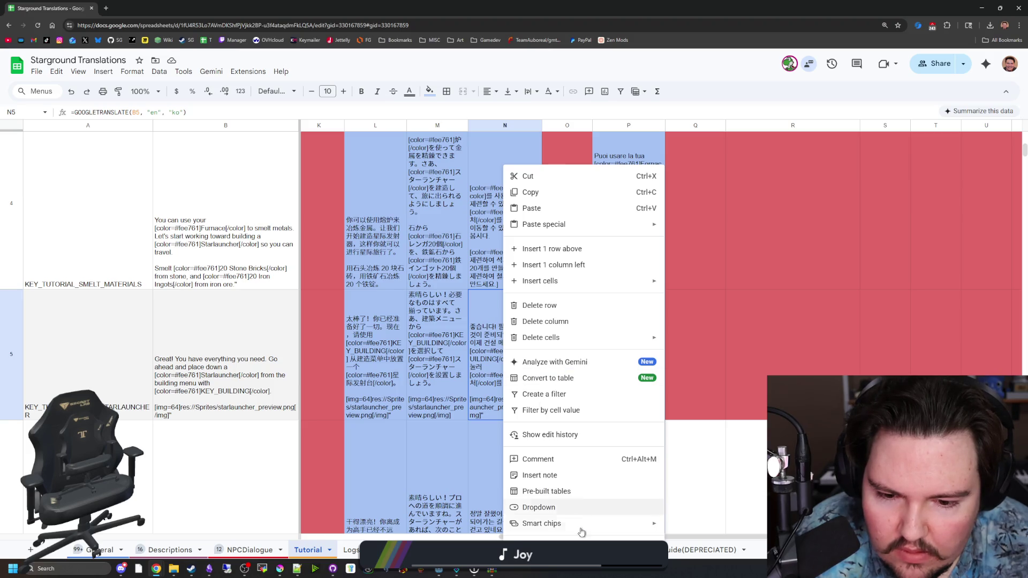
mouse_move(589, 538)
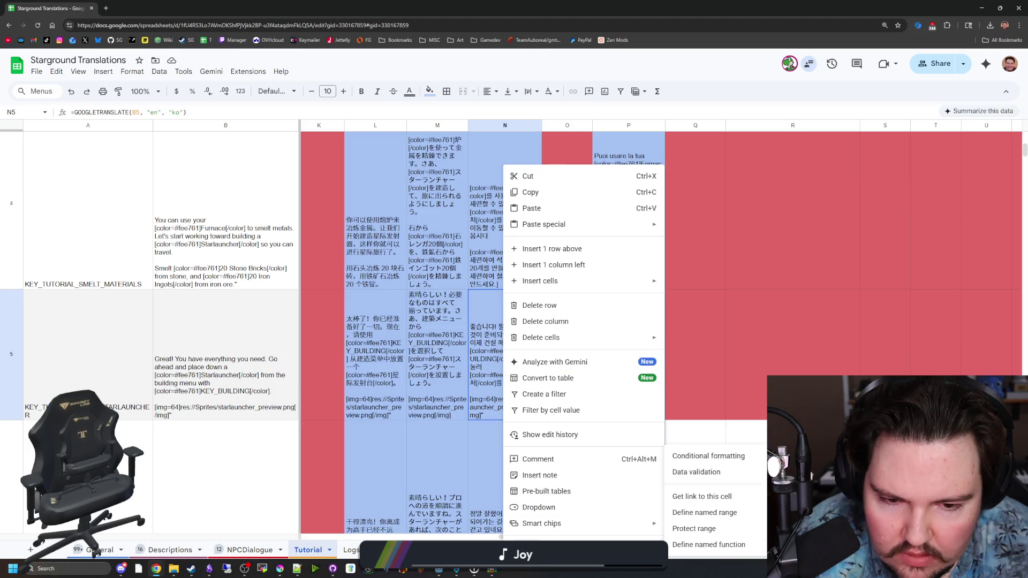
key("Escape")
key("Left")
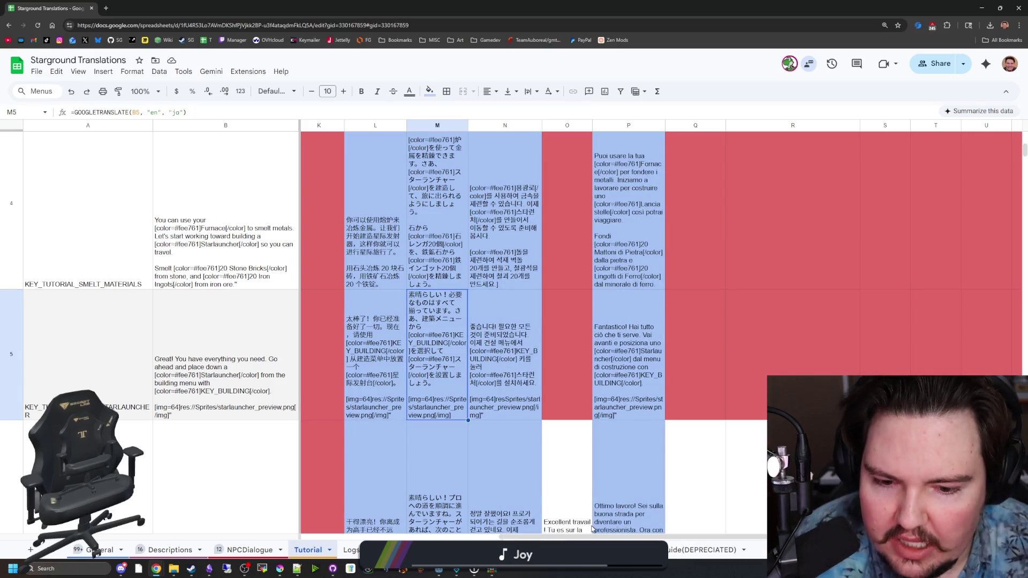
Scroll through the Tutorial rows and check the Spanish translation in D6.
scroll(446, 413, "left", 10)
scroll(446, 412, "up", 5)
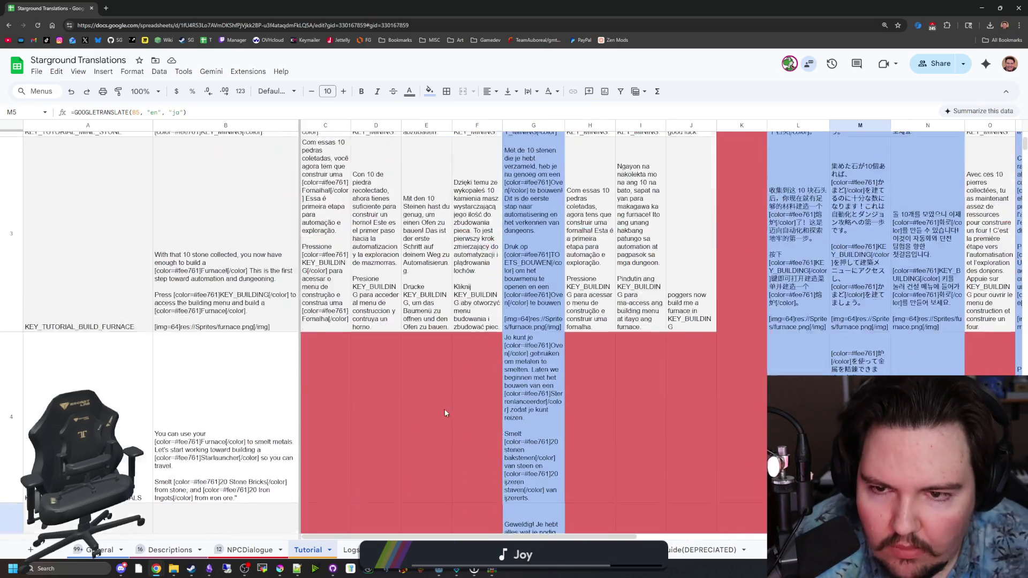
scroll(388, 352, "down", 3)
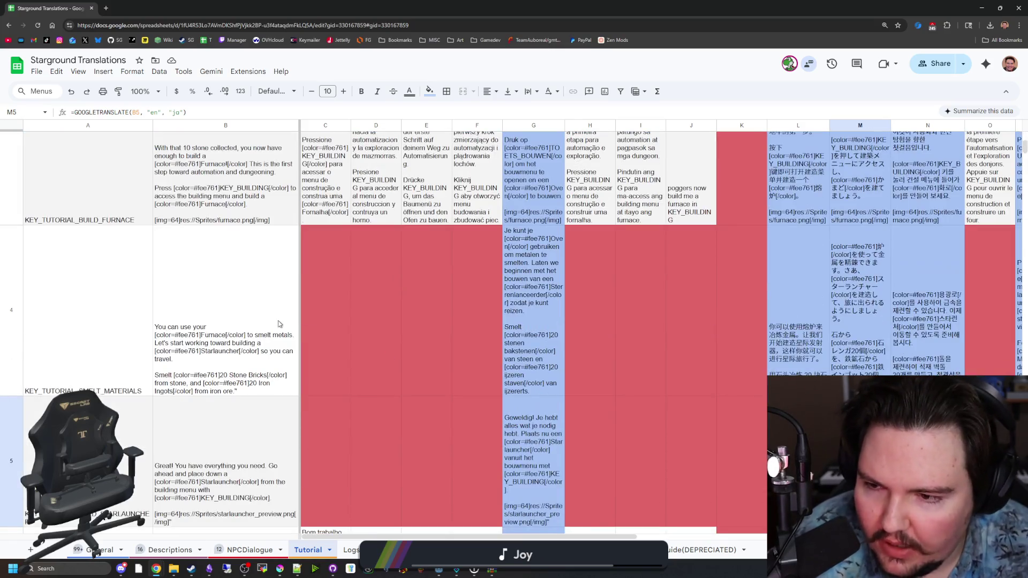
scroll(278, 324, "up", 3)
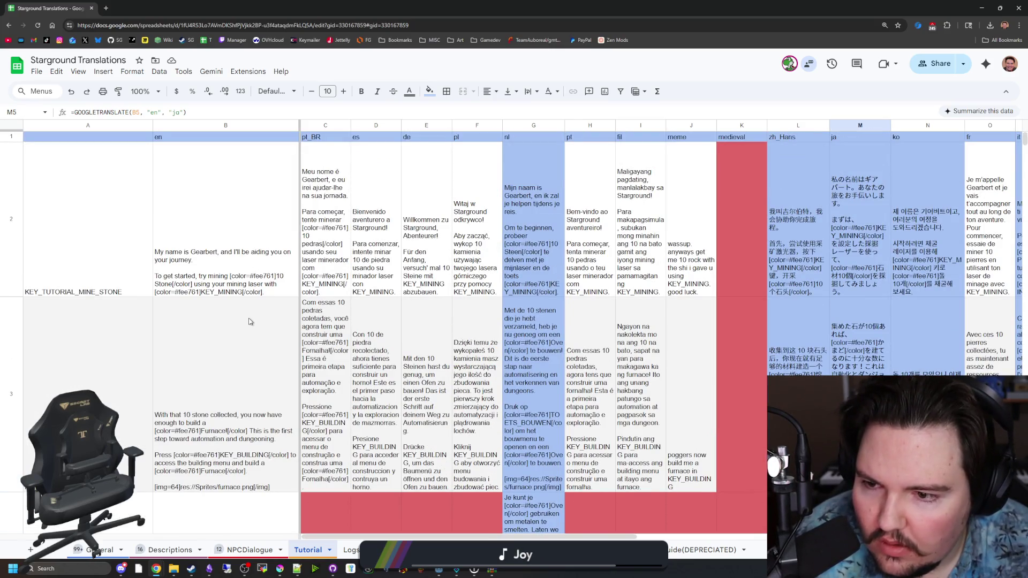
scroll(248, 321, "down", 3)
scroll(249, 321, "down", 5)
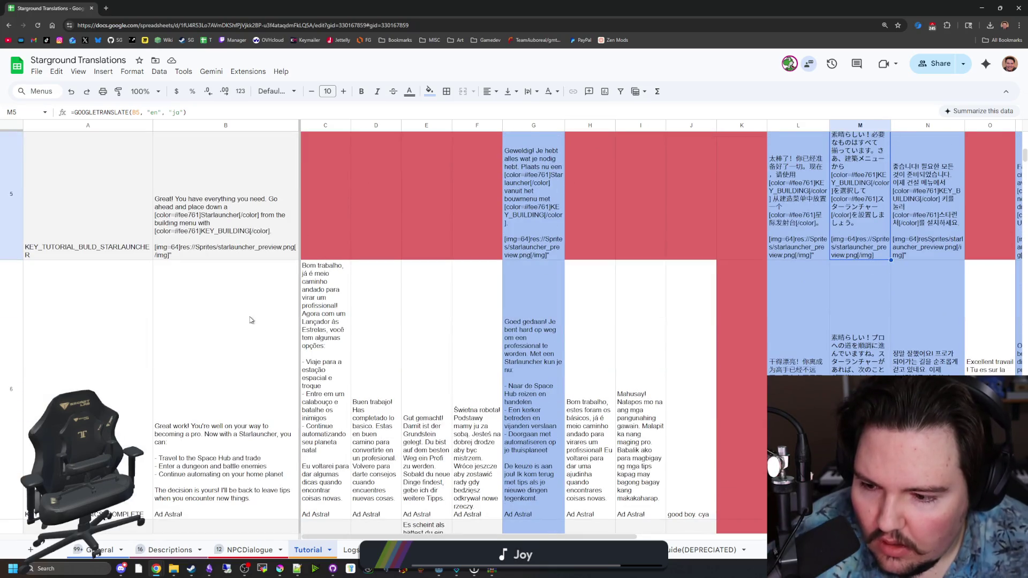
scroll(251, 320, "down", 1)
left_click(395, 320)
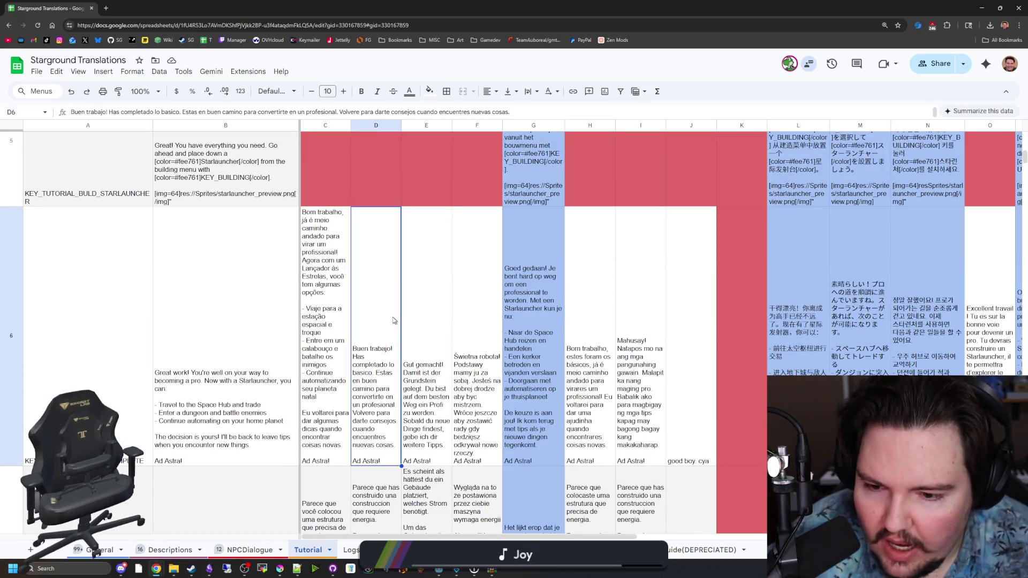
Switch from the spreadsheet to the Godot editor showing global.gd.
scroll(353, 364, "down", 1)
scroll(300, 311, "up", 1)
scroll(249, 284, "up", 5)
scroll(249, 283, "down", 10)
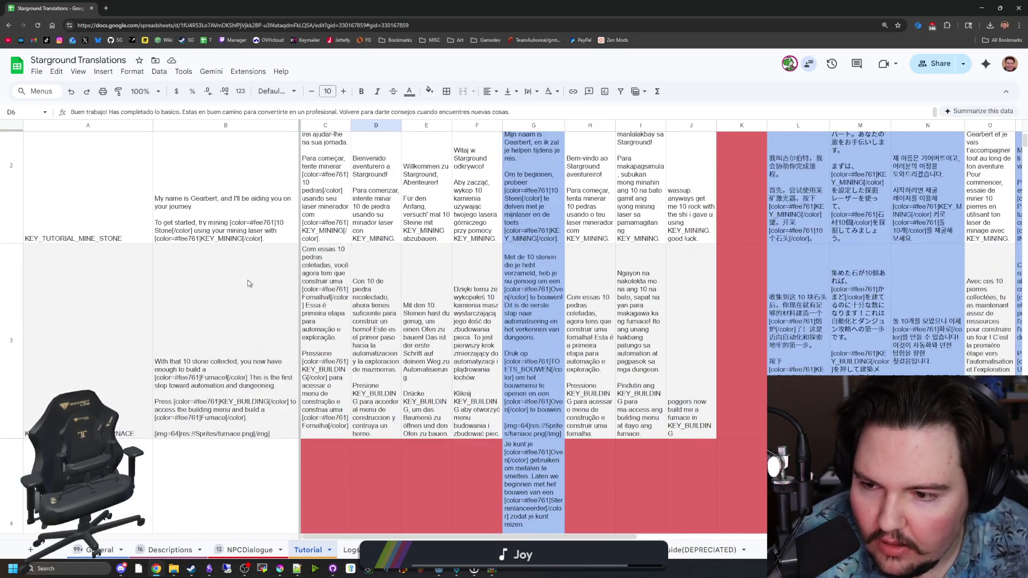
scroll(303, 276, "down", 2)
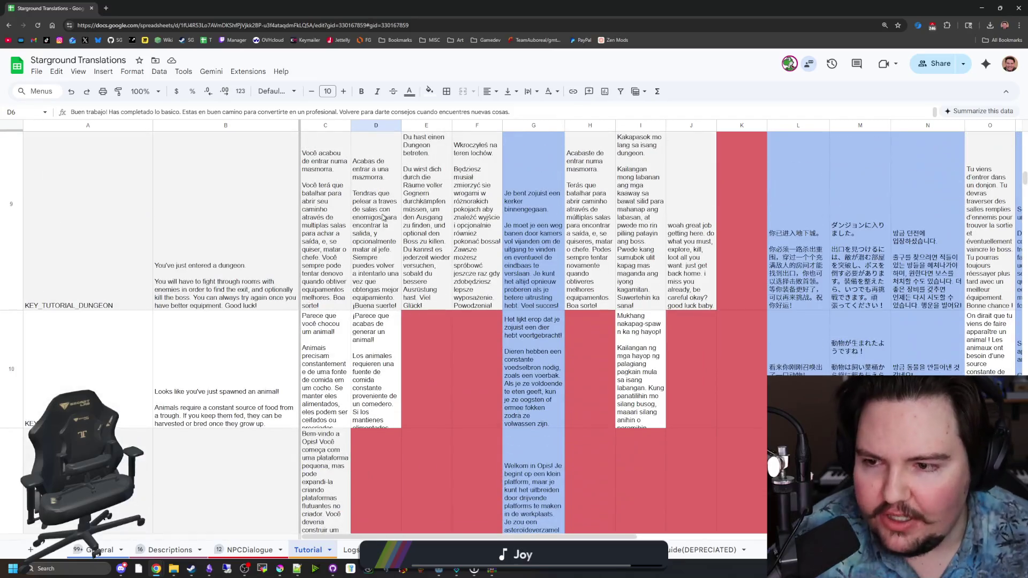
key("alt+Tab")
left_click_drag(595, 415, 300, 397)
Save global.gd with Ctrl+S while reviewing the tutorials dictionary entries.
left_click(409, 276)
key("ctrl+s")
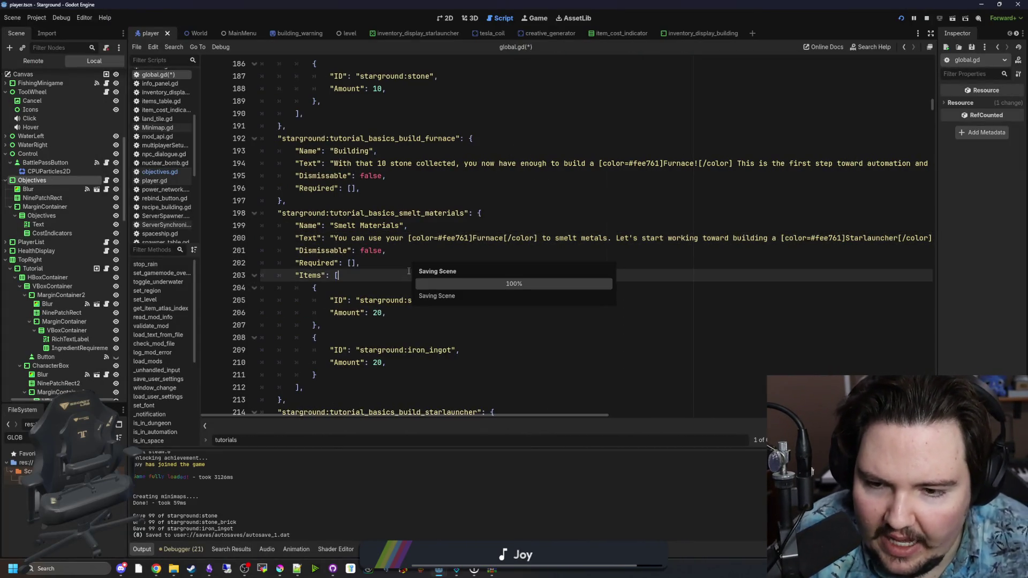
scroll(408, 272, "down", 5)
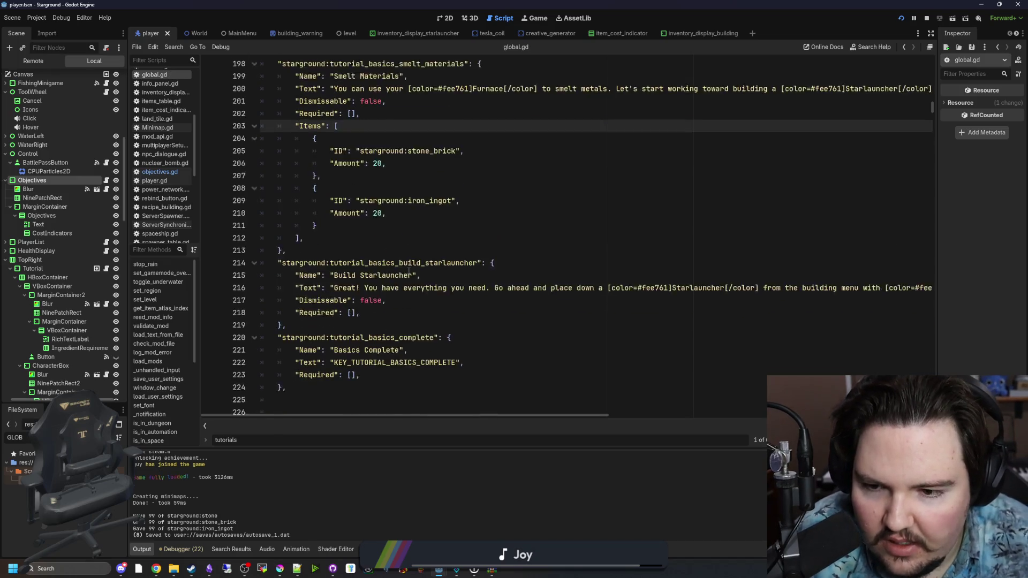
left_click(358, 213)
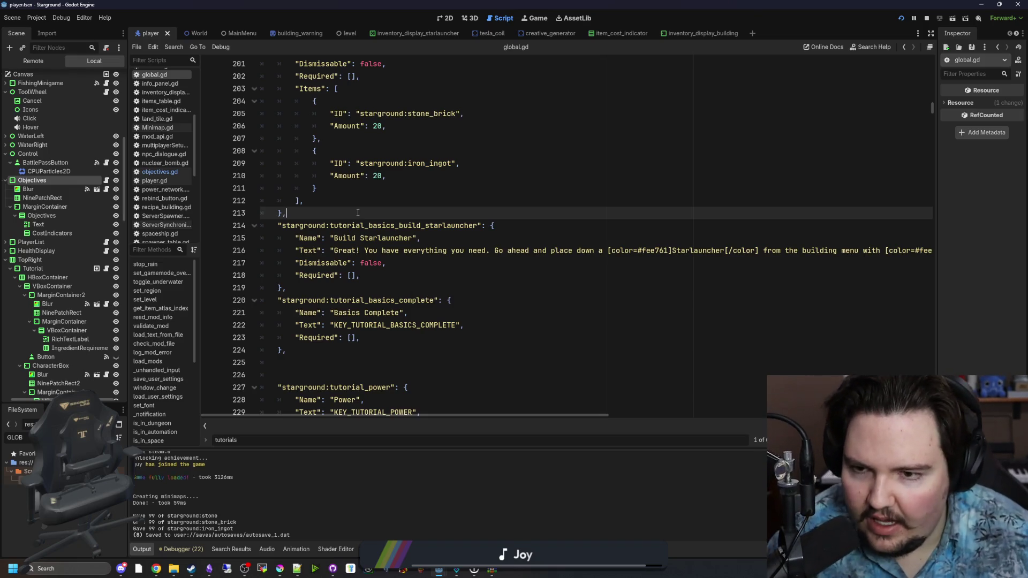
key("ctrl+s")
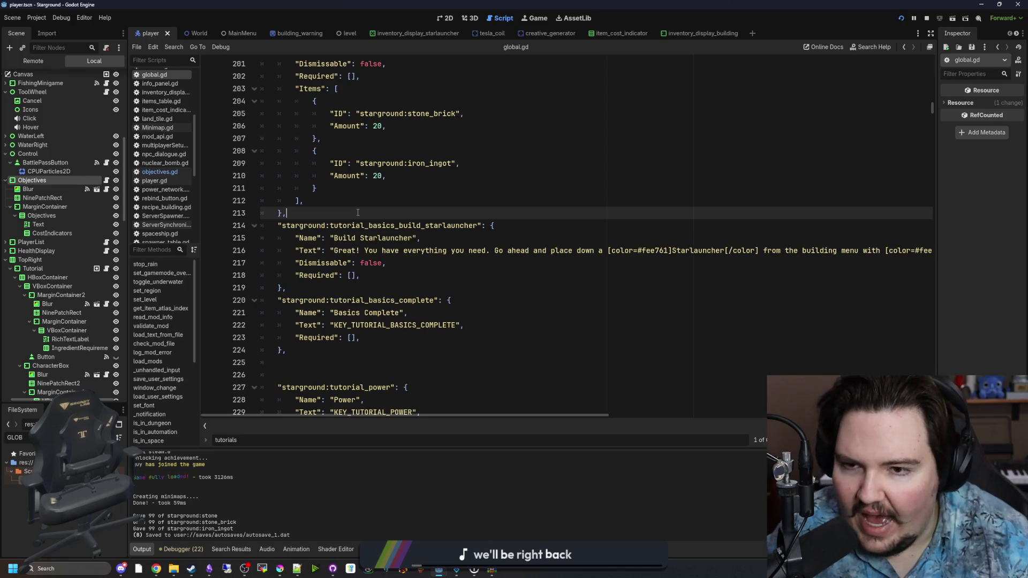
Recheck the mine stone entry, then return to the Starground Translations spreadsheet.
scroll(358, 213, "up", 20)
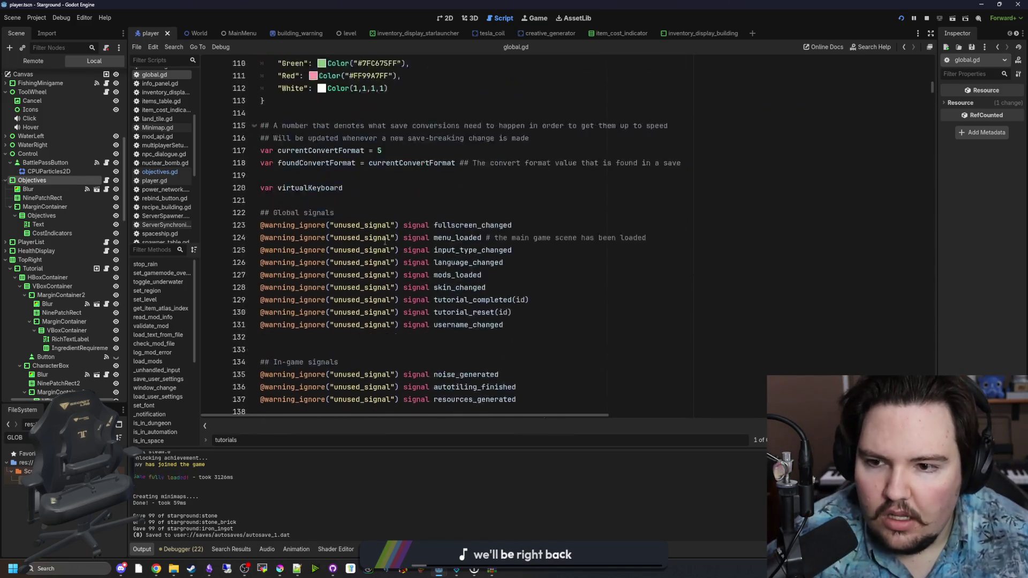
scroll(385, 242, "down", 20)
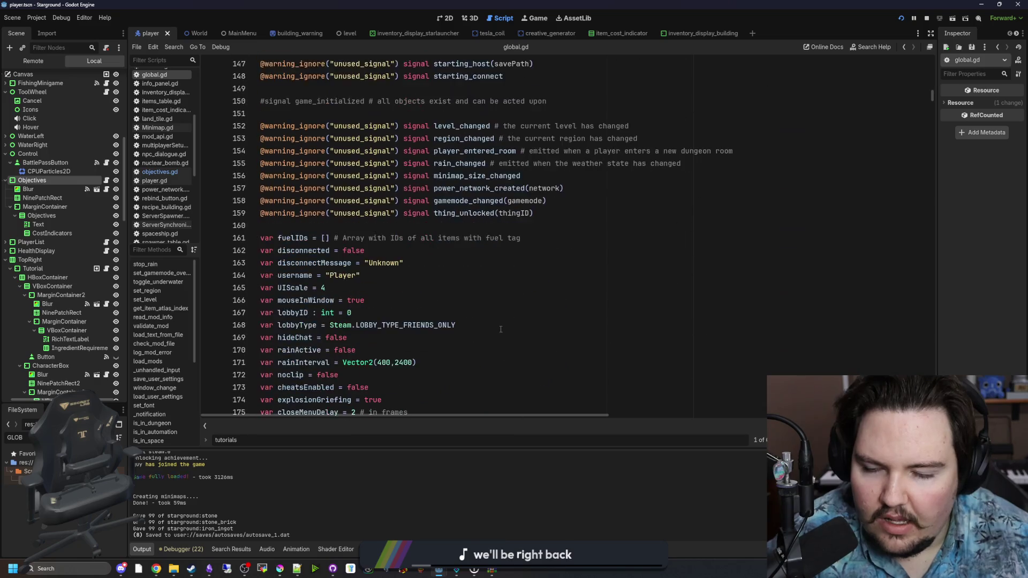
scroll(501, 329, "down", 5)
left_click(482, 224)
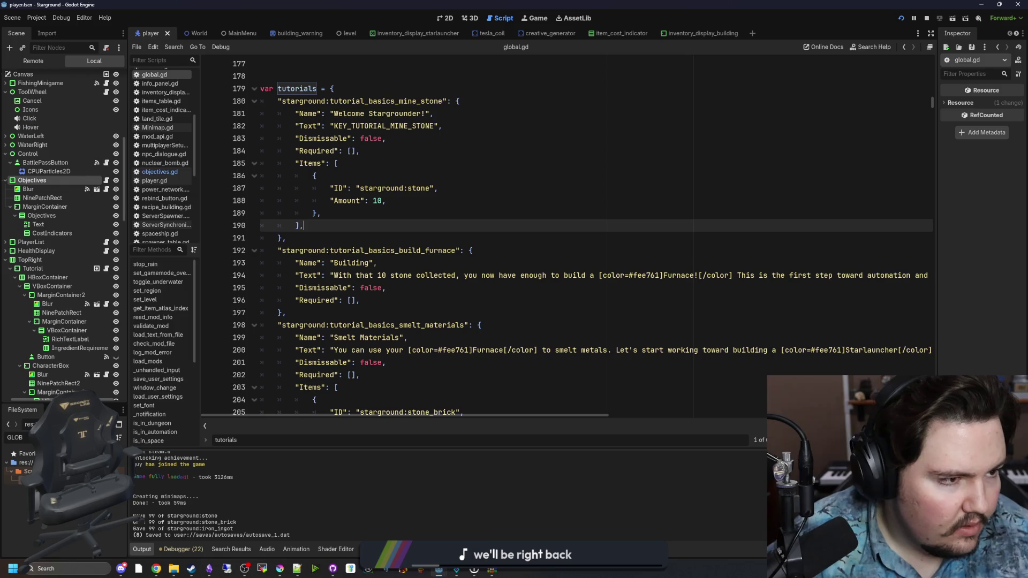
key("alt+Tab")
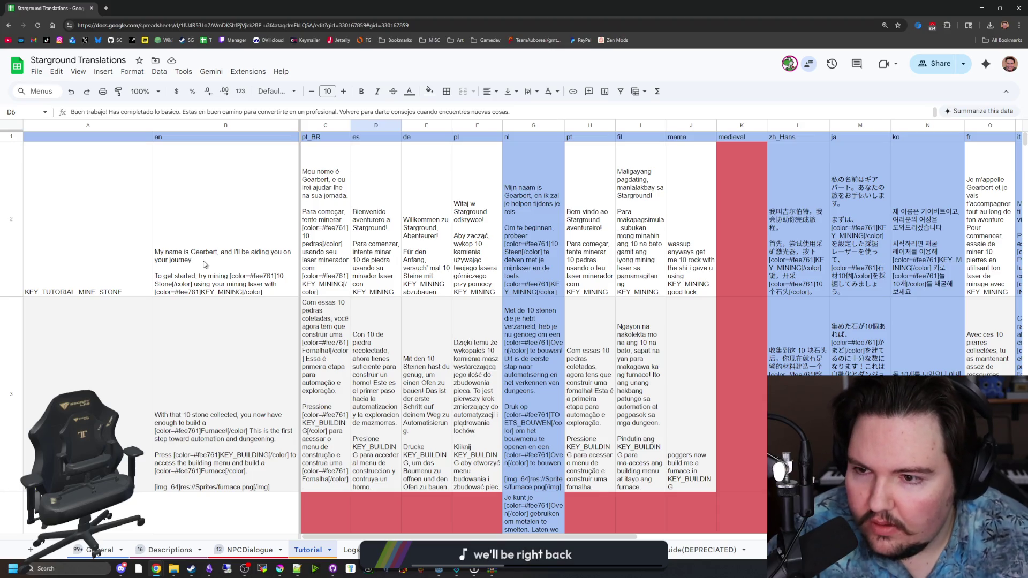
Insert a row above KEY_TUTORIAL_MINE_STONE and name its key KEY_TUTORIAL_INPUTS.
right_click(127, 236)
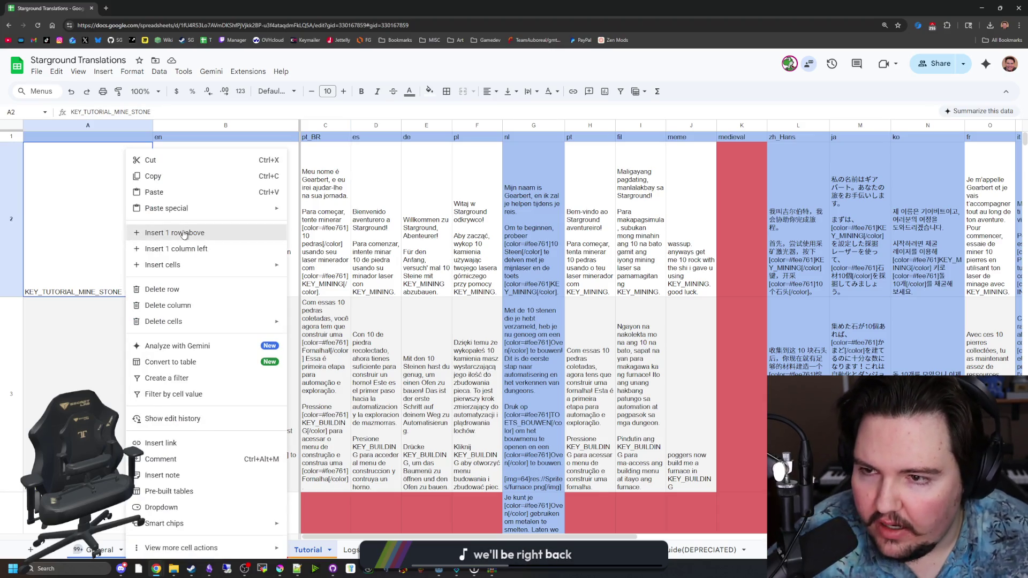
left_click(184, 234)
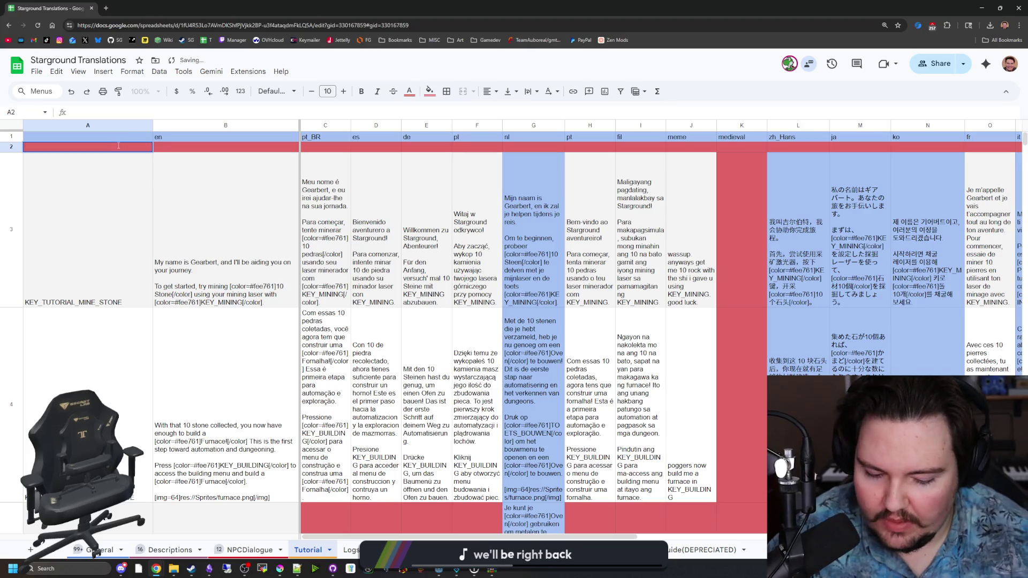
type("KEY_TUTORIAL_")
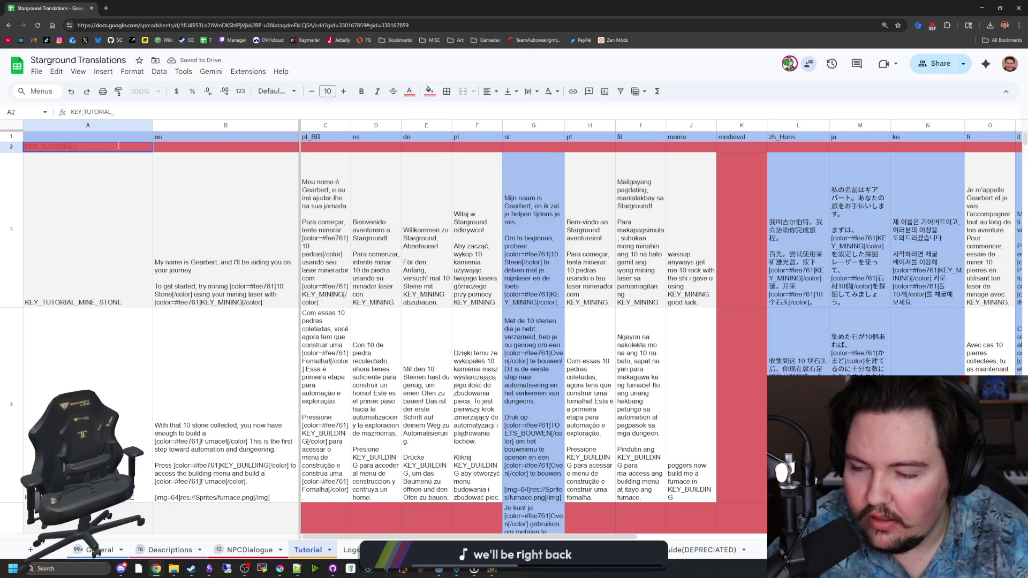
type("INPUTS")
key("Return")
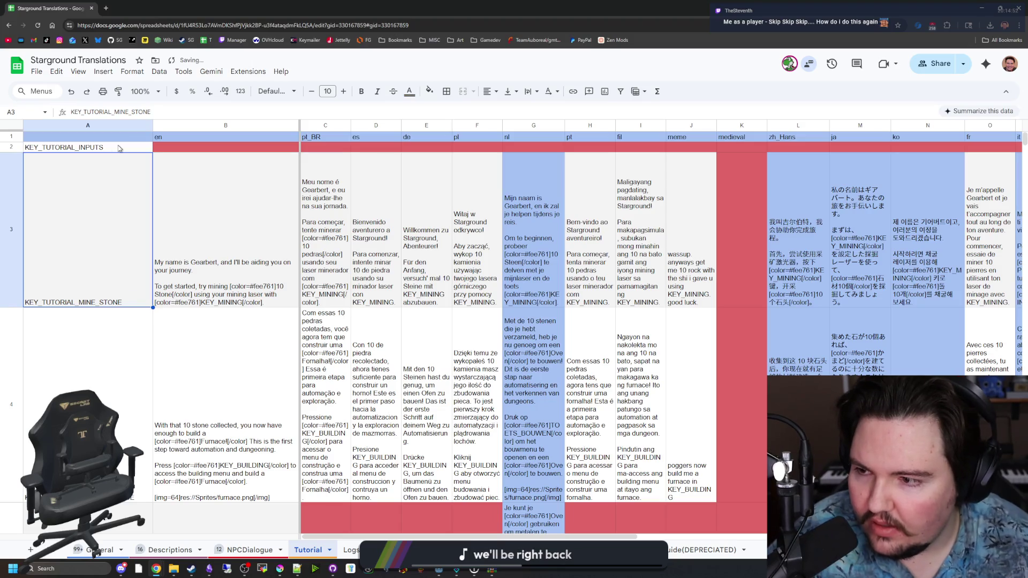
Copy the first line of B3's English text into B2, accepting the full autocomplete suggestion.
left_click(173, 210)
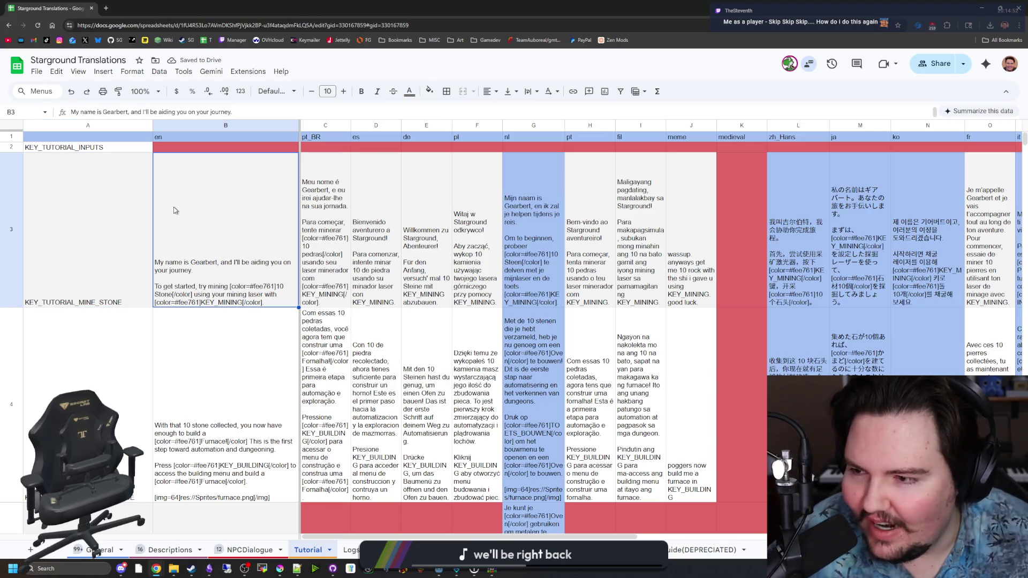
double_click(174, 209)
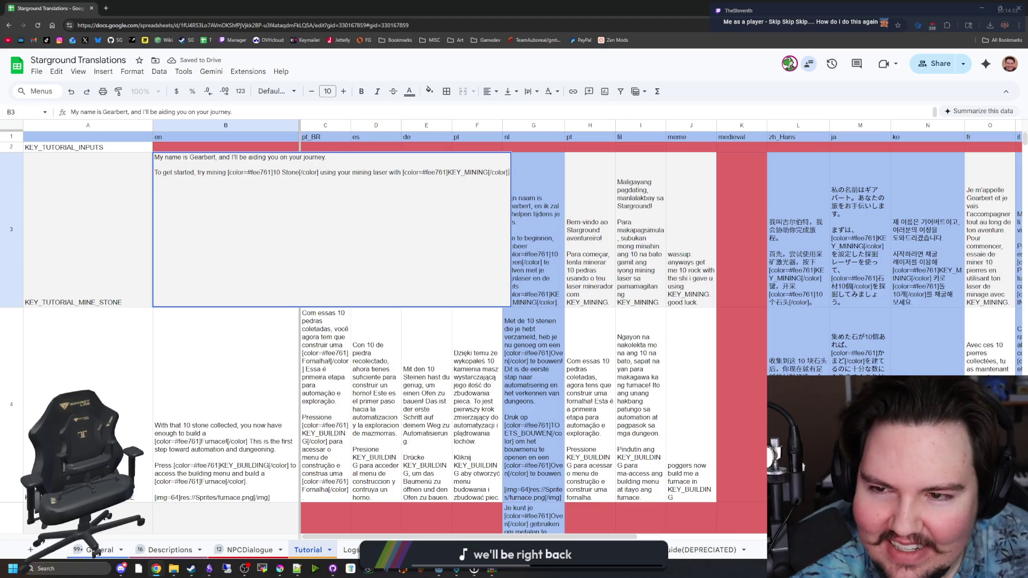
mouse_move(510, 173)
left_mouse_down()
mouse_move(156, 172)
mouse_move(133, 158)
left_mouse_up()
left_click_drag(326, 158, 134, 153)
key("ctrl+c")
double_click(208, 146)
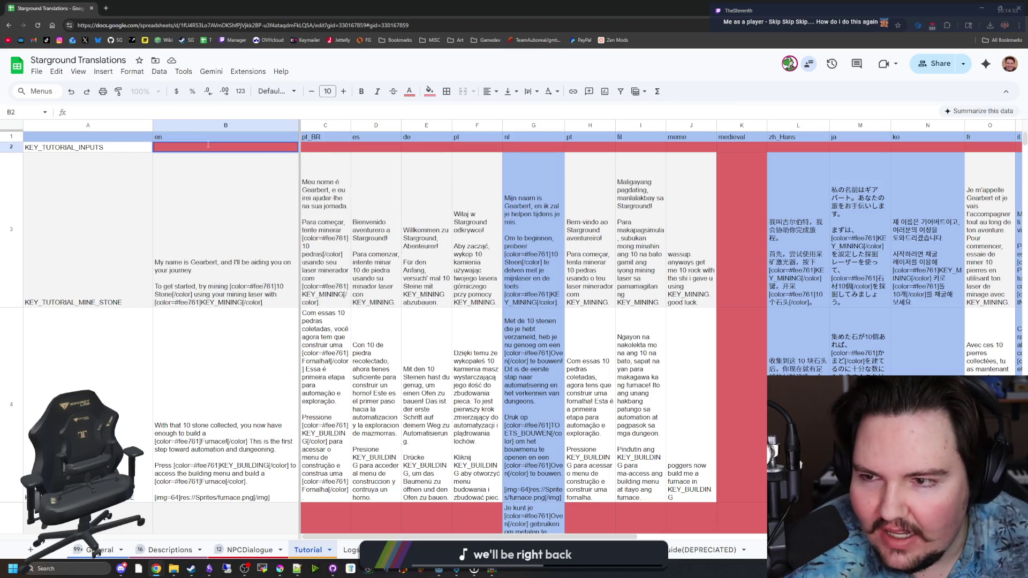
key("ctrl+v")
key("Return")
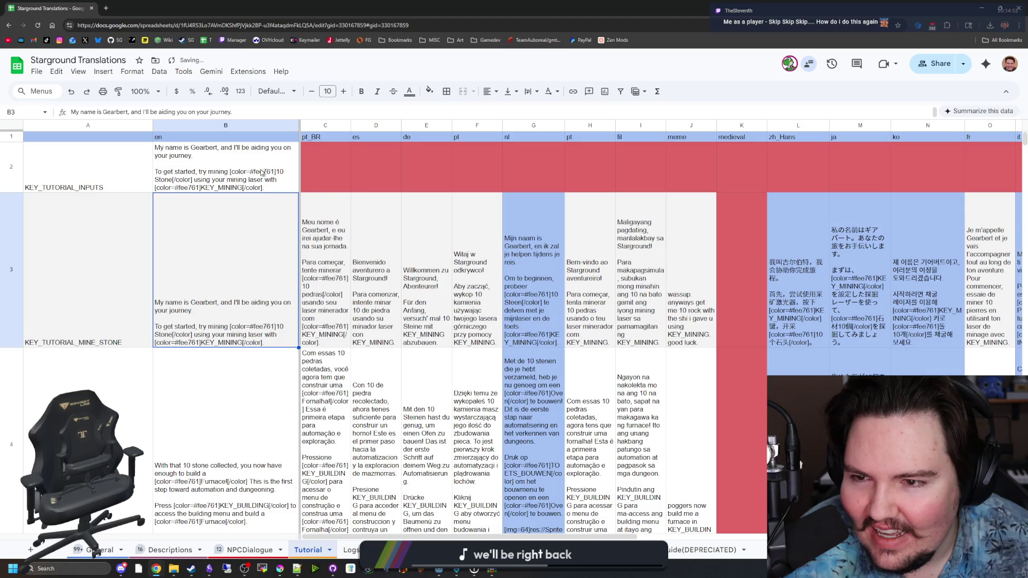
left_click(522, 214)
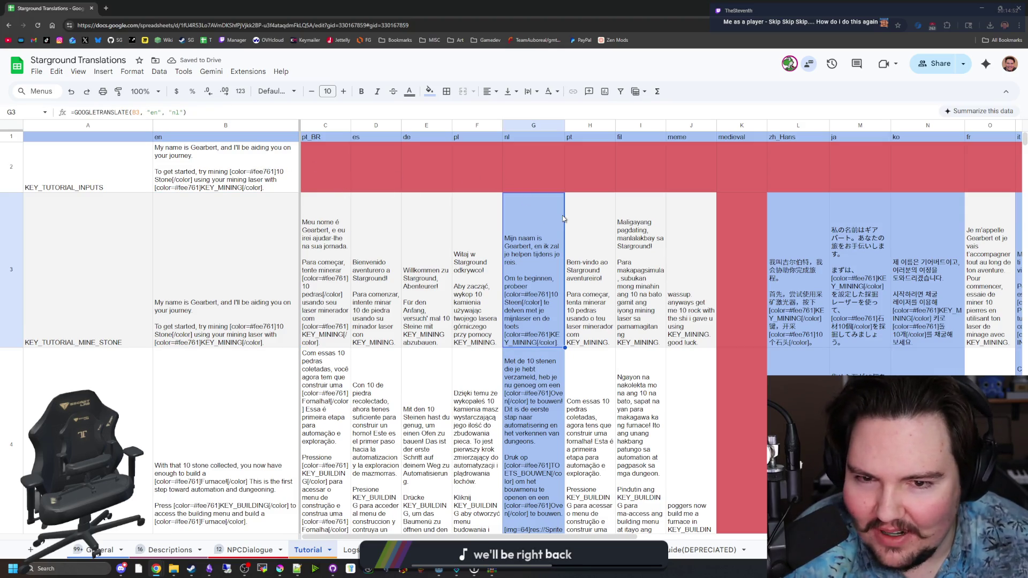
Copy the Dutch, zh_Hans, ja, ko and Italian translation formulas from row 3 into row 2.
left_click_drag(566, 348, 563, 177)
left_click(816, 341)
left_click_drag(917, 311, 917, 310)
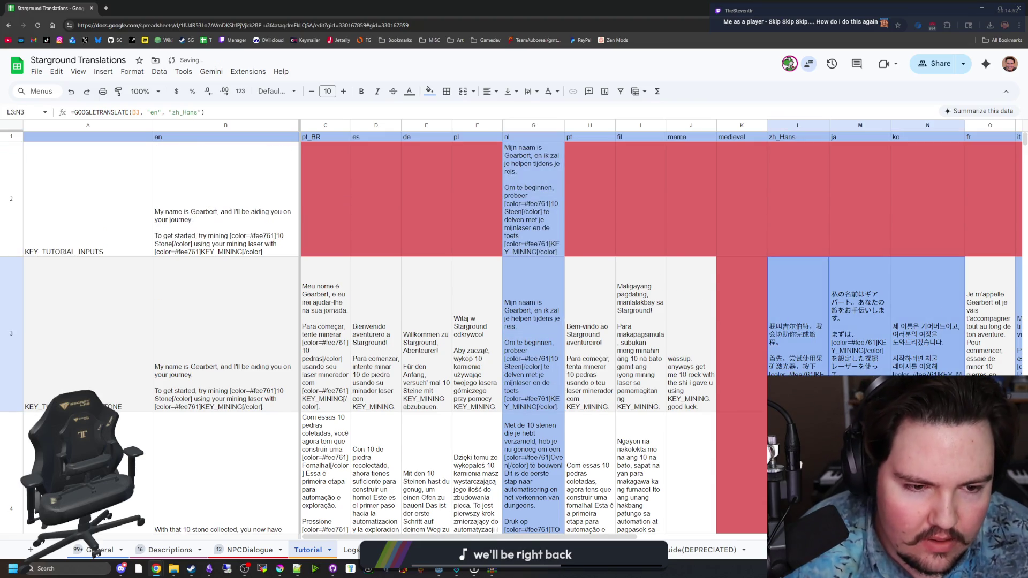
left_click_drag(964, 412, 964, 157)
scroll(486, 322, "right", 10)
left_click(485, 322)
left_click_drag(509, 423, 509, 174)
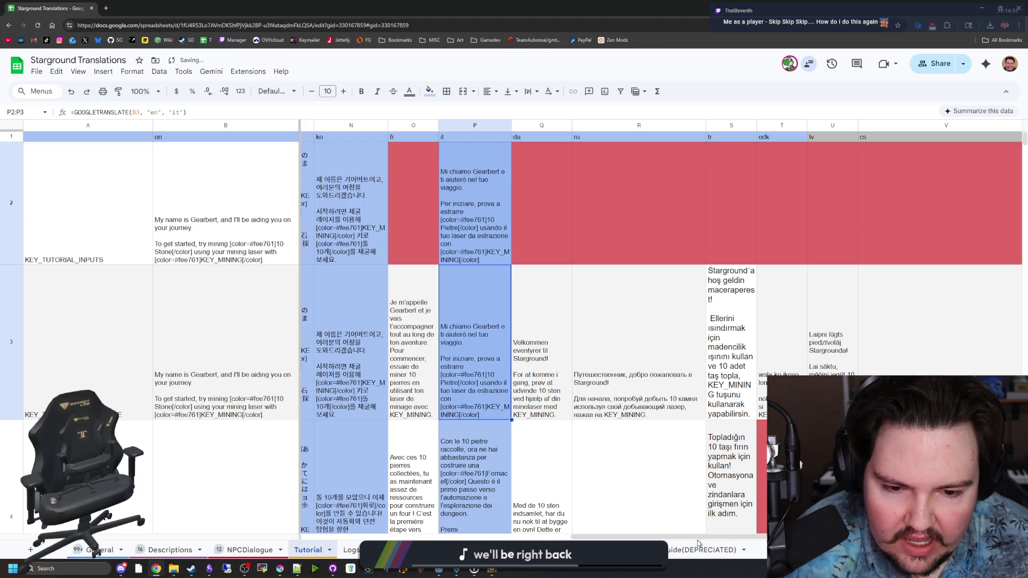
scroll(694, 538, "right", 2)
scroll(694, 539, "left", 10)
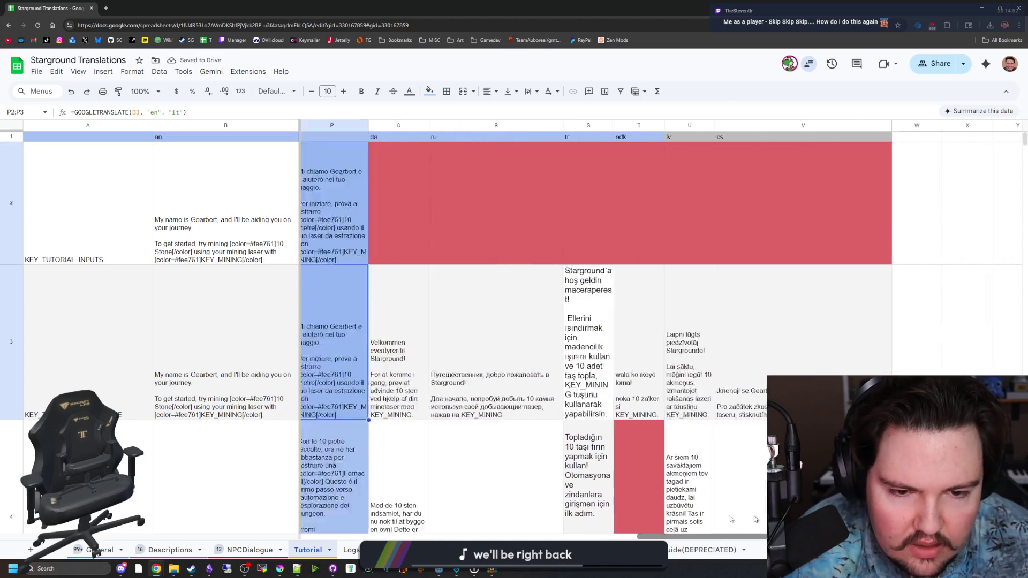
left_click(712, 388)
scroll(746, 399, "down", 3)
scroll(747, 399, "up", 3)
In B2, replace the mining laser sentence with a move-and-dash line using the KEY_DASH tag.
left_click(345, 249)
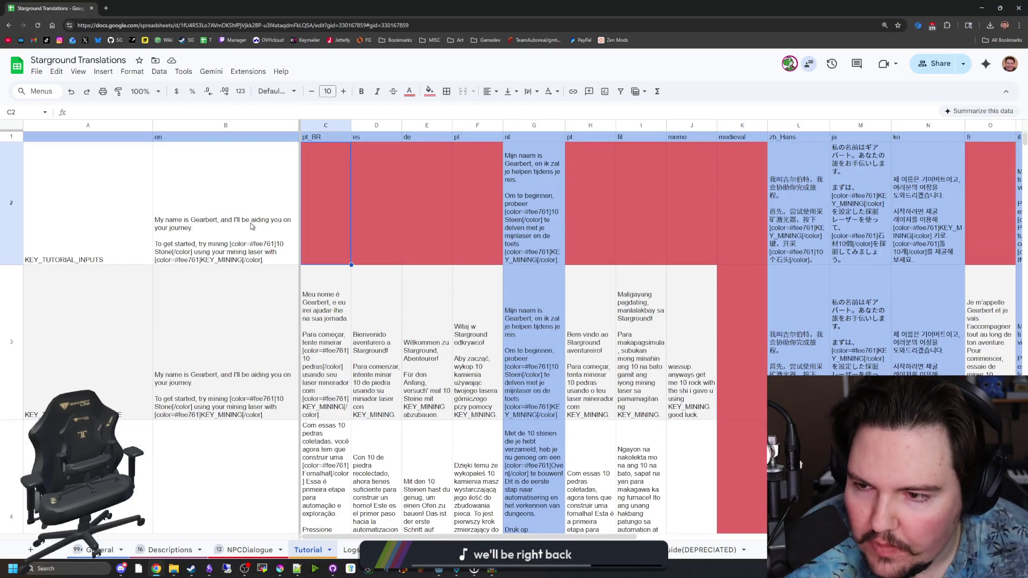
double_click(248, 239)
left_click(229, 162)
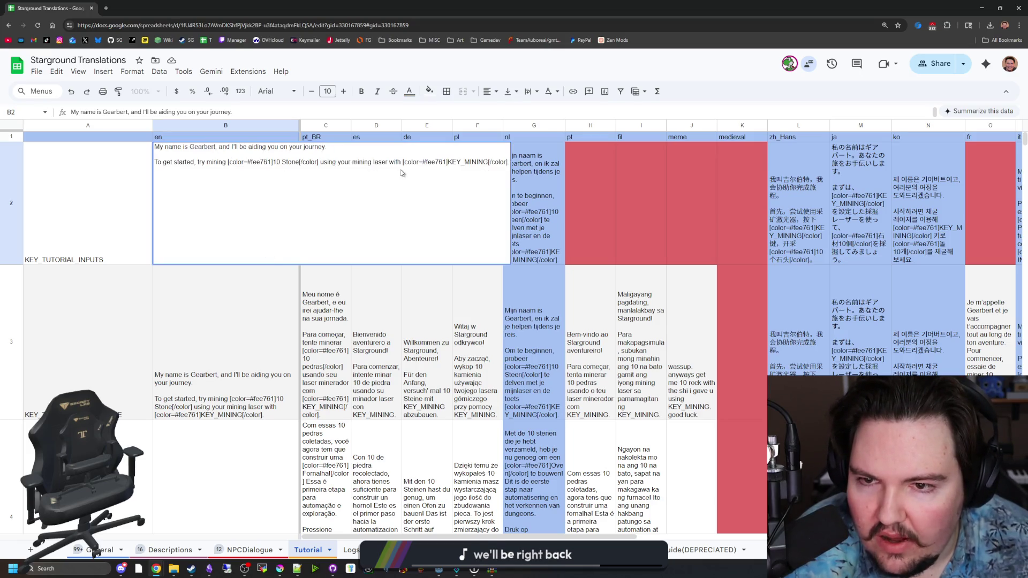
left_click_drag(401, 170, 205, 170)
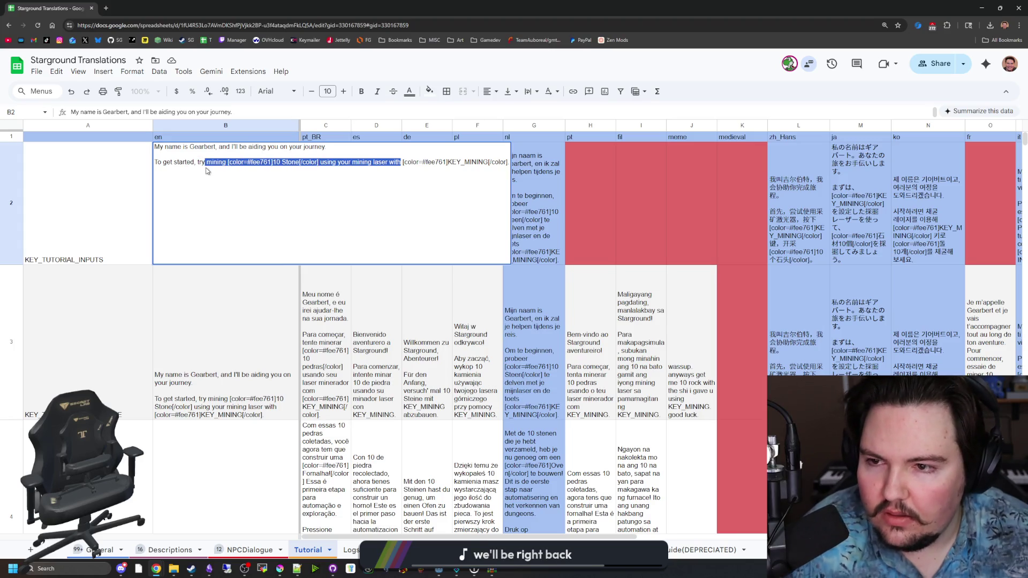
key("BackSpace")
key("BackSpace")
key("BackSpace")
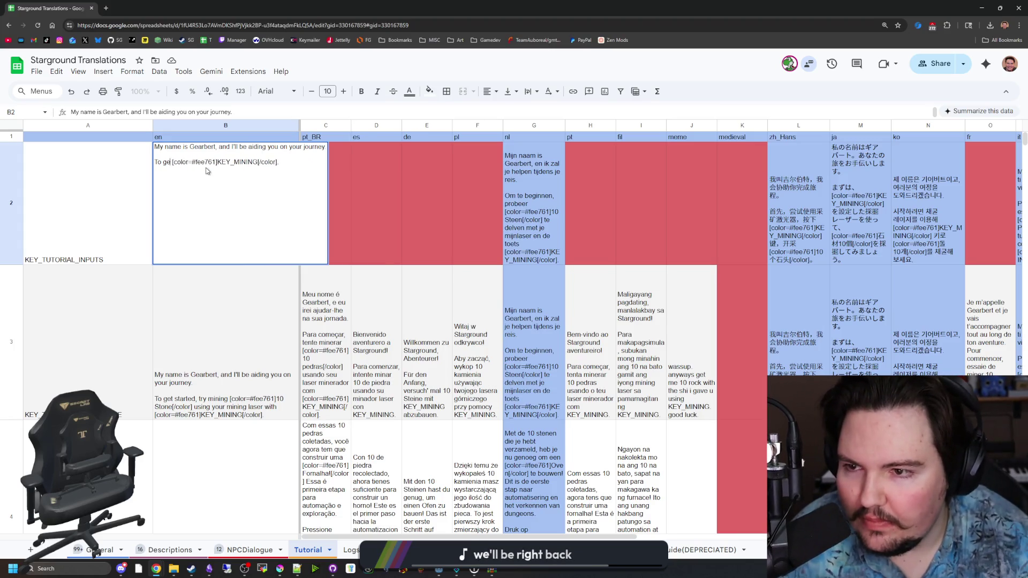
key("BackSpace")
type("You can move with")
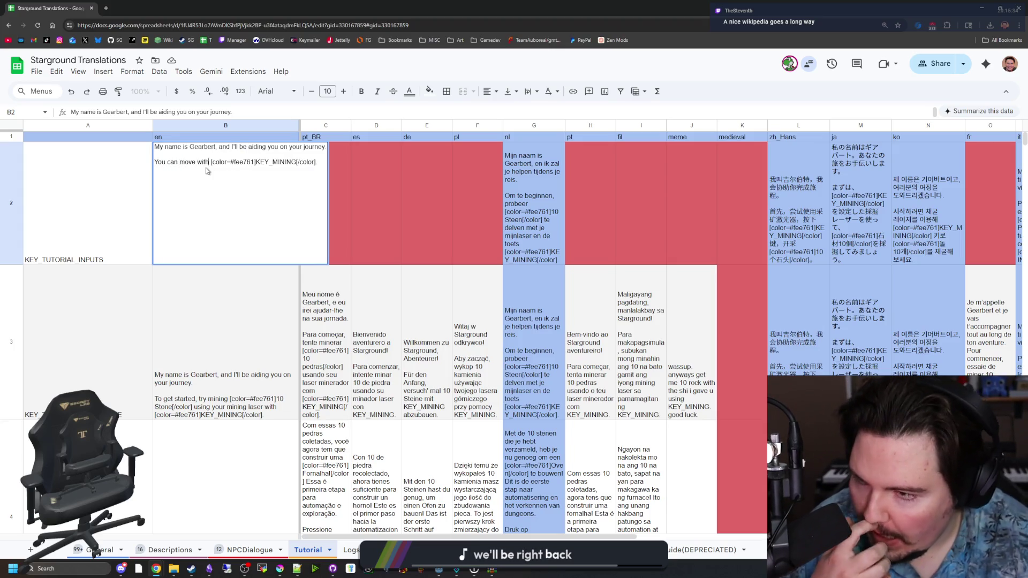
type(" X")
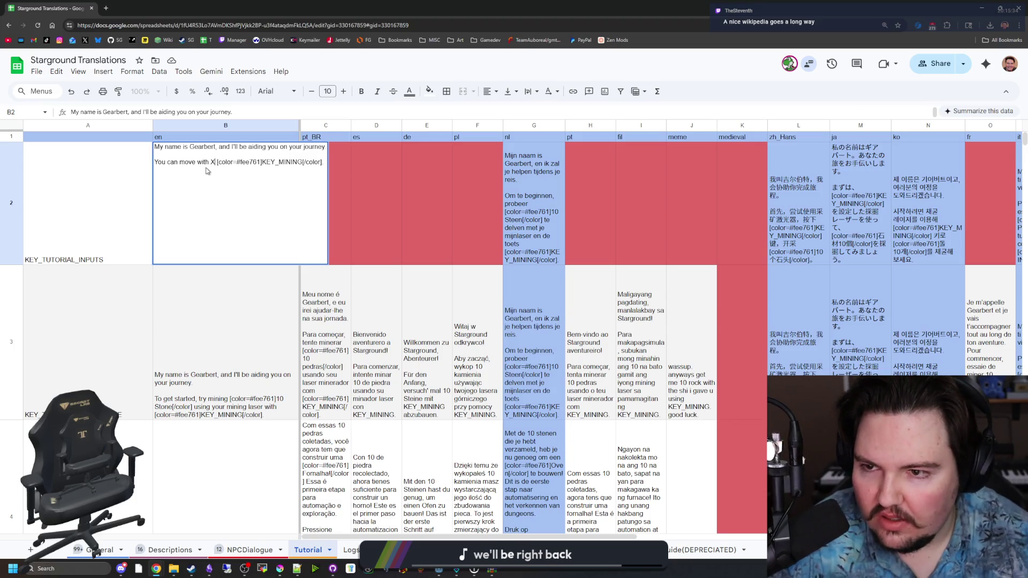
type(" and dash")
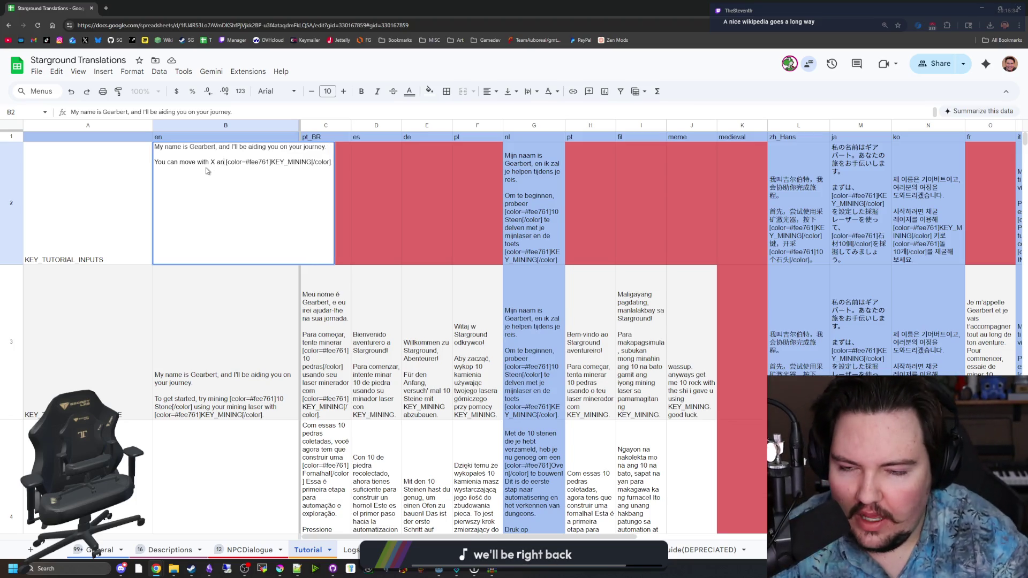
type(" with X")
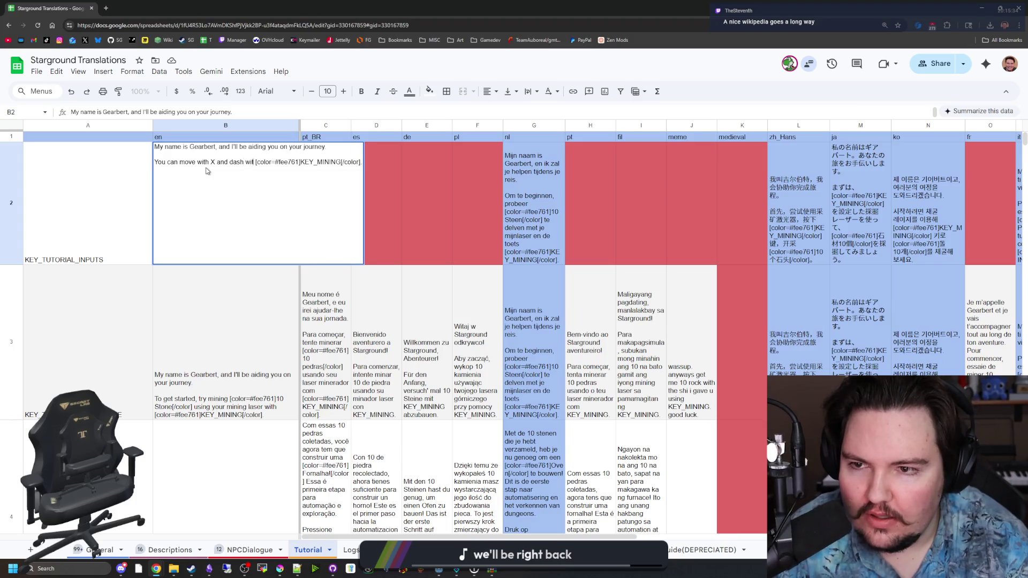
left_click_drag(351, 162, 314, 162)
key("BackSpace")
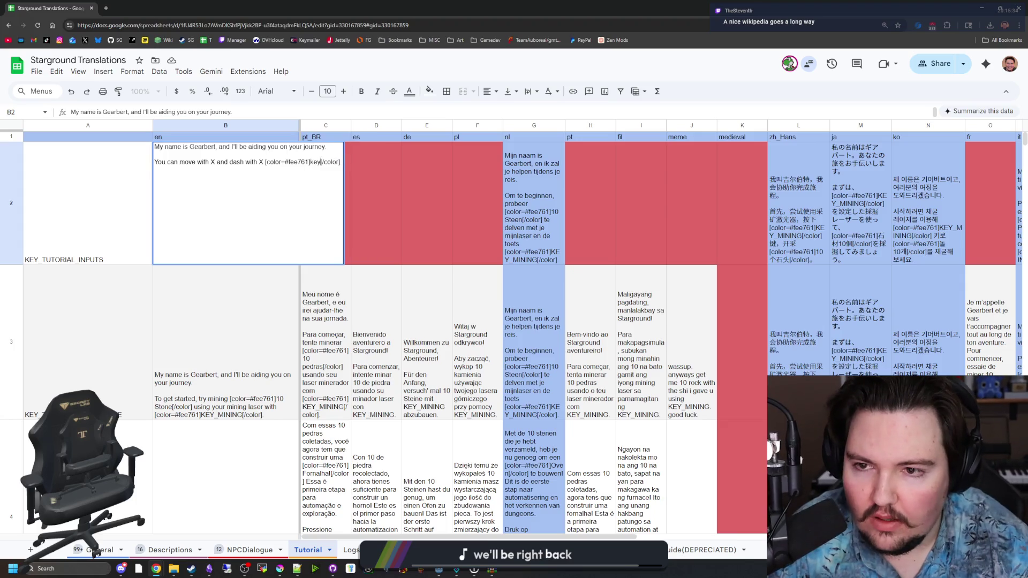
type("EY_DASH")
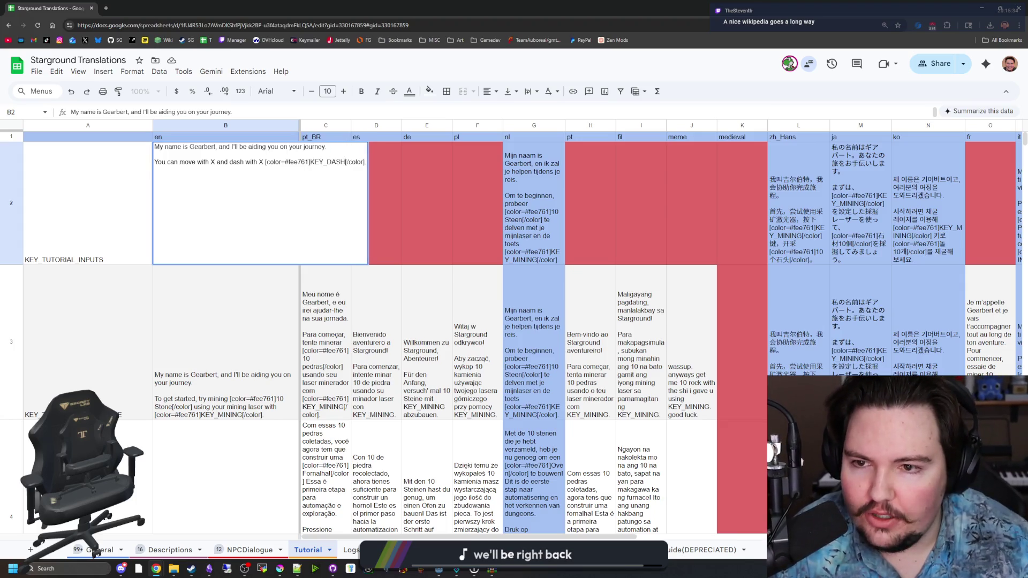
left_click_drag(265, 162, 166, 161)
key("BackSpace")
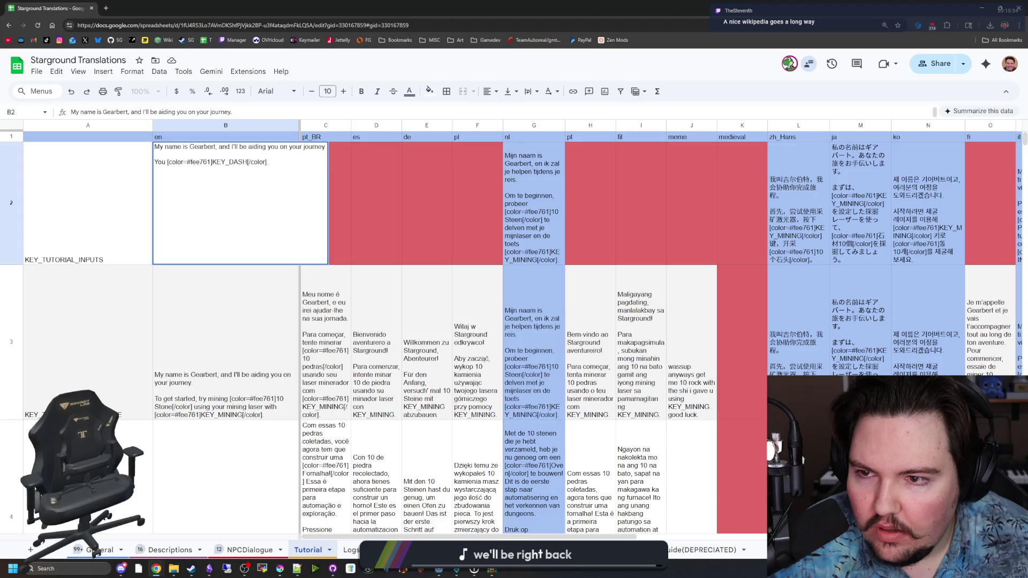
Prepend 'Hello adventurer!' and reword the line to 'You can move and dash with KEY_DASH'.
left_click(159, 147)
key("BackSpace")
type("Hello ")
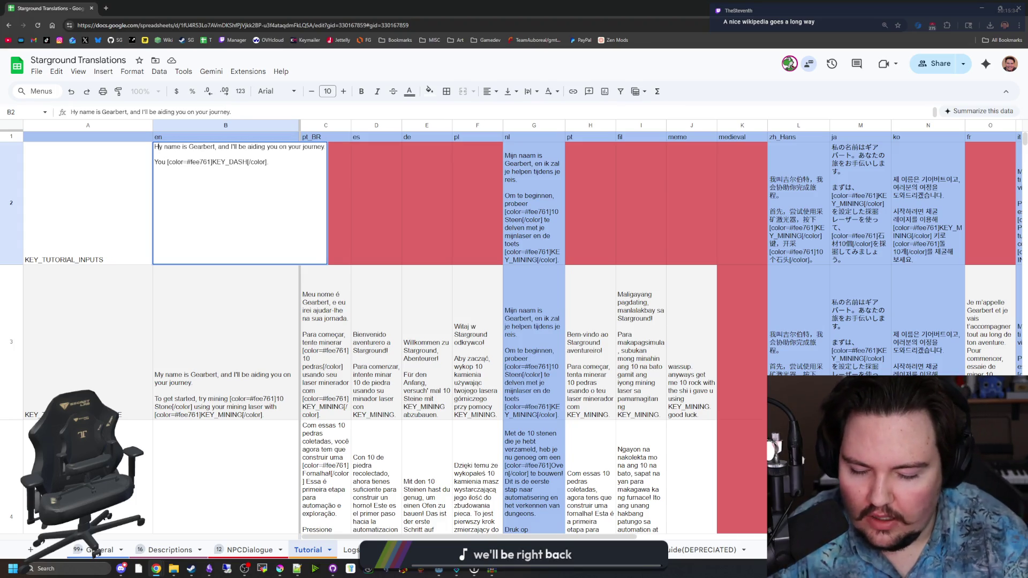
type("adventurer! ")
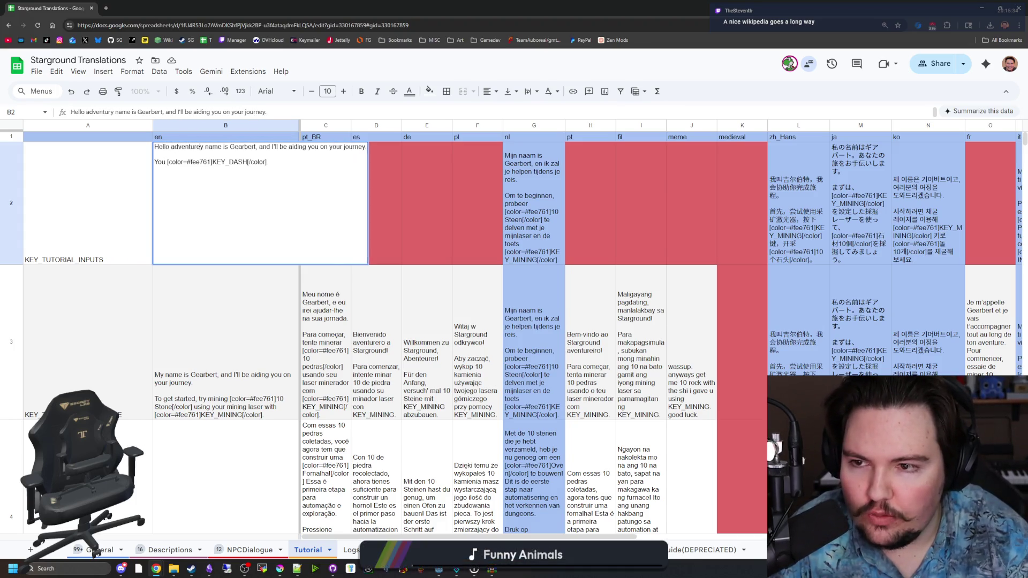
type("M")
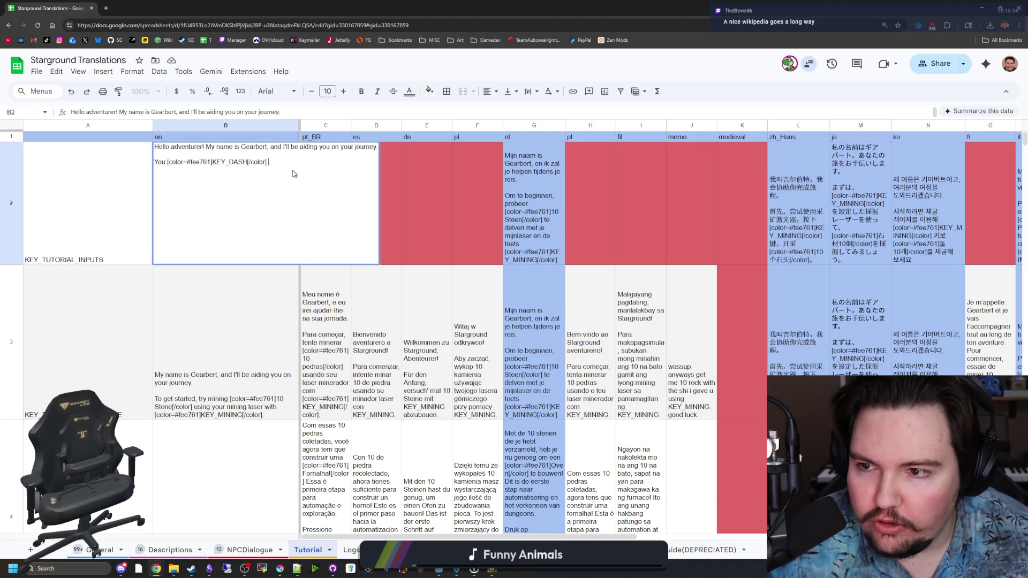
left_click(167, 162)
type("can move and ")
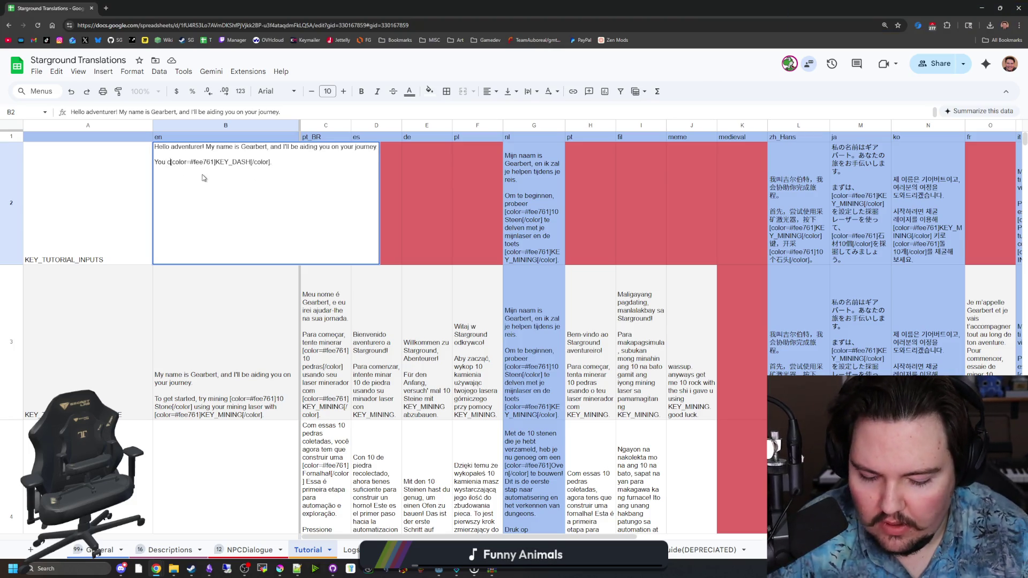
type("dash with")
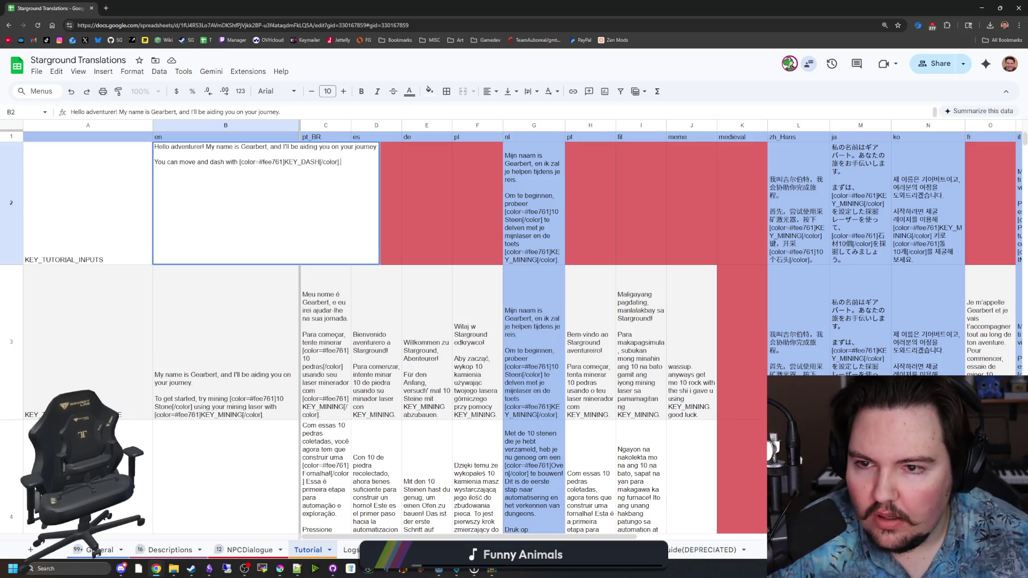
key("End")
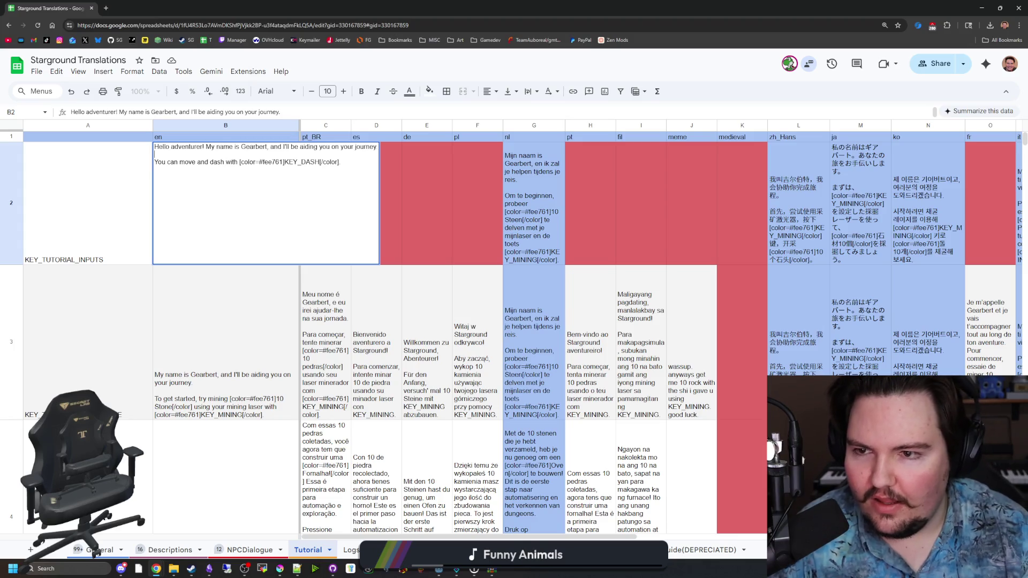
key("shift+Return")
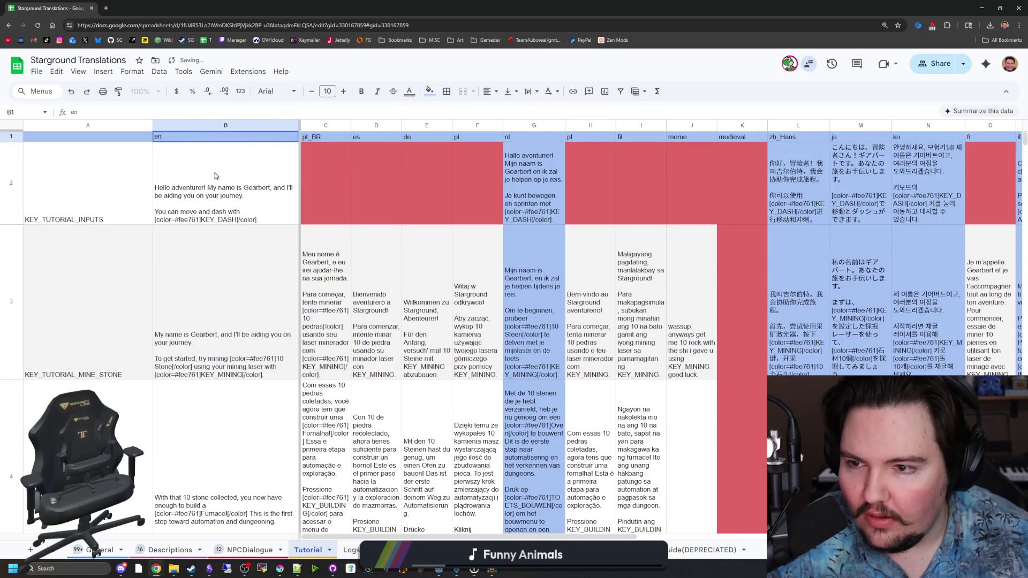
Move the dash hint to a new 'Also try dashing' paragraph and tag KEY_MOVE_UP after 'move with'.
left_click(216, 175)
double_click(201, 194)
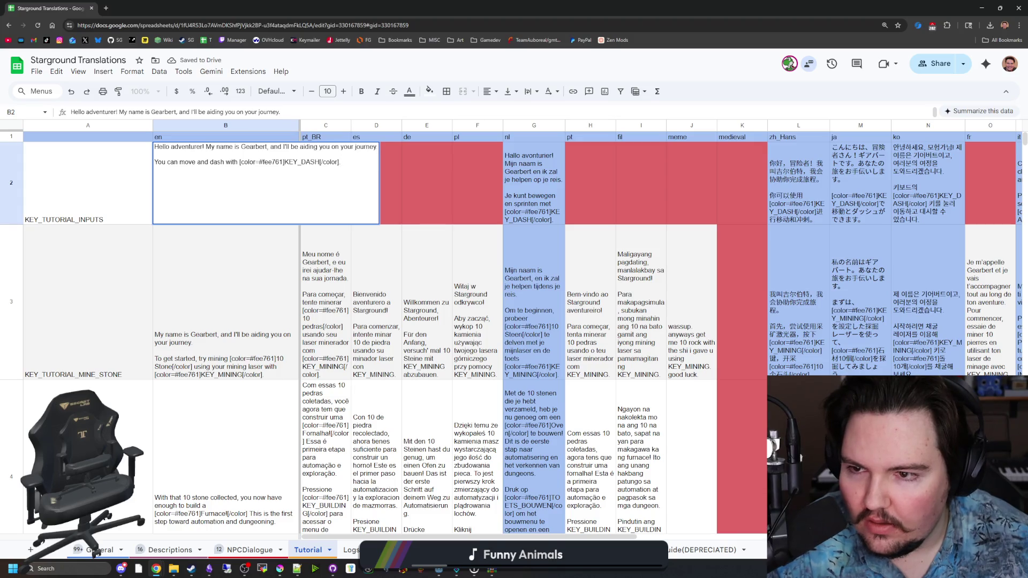
double_click(215, 162)
key("BackSpace")
key("alt+Return")
key("alt+Return")
type("Also try dashing")
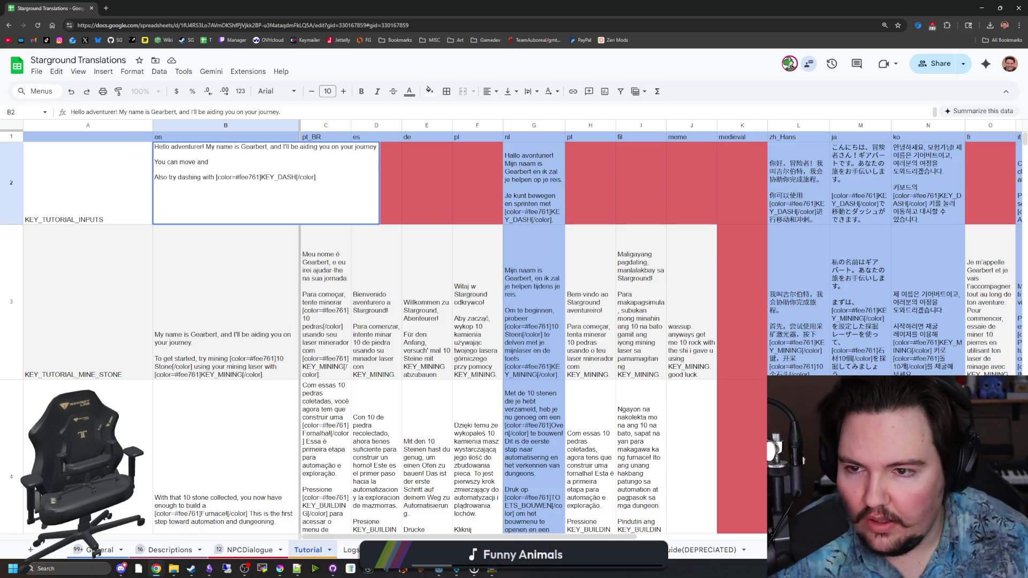
mouse_move(318, 179)
left_mouse_down()
mouse_move(228, 182)
mouse_move(196, 163)
left_mouse_up()
type("with")
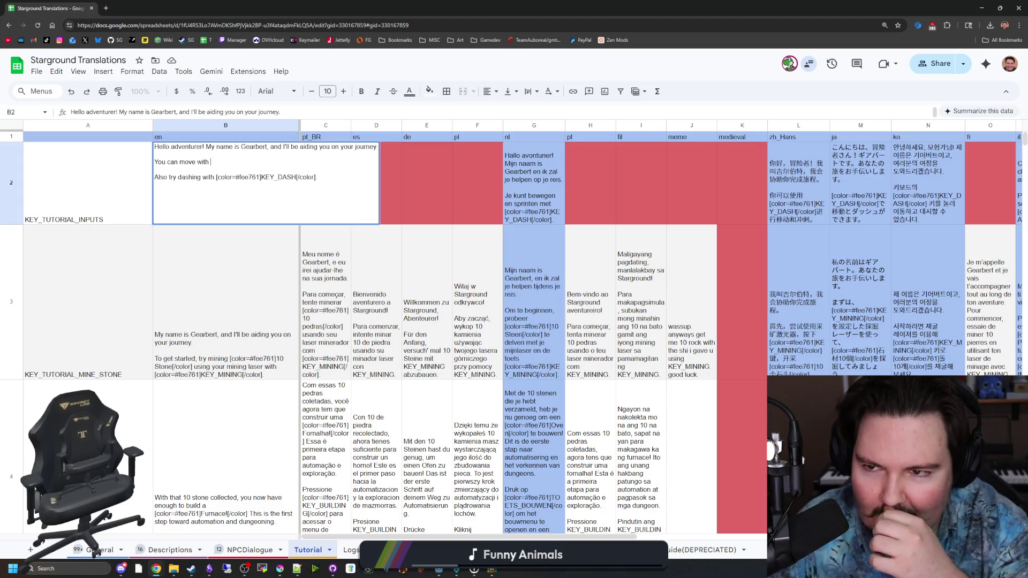
type("[color=#fee761]KEY_DASH[/color].")
left_click_drag(292, 162, 273, 162)
type("MOVE_UP")
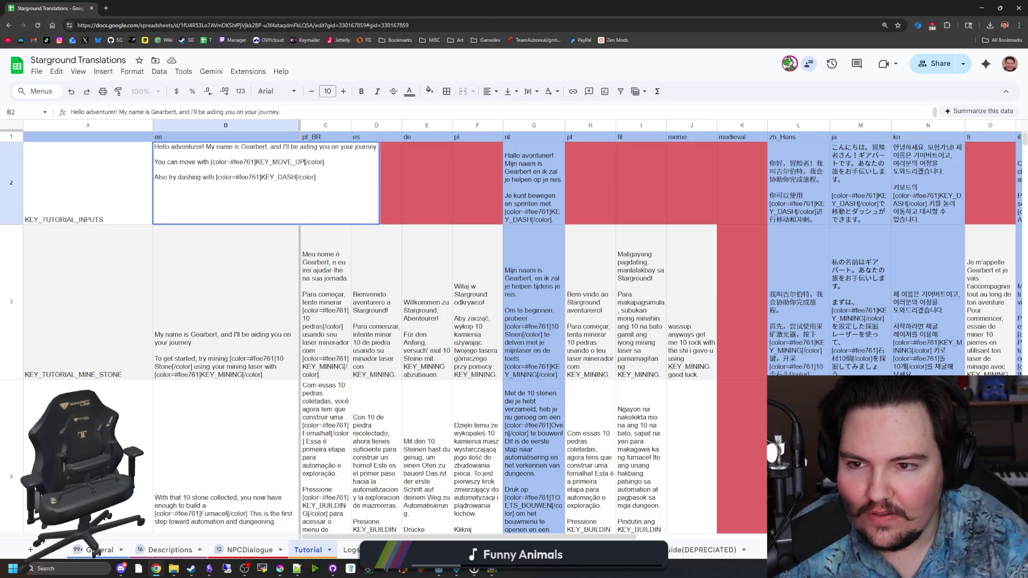
Add colour-tagged KEY_MOVE_LEFT, KEY_MOVE_DOWN and KEY_MOVE_RIGHT keys to B2 and commit.
left_click_drag(326, 162, 150, 166)
left_click(295, 164)
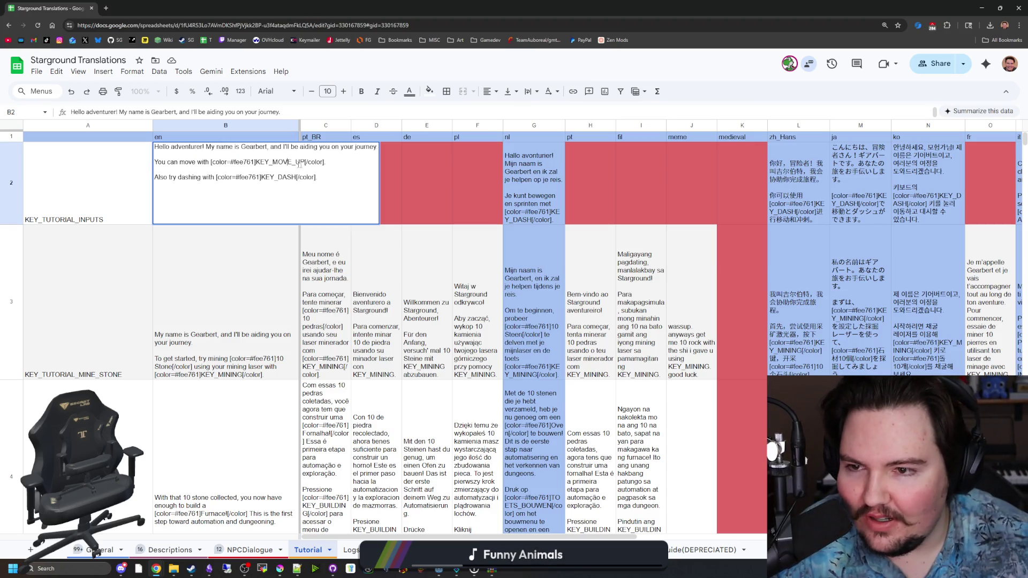
left_click_drag(326, 162, 209, 162)
key("ctrl+c")
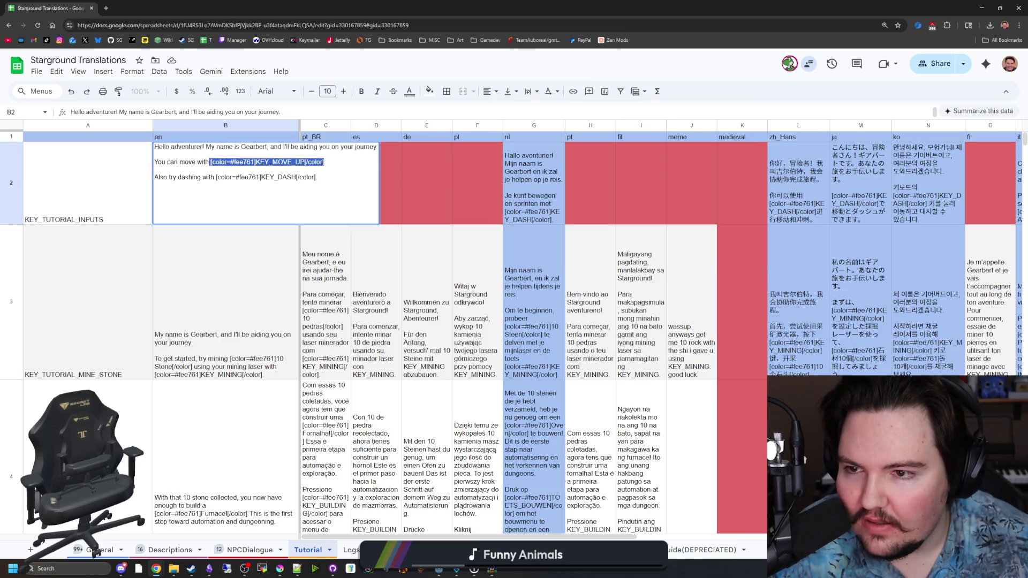
left_click(292, 158)
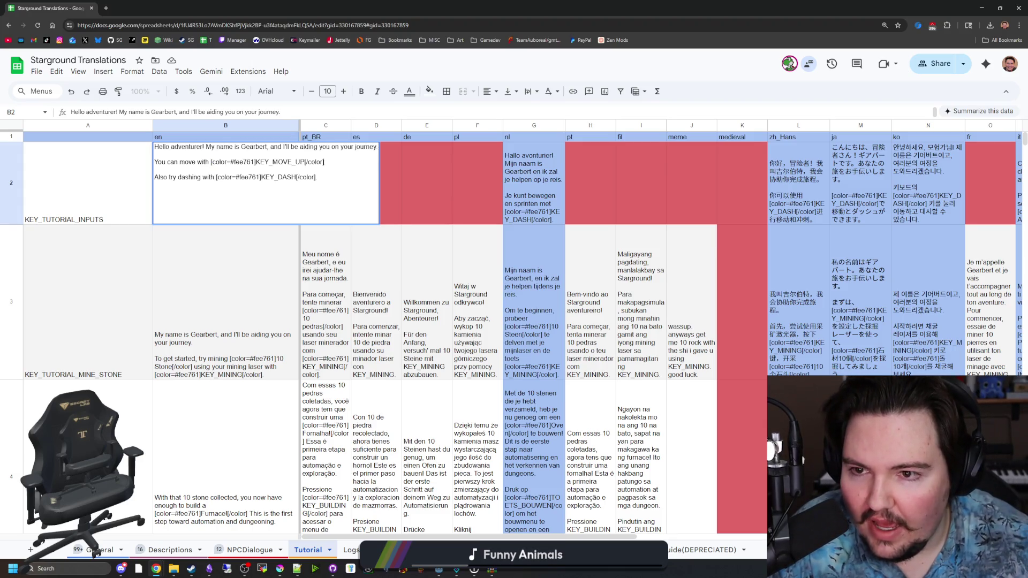
key("ctrl+v")
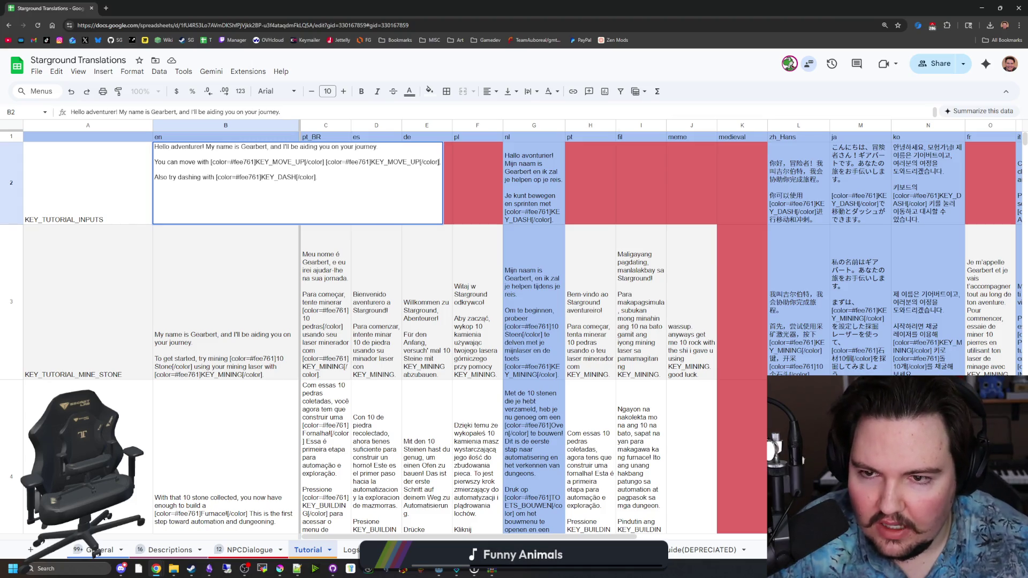
key("BackSpace")
key("BackSpace")
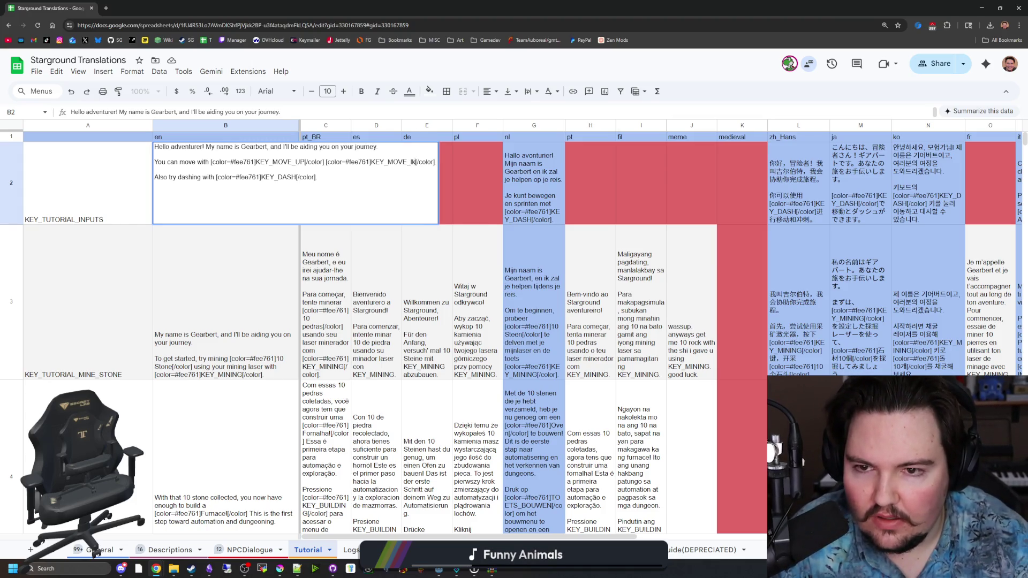
type("LEFT")
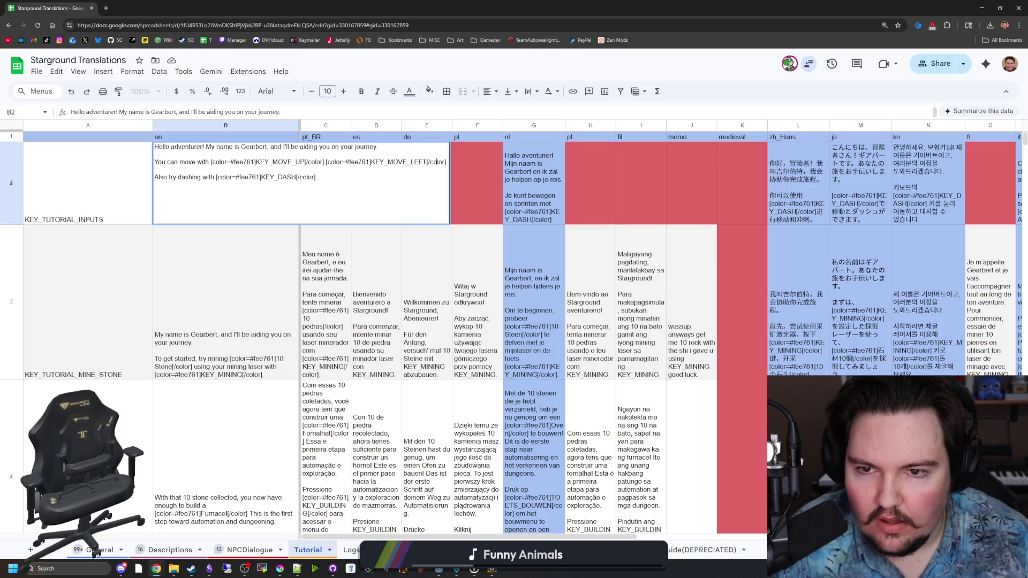
key("ctrl+v")
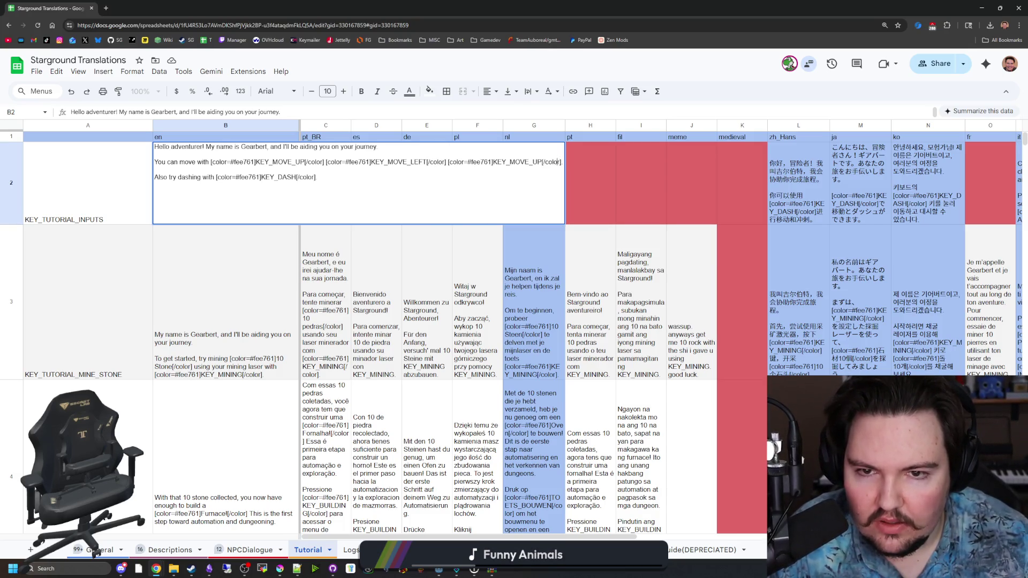
key("BackSpace")
key("BackSpace")
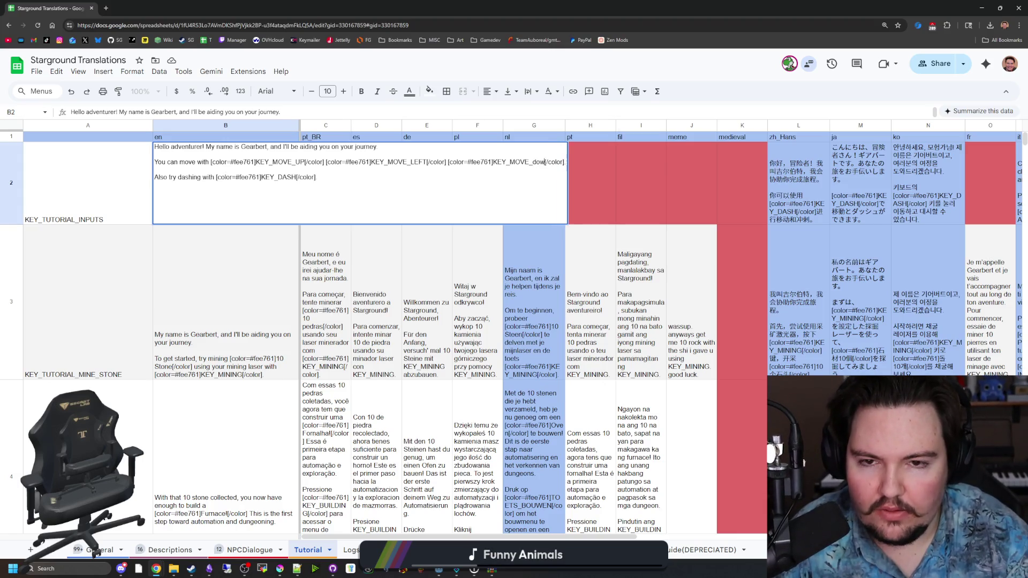
type("DOWN")
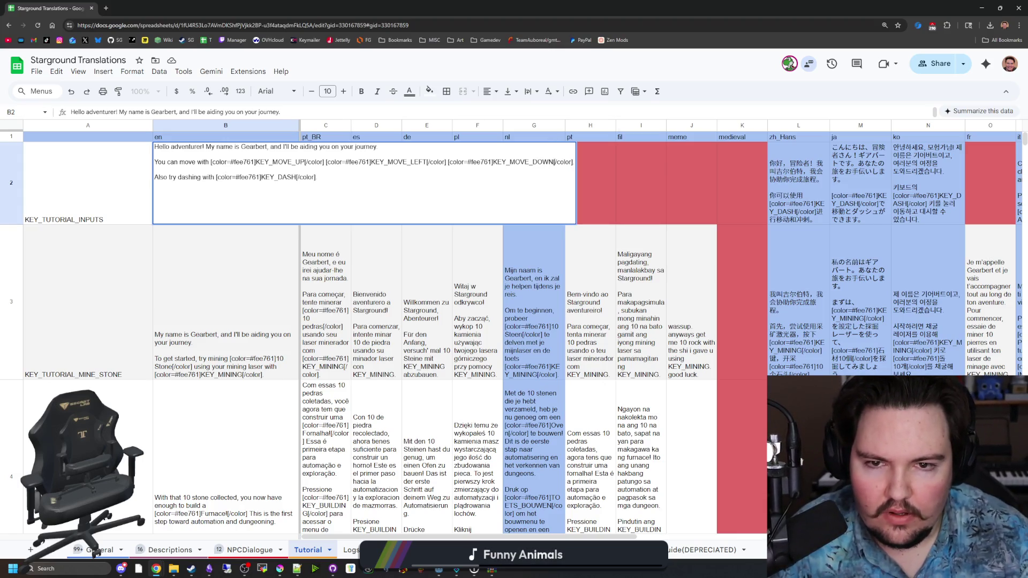
key("ctrl+v")
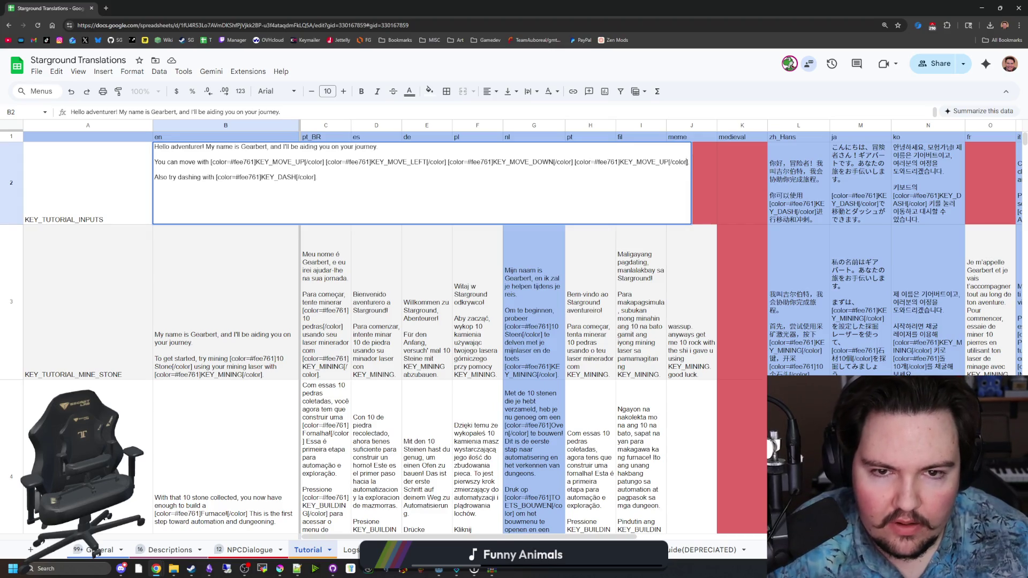
key("BackSpace")
key("BackSpace")
type("RIGHT")
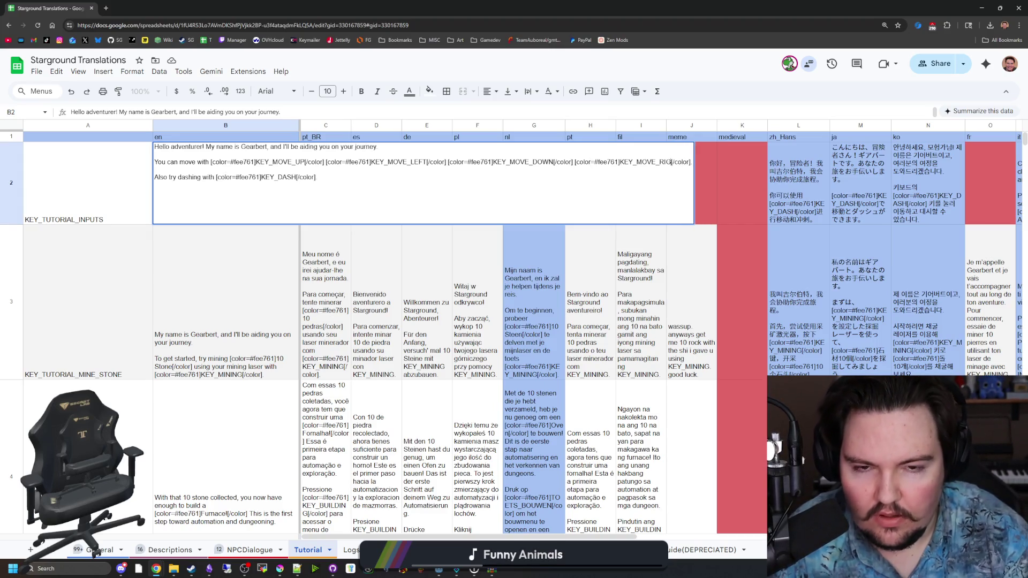
key("Return")
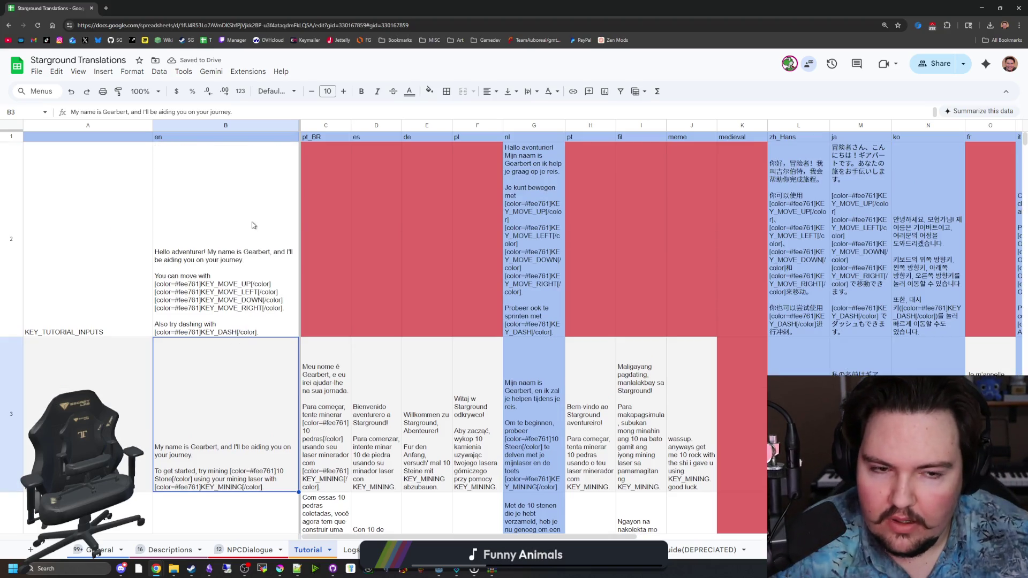
left_click(234, 232)
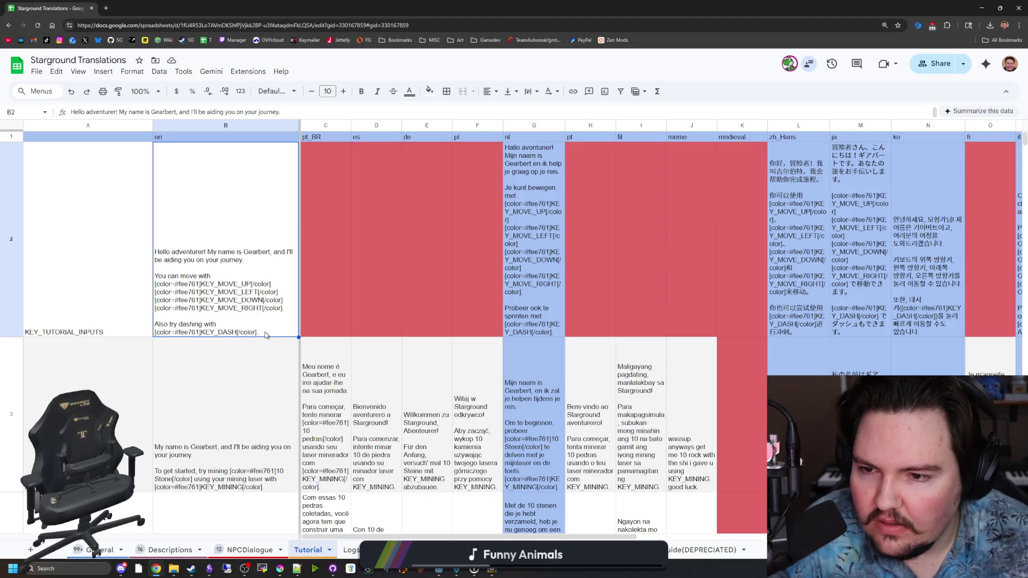
Replace B3's Gearbert introduction with 'Now that you can walk.lets dig!'.
scroll(266, 335, "down", 3)
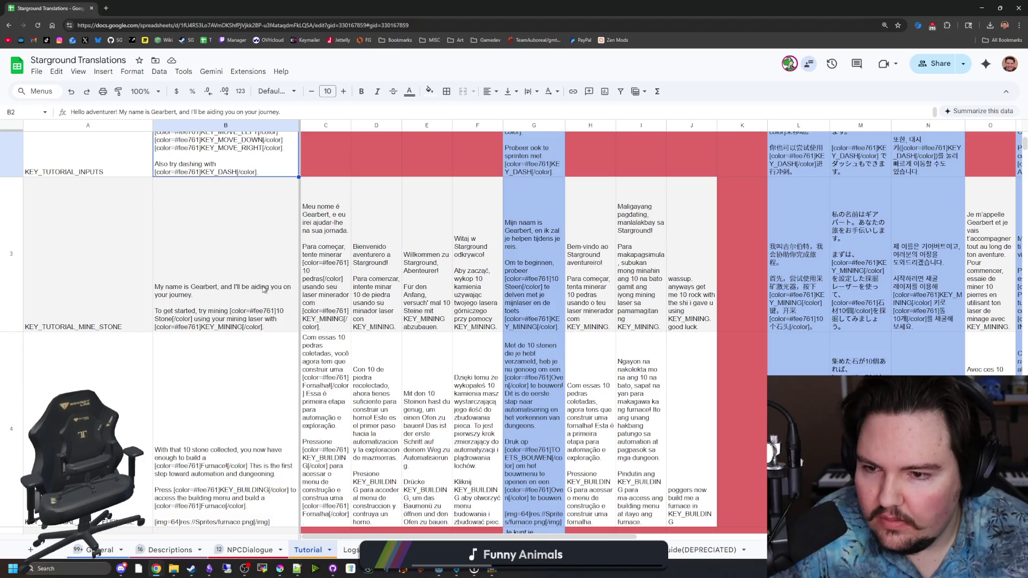
scroll(264, 289, "up", 2)
double_click(211, 406)
key("ctrl+End")
left_click_drag(325, 288, 155, 288)
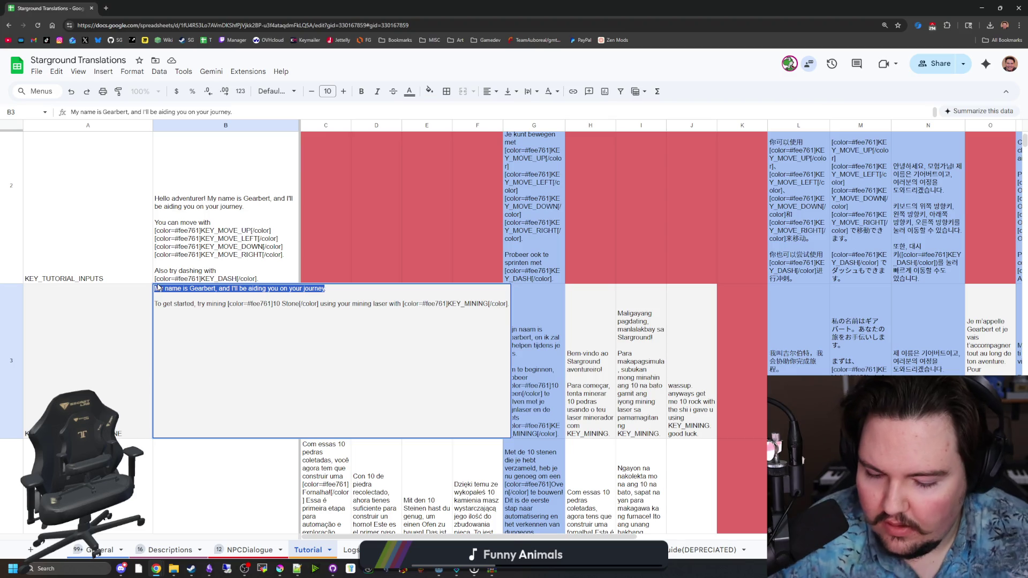
type("Now tha")
type("t you can ")
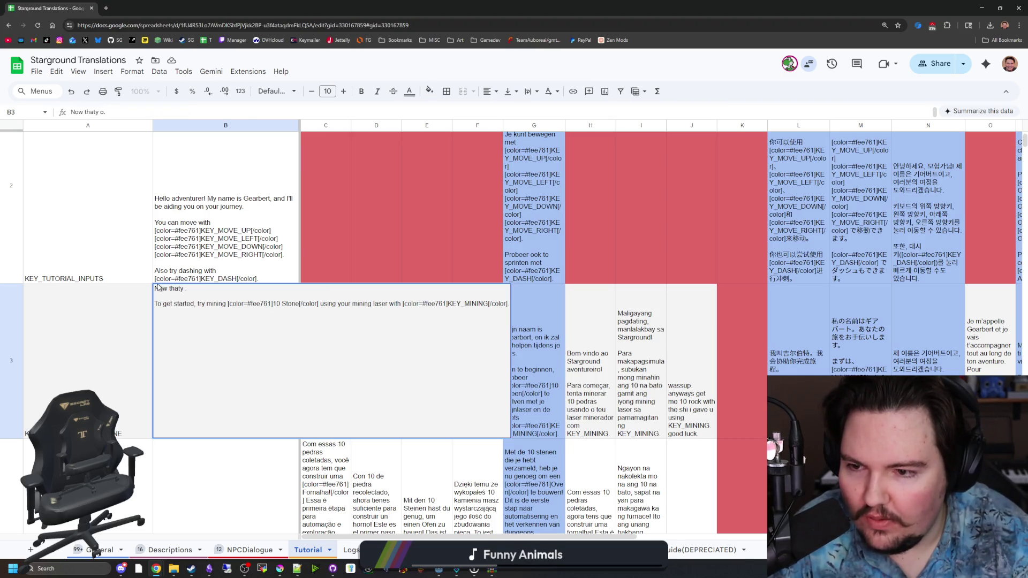
type("walk.")
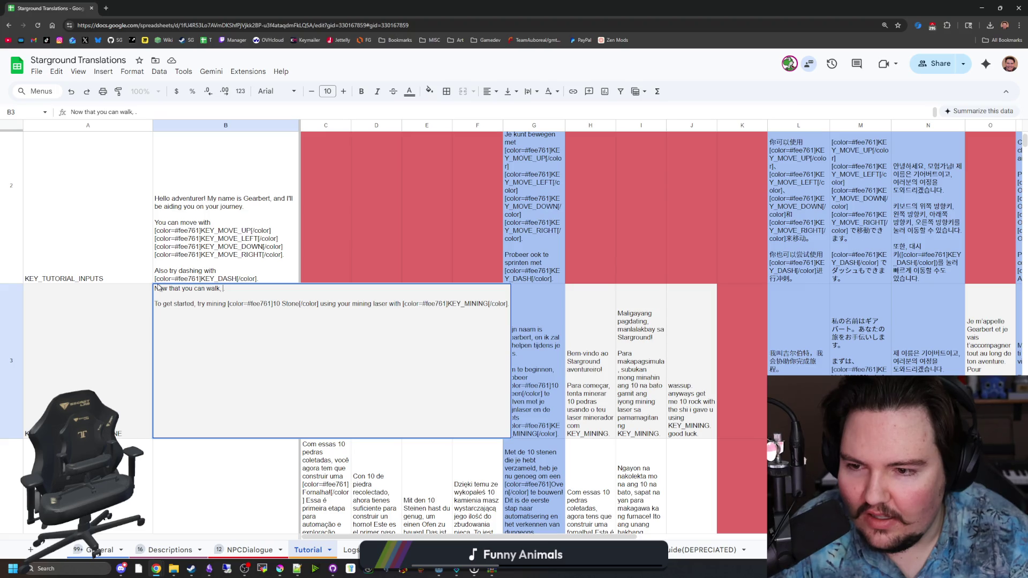
type("lets dig!")
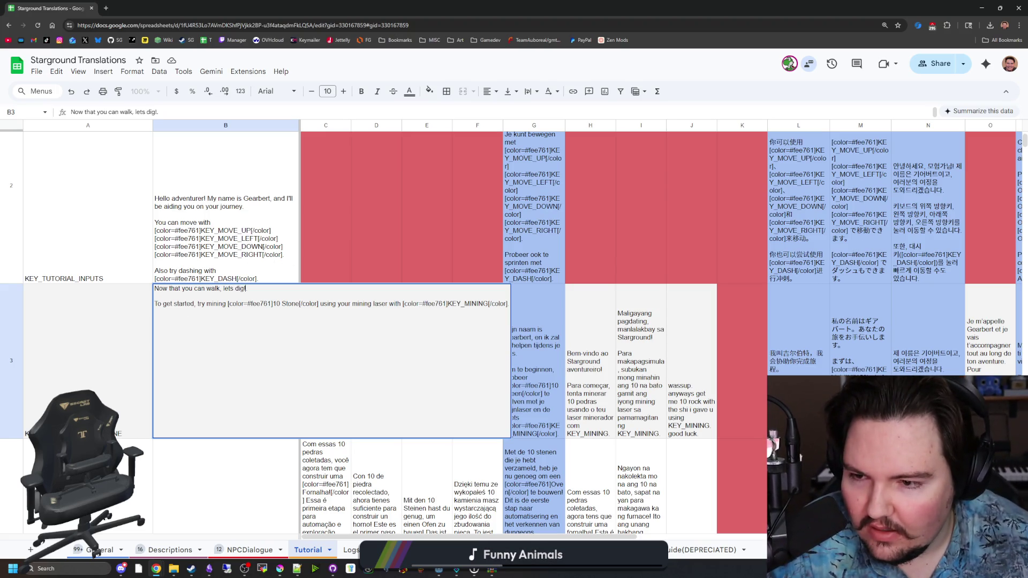
left_click_drag(203, 304, 155, 304)
type("T")
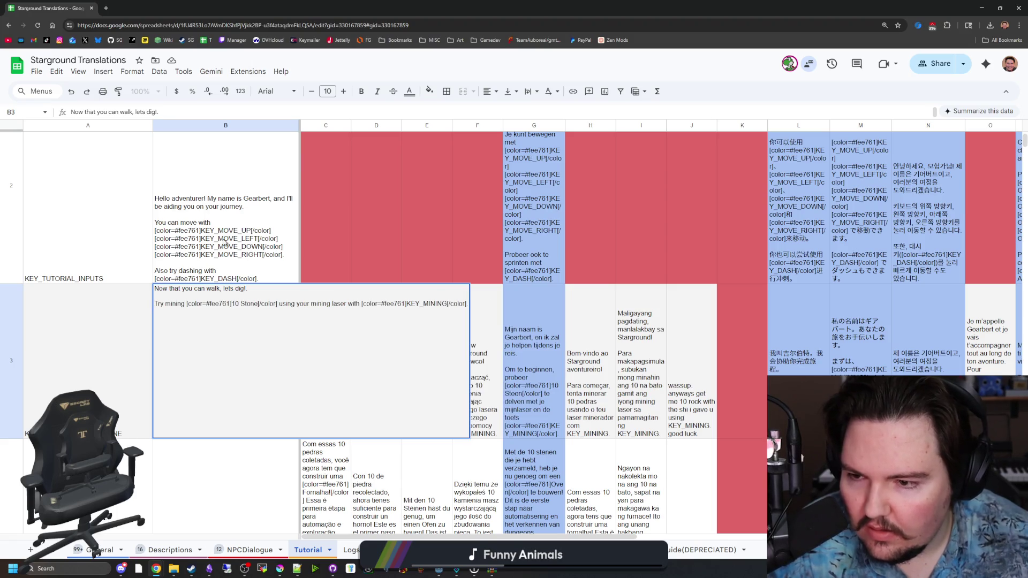
left_click(229, 249)
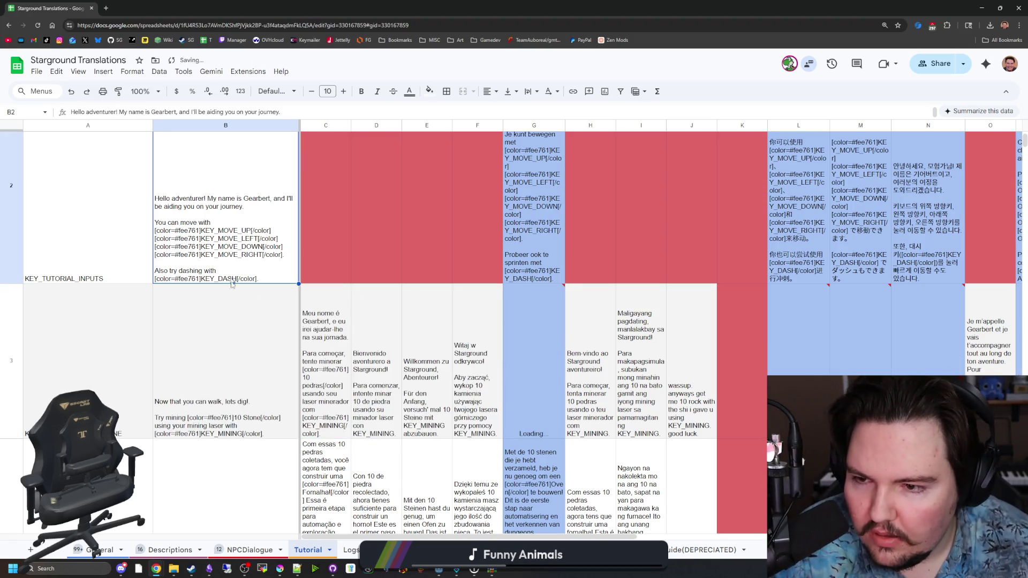
Change B3's first line ending from 'dig!' to 'go mining'.
scroll(241, 310, "down", 1)
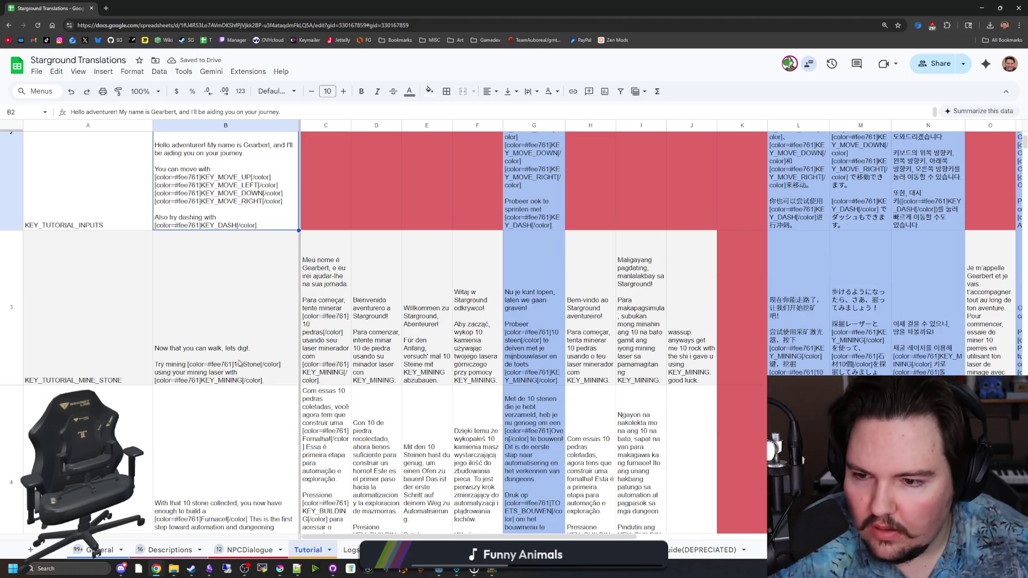
left_click(245, 355)
double_click(246, 355)
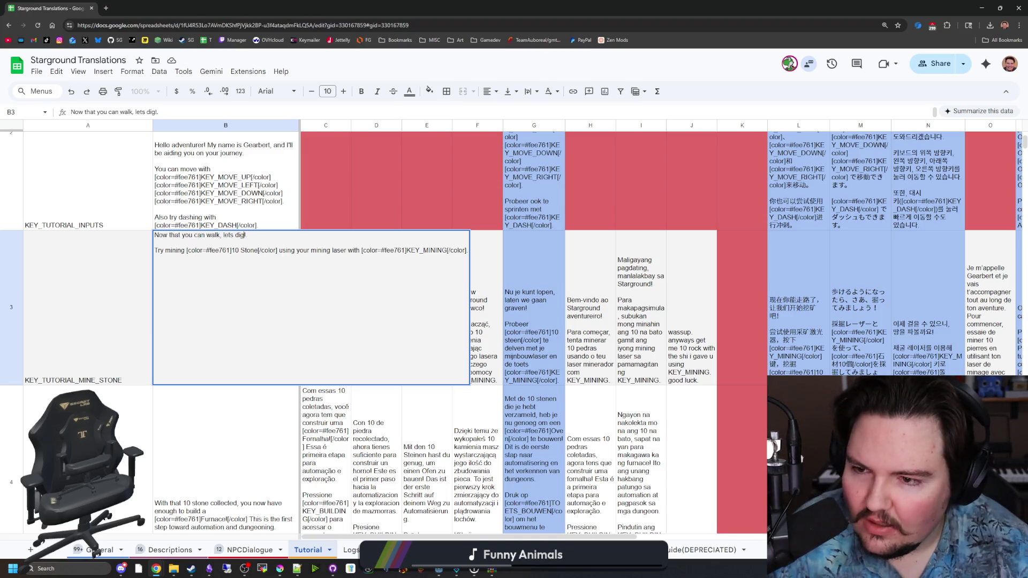
key("BackSpace")
key("BackSpace")
key("BackSpace")
type("go mining")
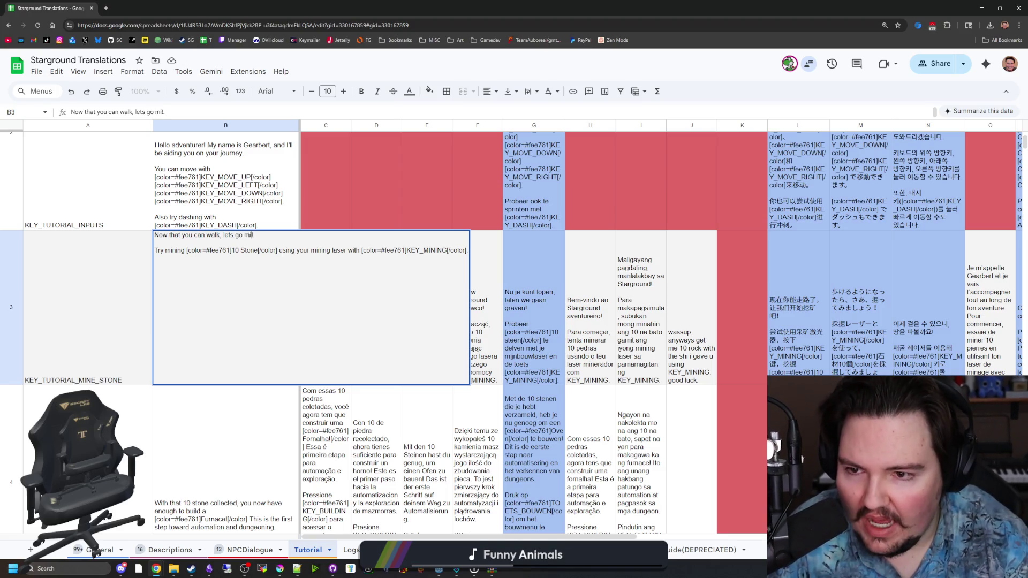
key("shift+Return")
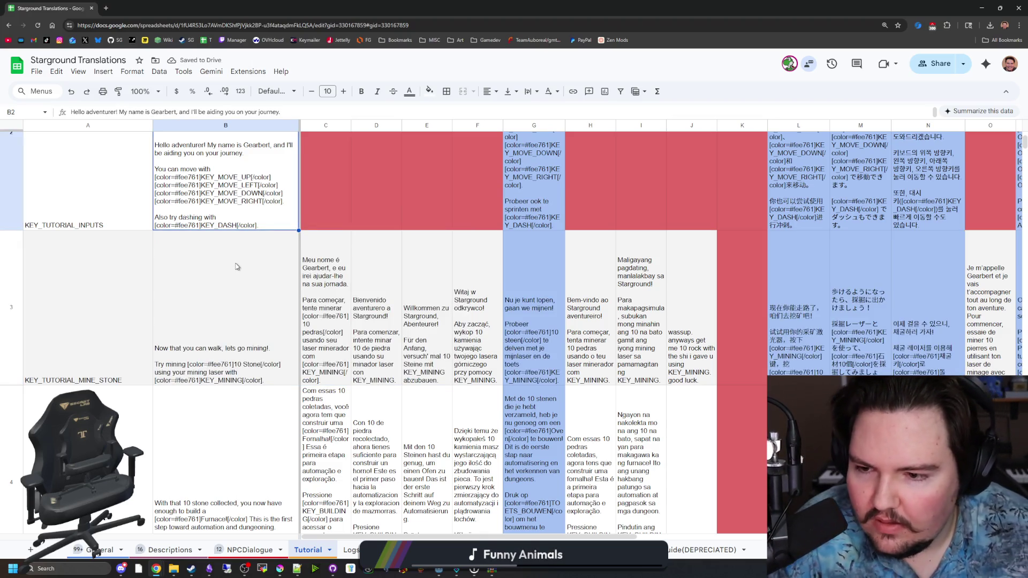
double_click(274, 351)
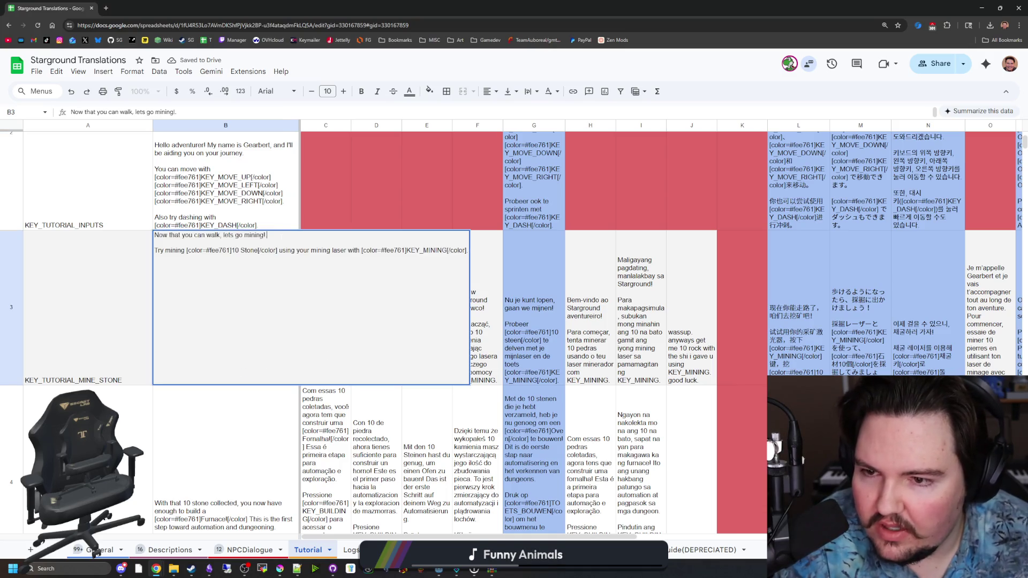
key("Escape")
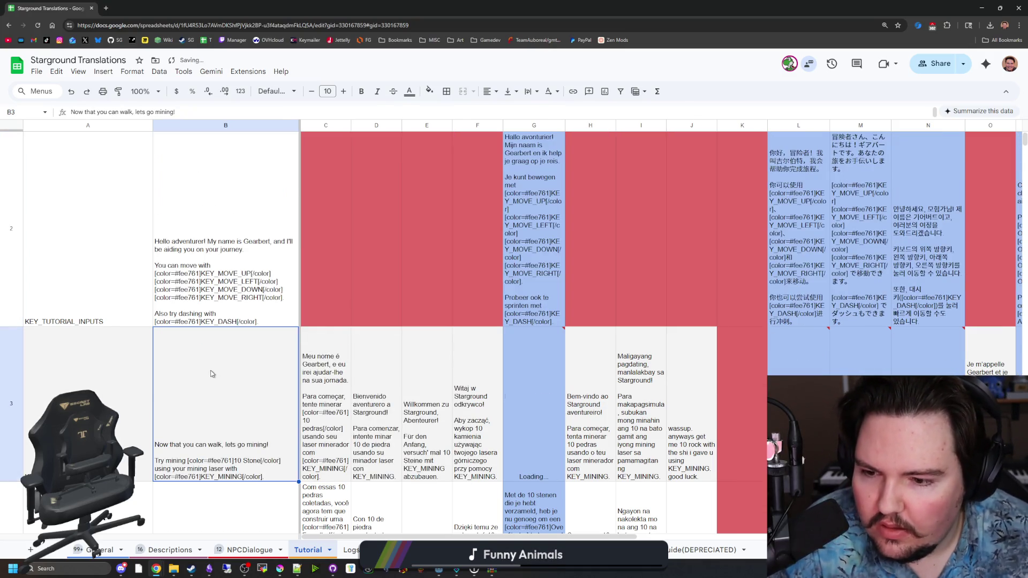
scroll(210, 373, "down", 3)
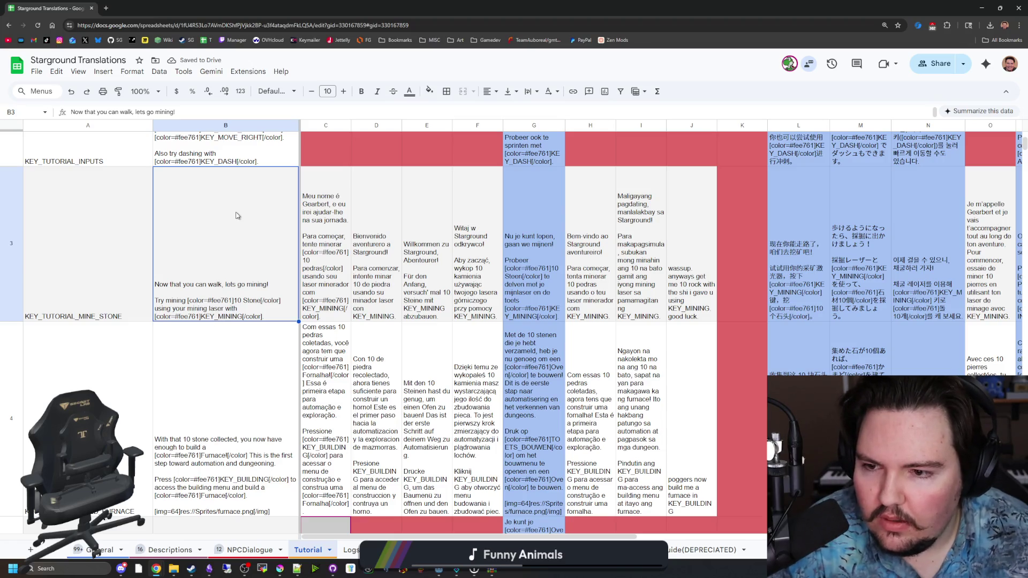
scroll(272, 329, "up", 1)
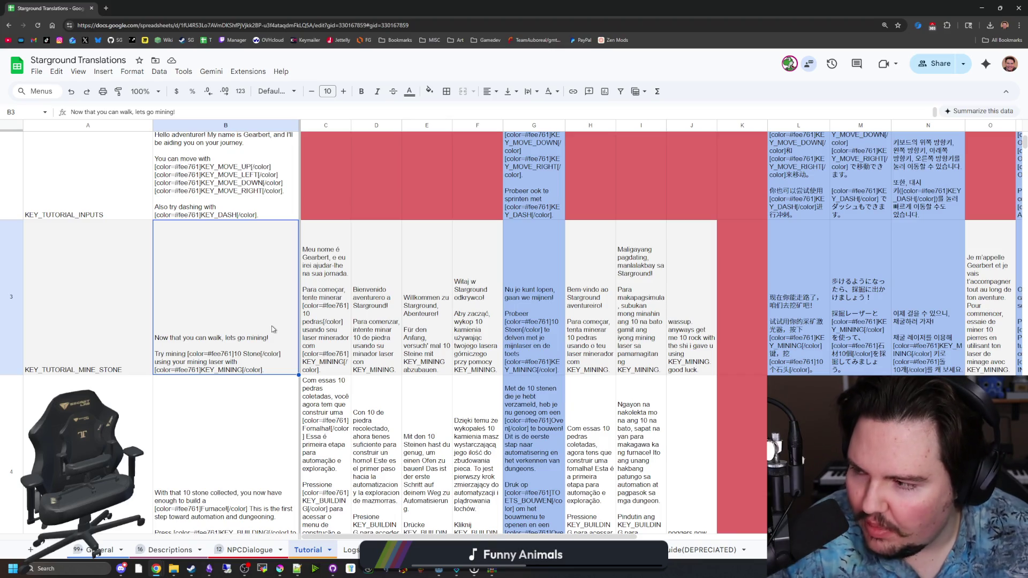
scroll(272, 325, "up", 1)
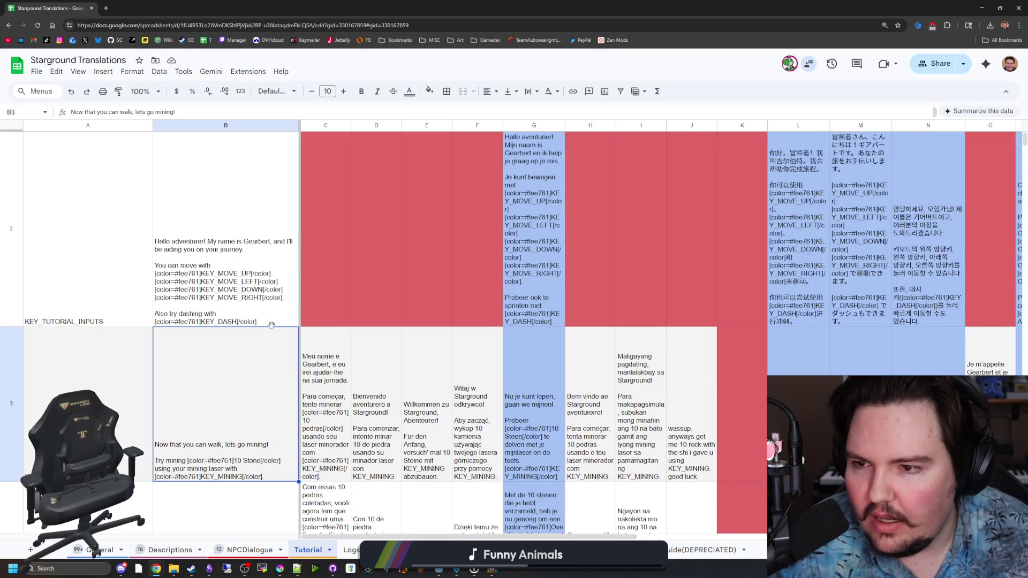
Reword 'go mining' to 'use your tools' and add the Shovel and Mining Laser sentence.
double_click(258, 343)
left_click_drag(264, 289, 236, 289)
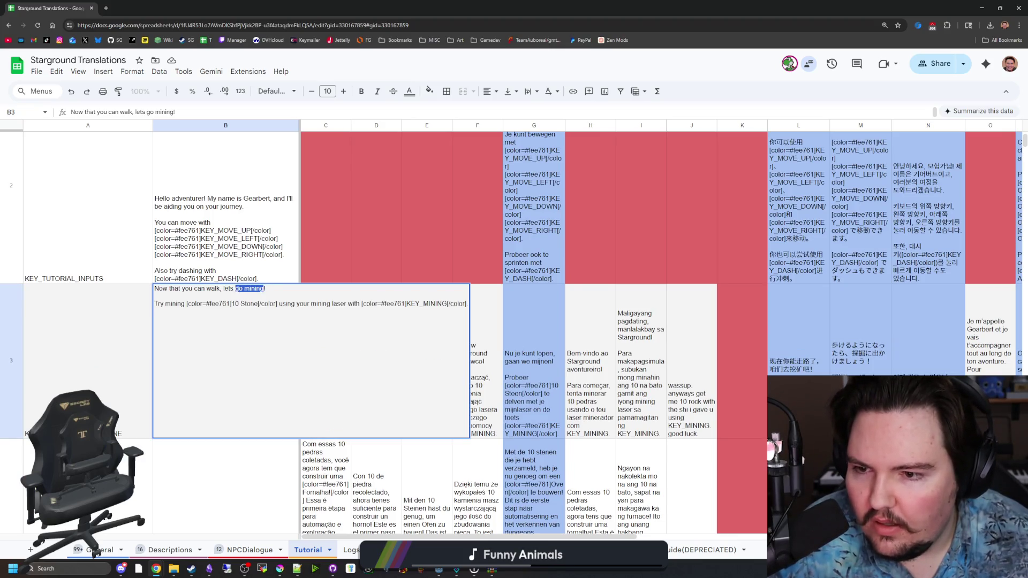
type("use y")
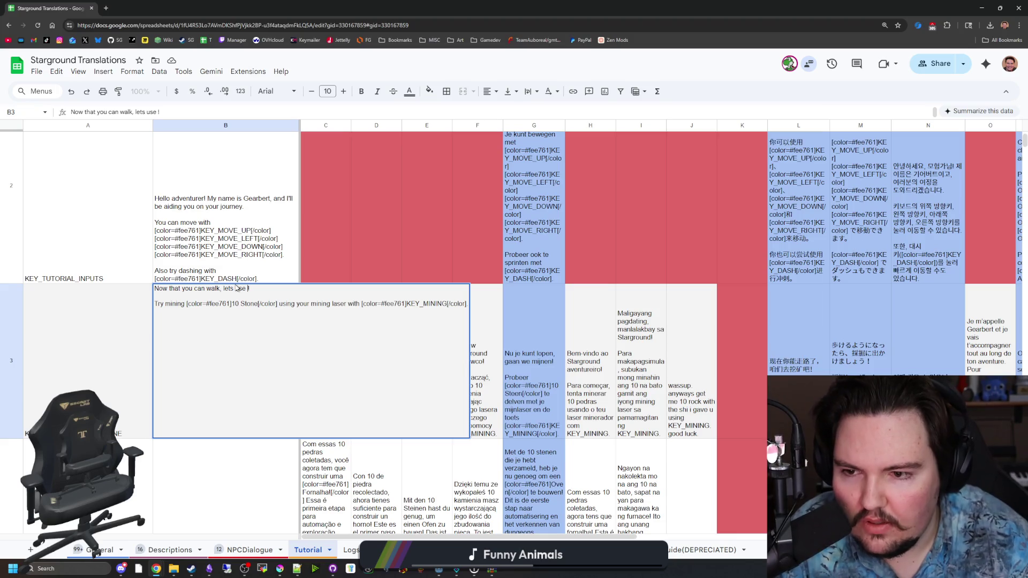
type("our tools")
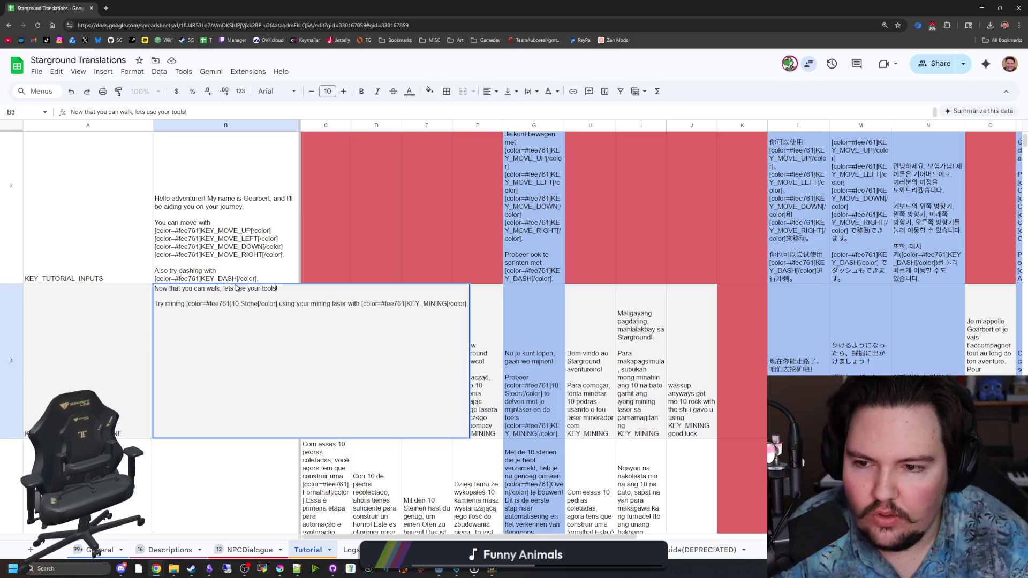
key("alt+Return")
key("alt+Return")
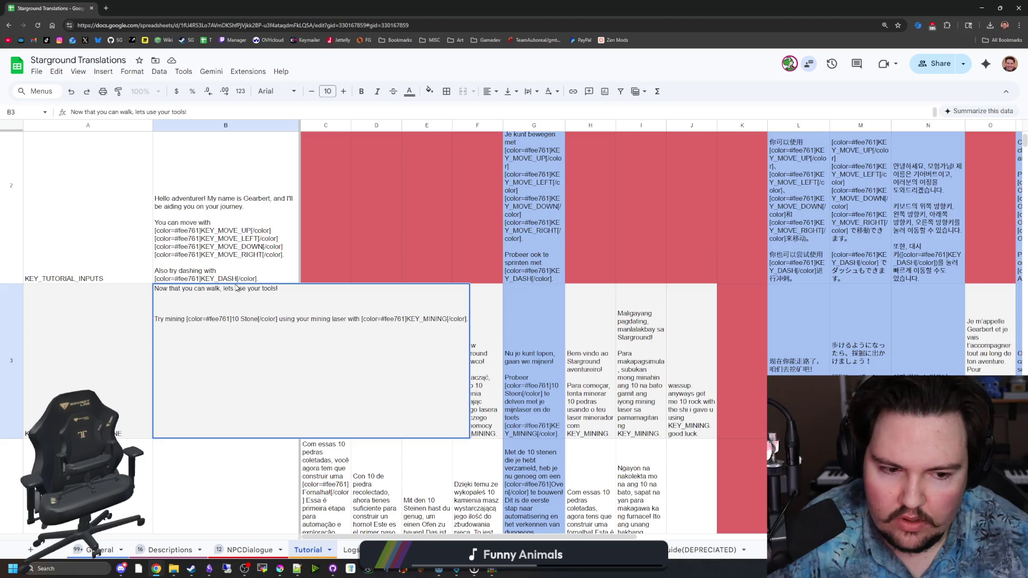
type("You can ")
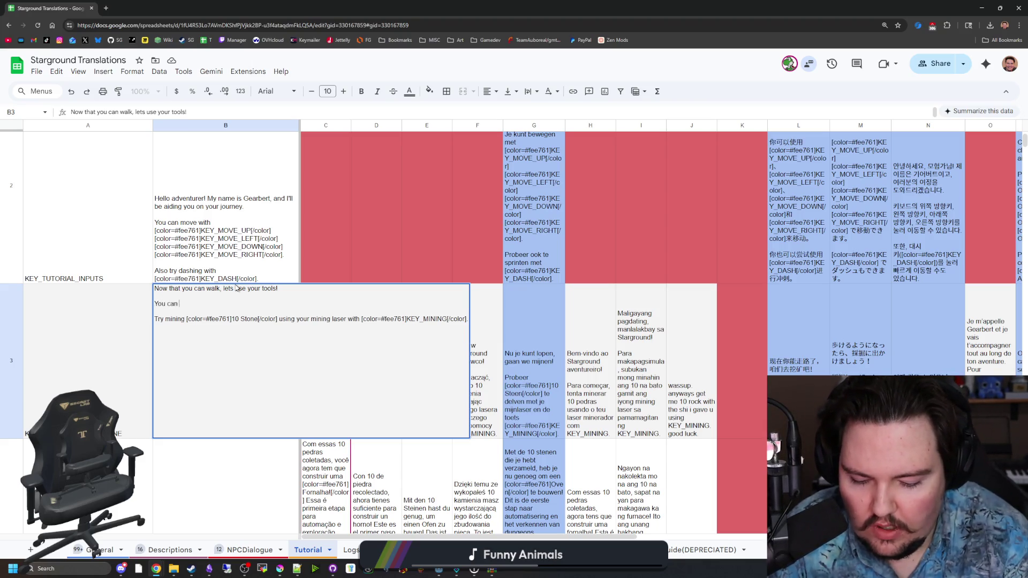
type("use your Shovel")
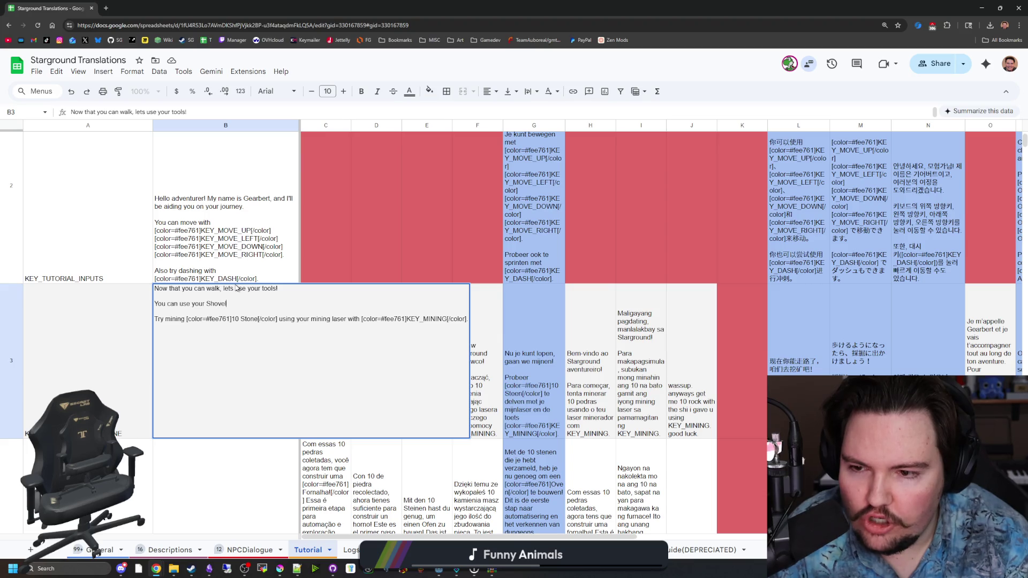
type(" later for ")
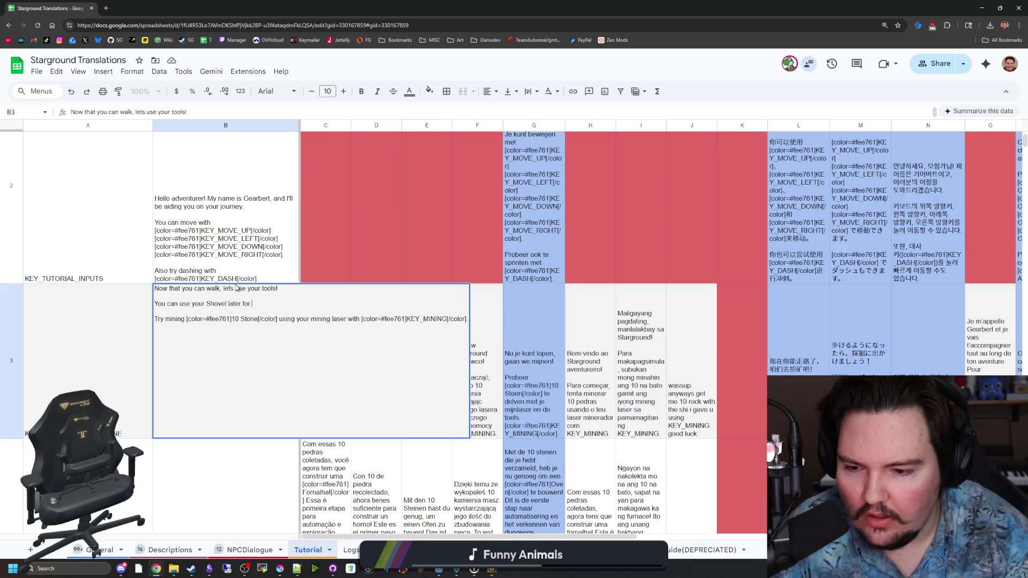
type("digging up floors")
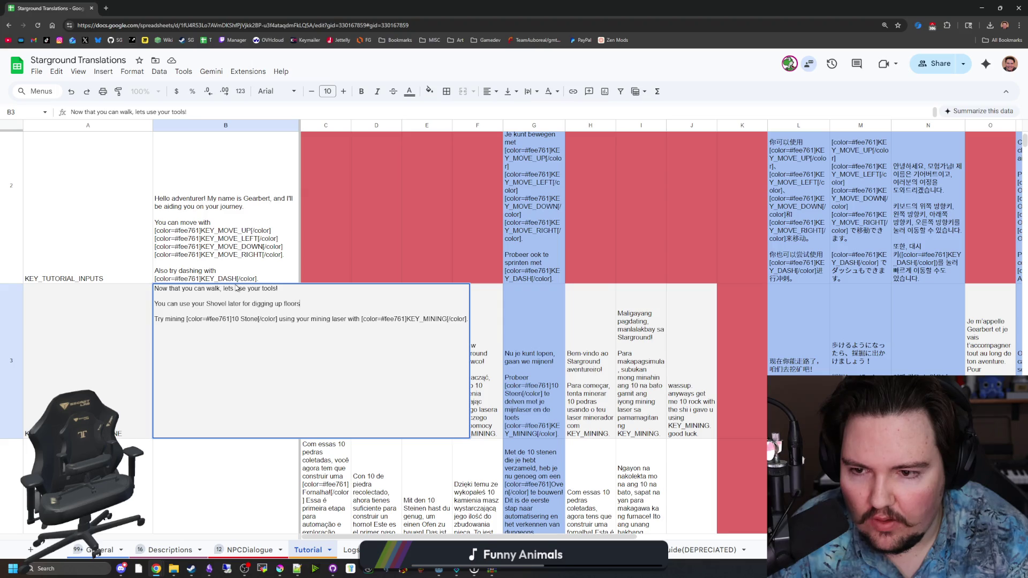
type(", but lets focus on ")
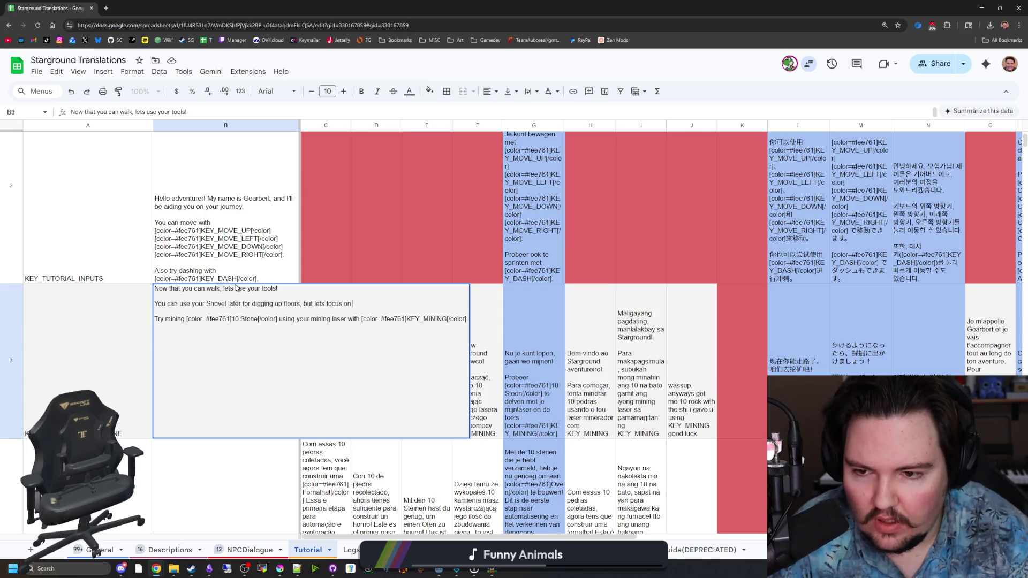
type("your Mining ")
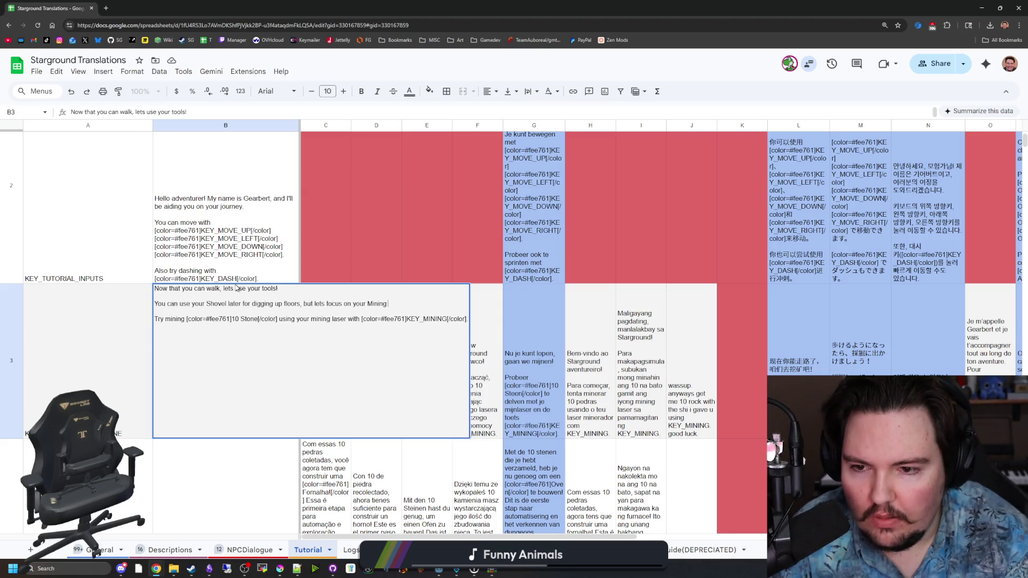
type("Laser.")
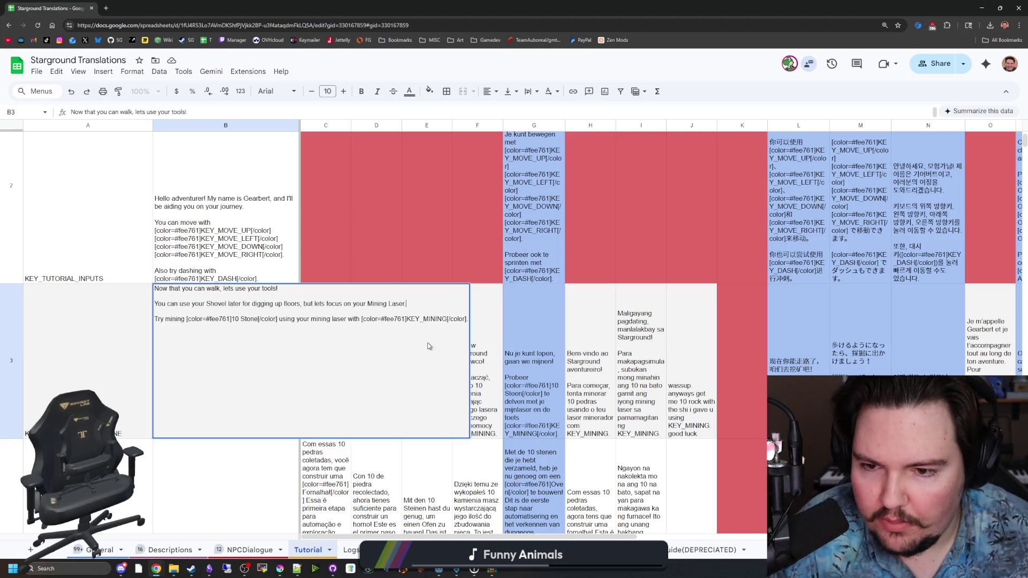
left_click_drag(407, 321, 362, 320)
Wrap Shovel and Mining Laser on B3's second line in [color=#fee761]…[/color] tags.
key("ctrl+c")
left_click(206, 303)
key("ctrl+v")
left_click(412, 304)
key("ctrl+v")
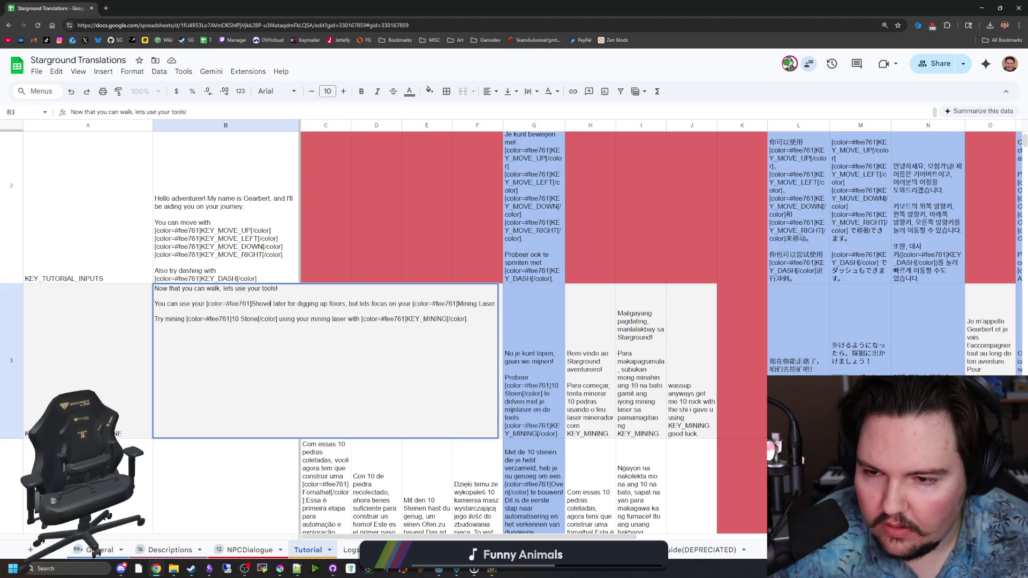
type("[")
type("/color]")
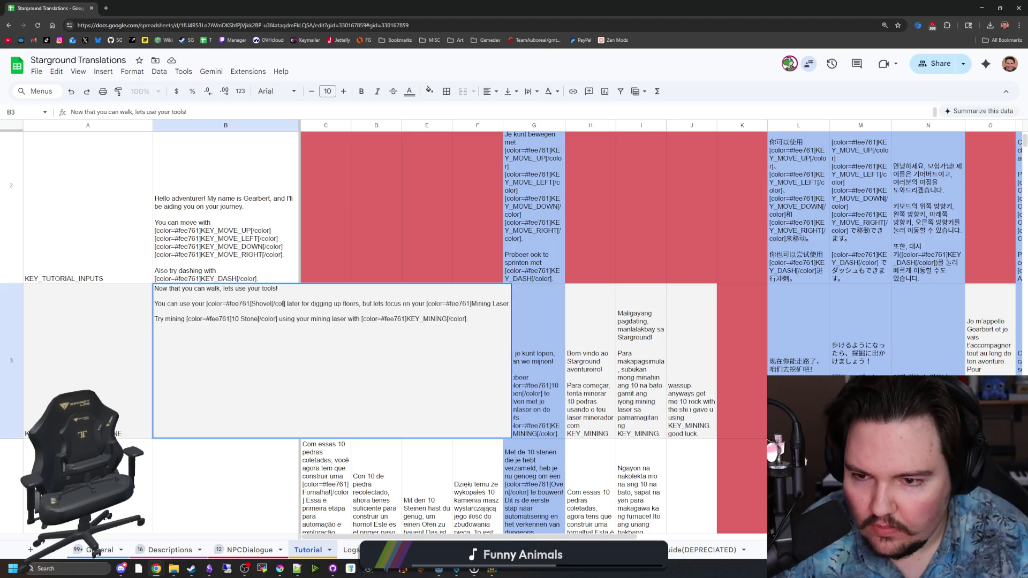
key("End")
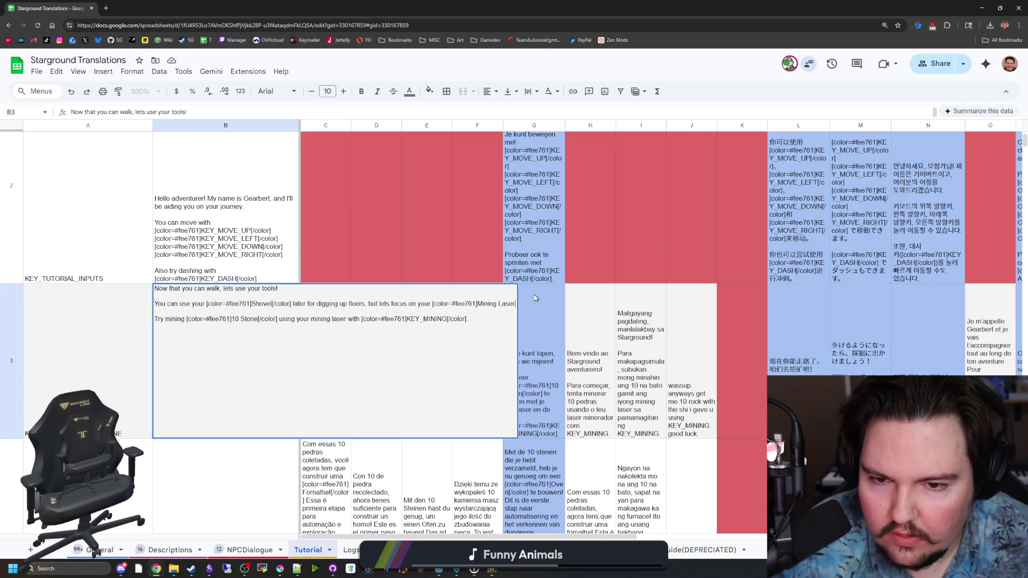
type("[/color]")
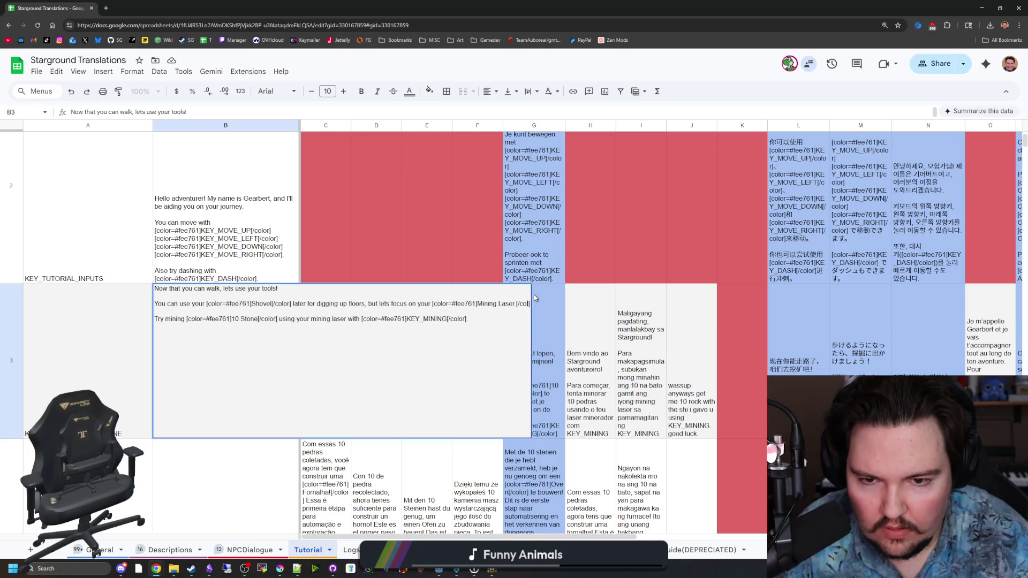
Capitalise 'Mining Laser' on line three and wrap it in a [color=#fee761] tag.
mouse_move(347, 319)
left_mouse_down()
mouse_move(299, 319)
mouse_move(311, 319)
left_mouse_up()
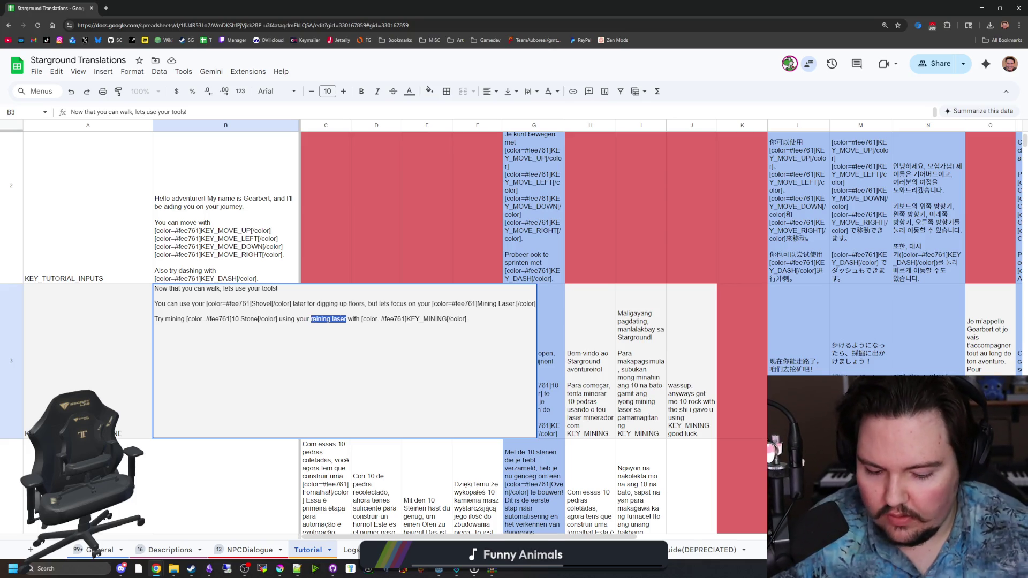
type("Mining Laser")
left_click_drag(409, 319, 364, 320)
left_click(409, 320)
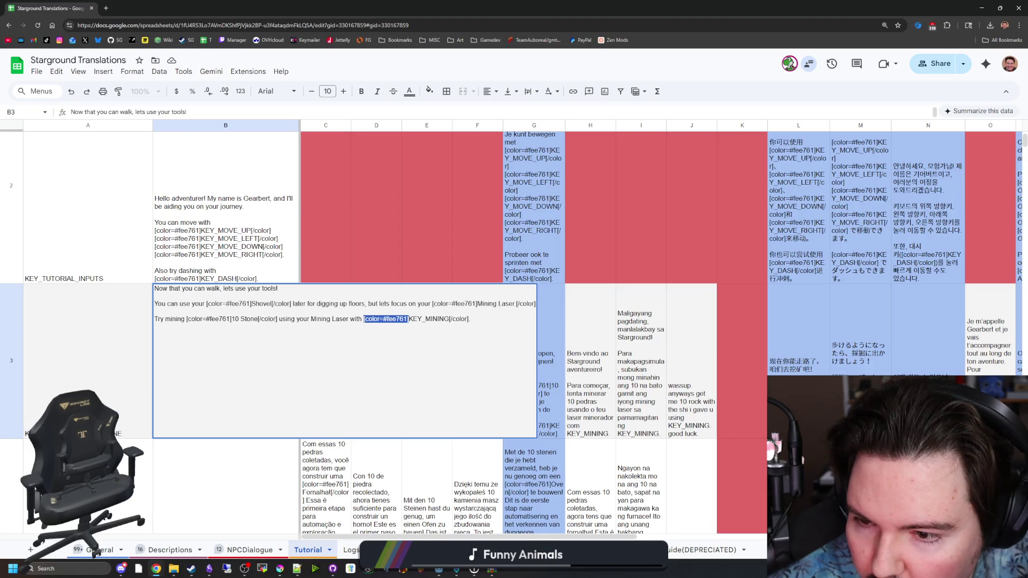
key("ctrl+c")
left_click(311, 320)
key("ctrl+v")
left_click(395, 324)
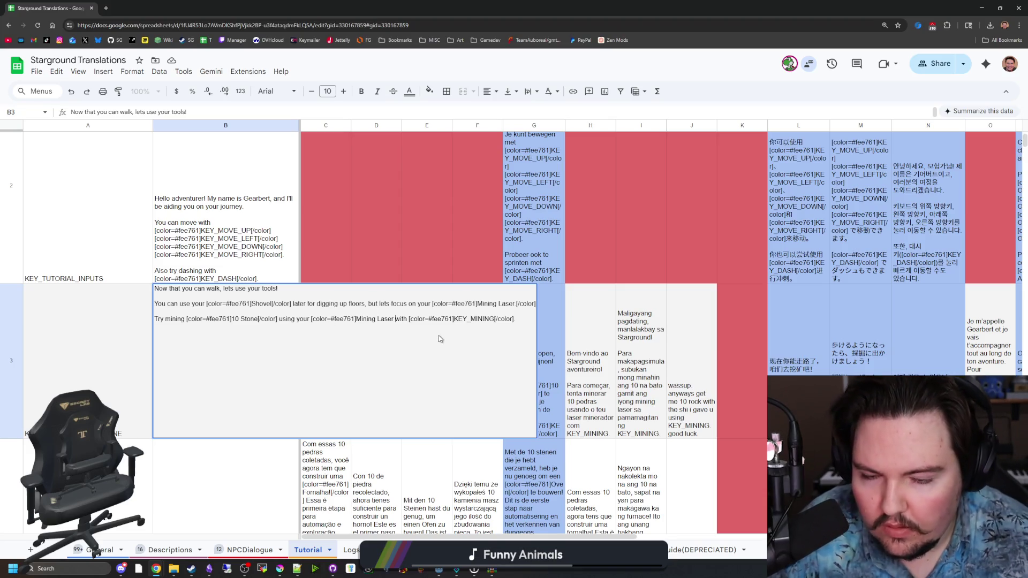
type("[/color]")
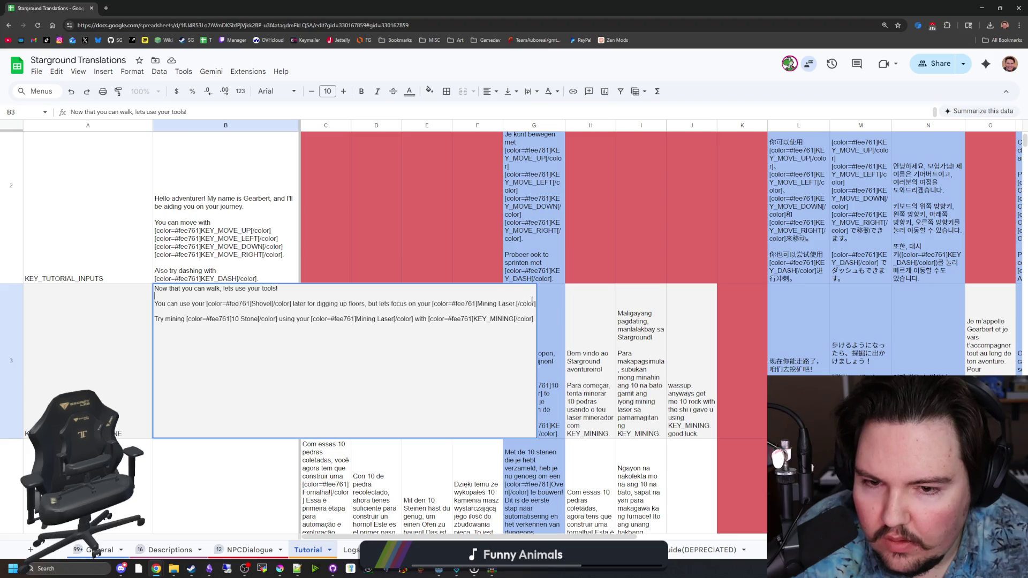
Start B3's second line with 'You can swap your tools with [color=#fee761]KEY_SWAP_TOOL[/color]. Your'.
key("Up")
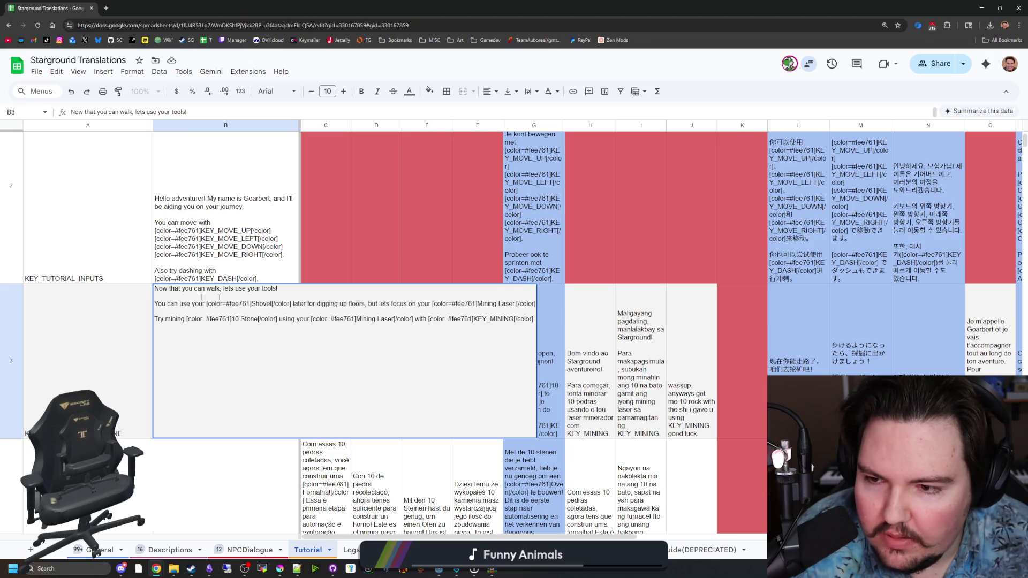
key("BackSpace")
key("BackSpace")
key("BackSpace")
type("wa")
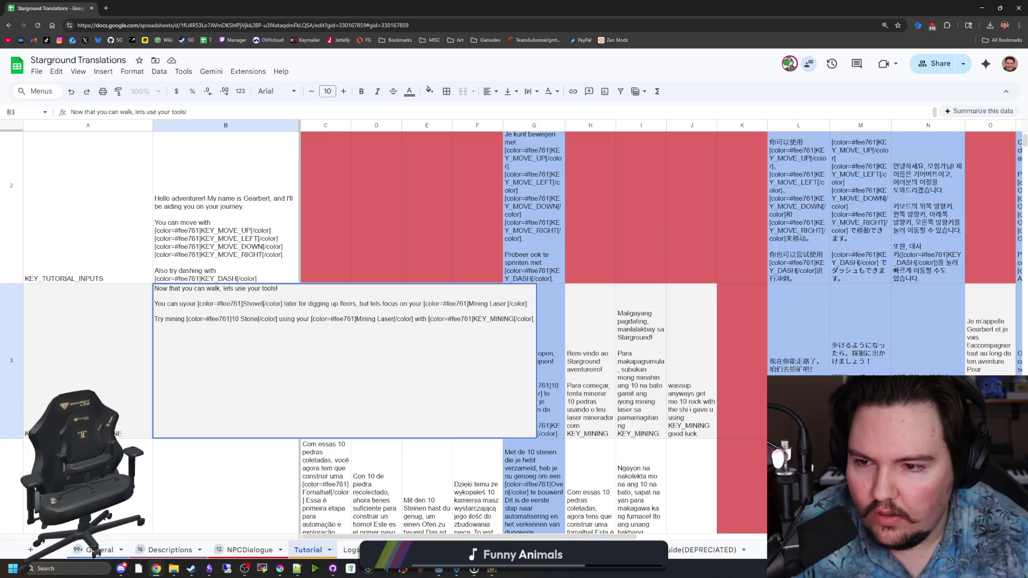
key("BackSpace")
key("BackSpace")
type("swap your too")
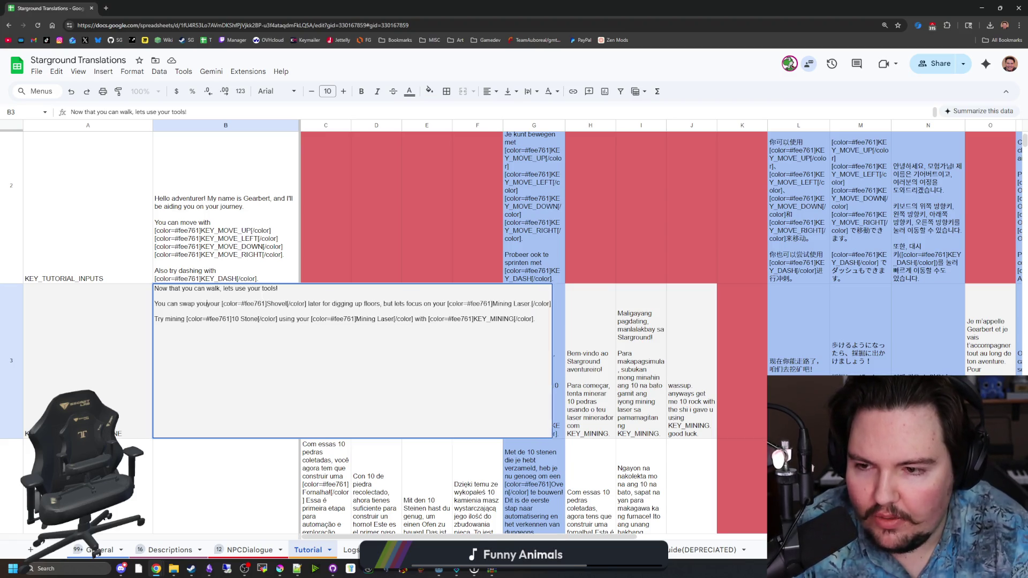
type("ls with [color=#fee761]")
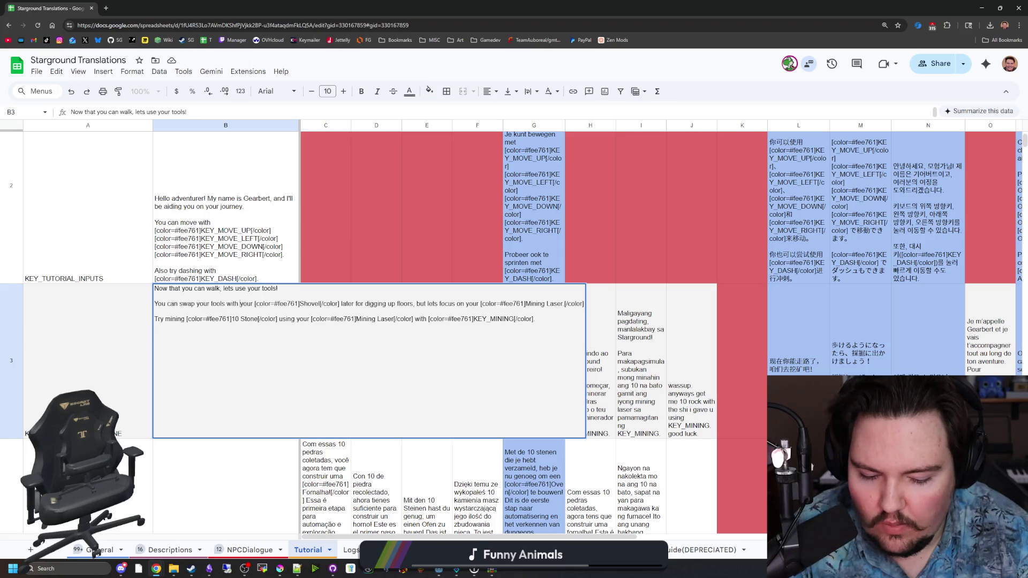
type("KEY_")
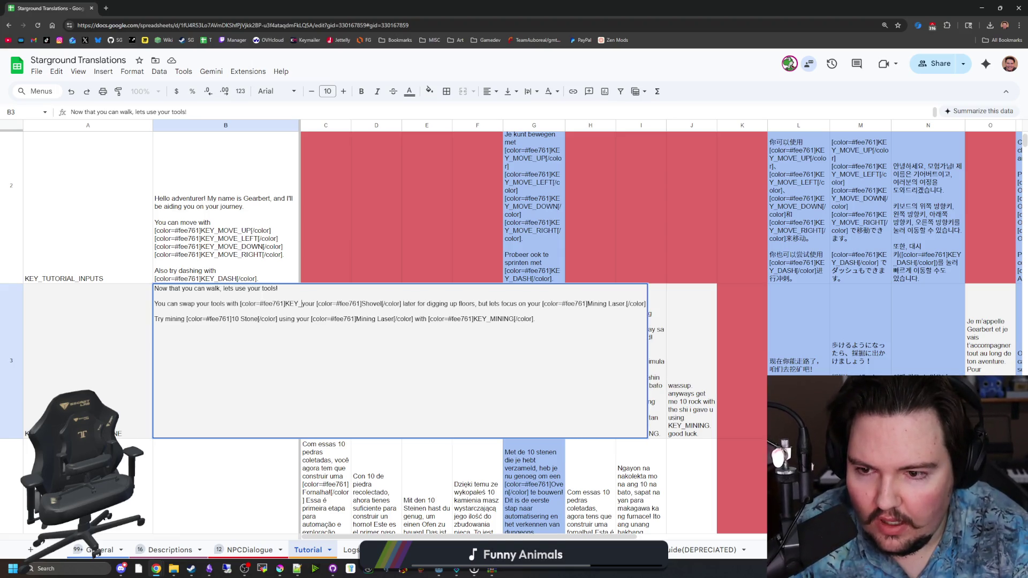
type("SWAP_TOOL")
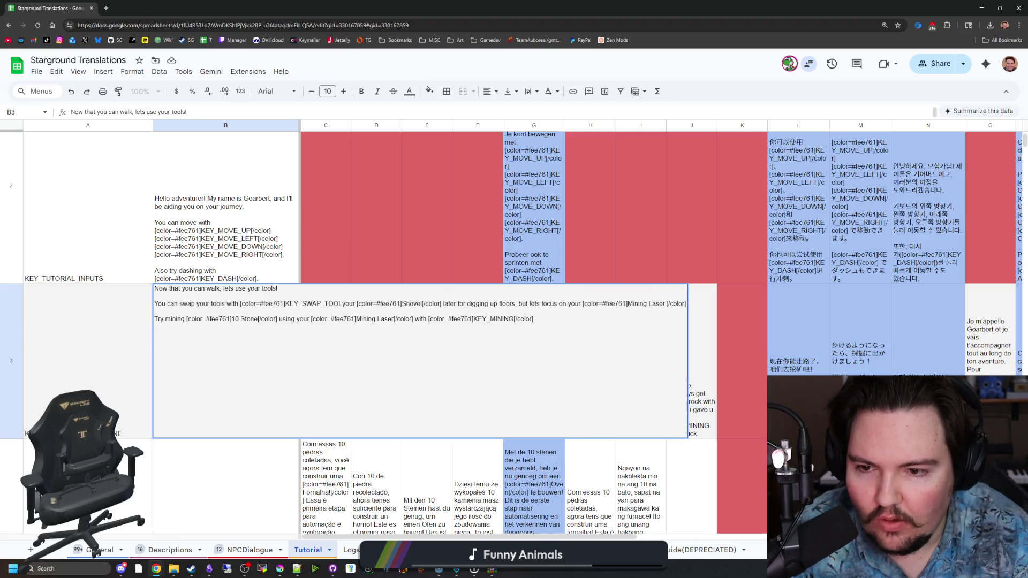
type("S")
key("BackSpace")
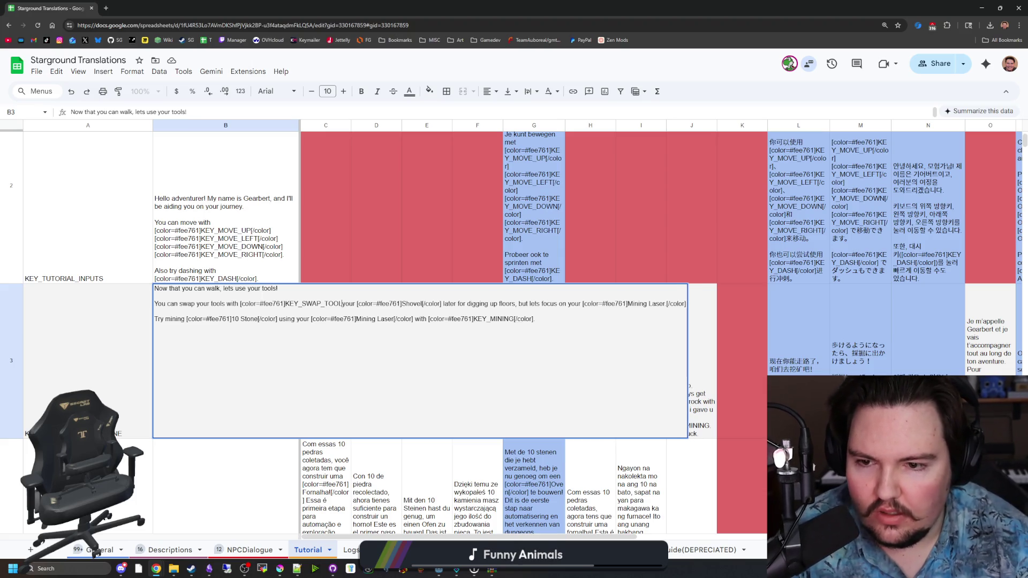
type("[/COLOR]")
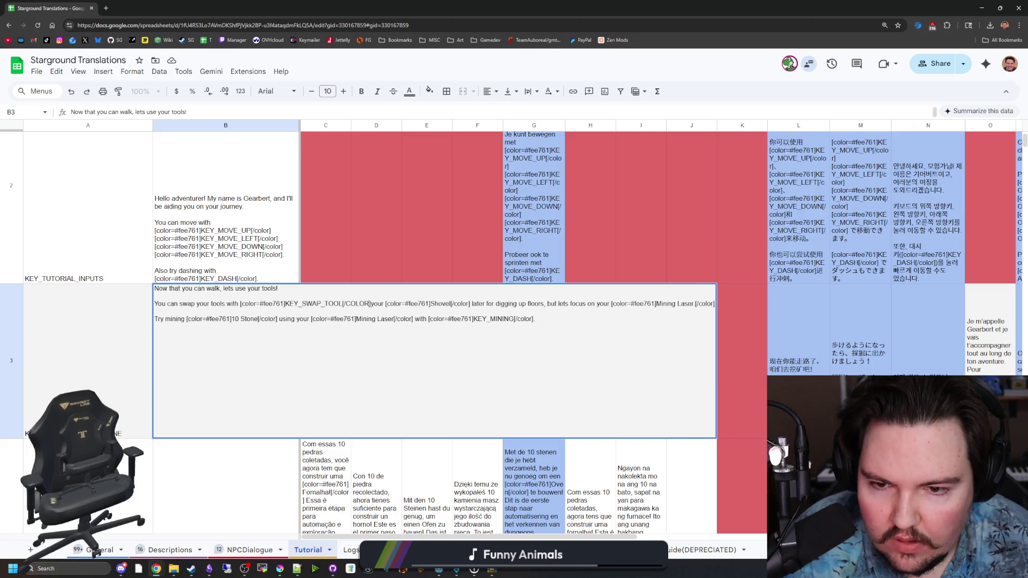
key("ctrl+shift+Right")
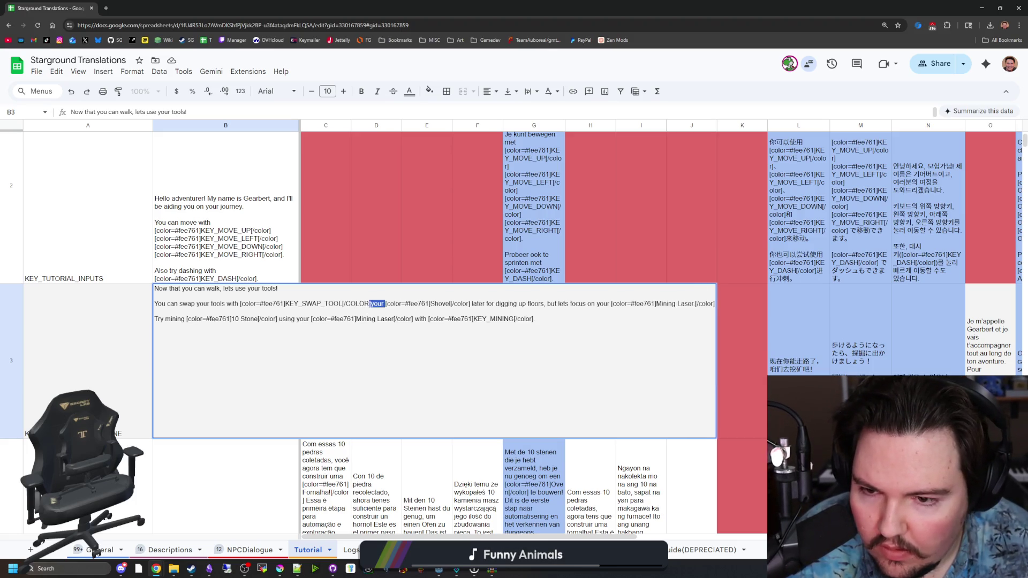
key("BackSpace")
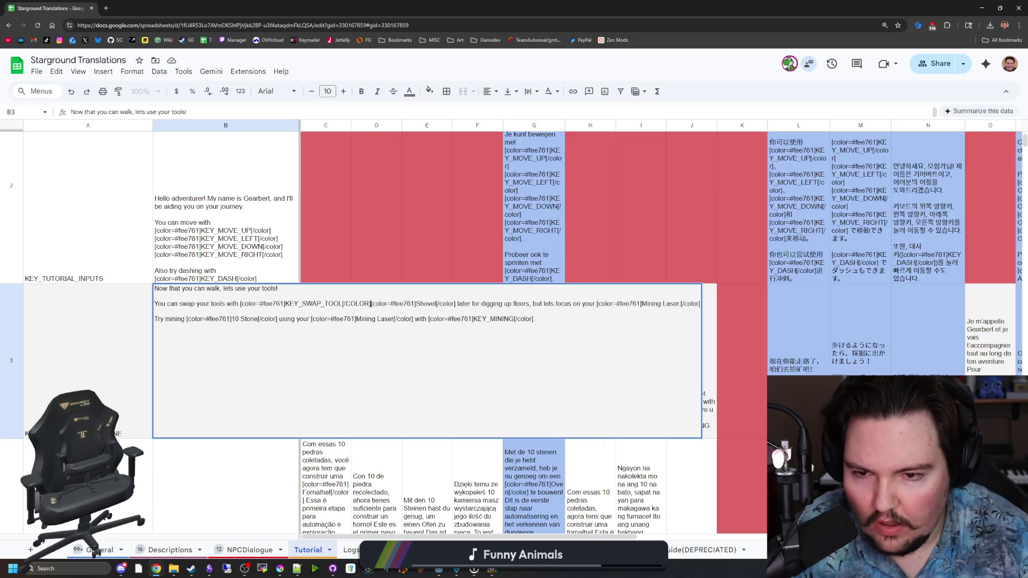
type(". ")
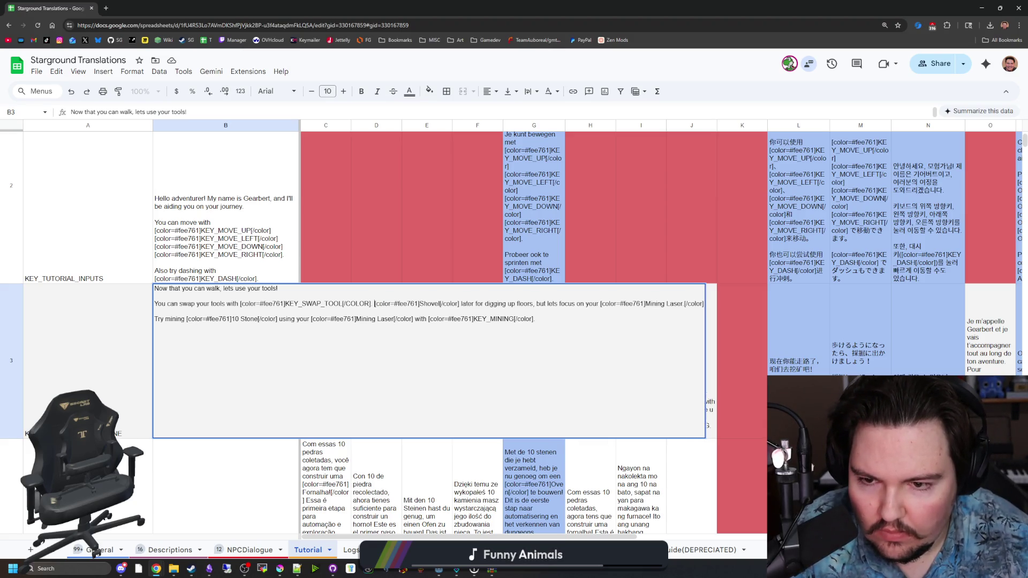
type("Your")
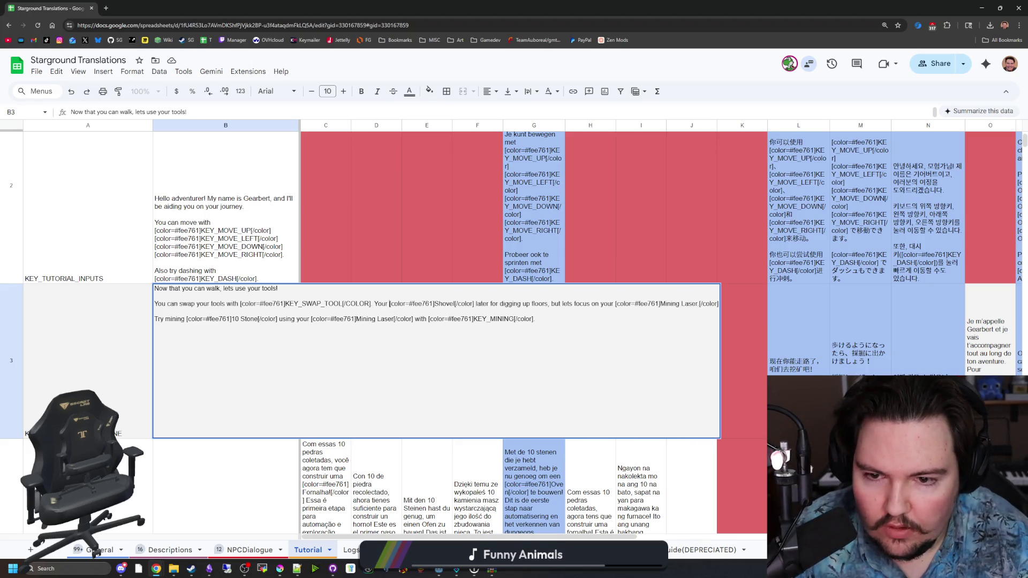
Finish the line as 'Shovel can be used later for digging up floors.', lowercase the closing tag and commit.
left_click_drag(548, 304, 476, 304)
type("can be used later f")
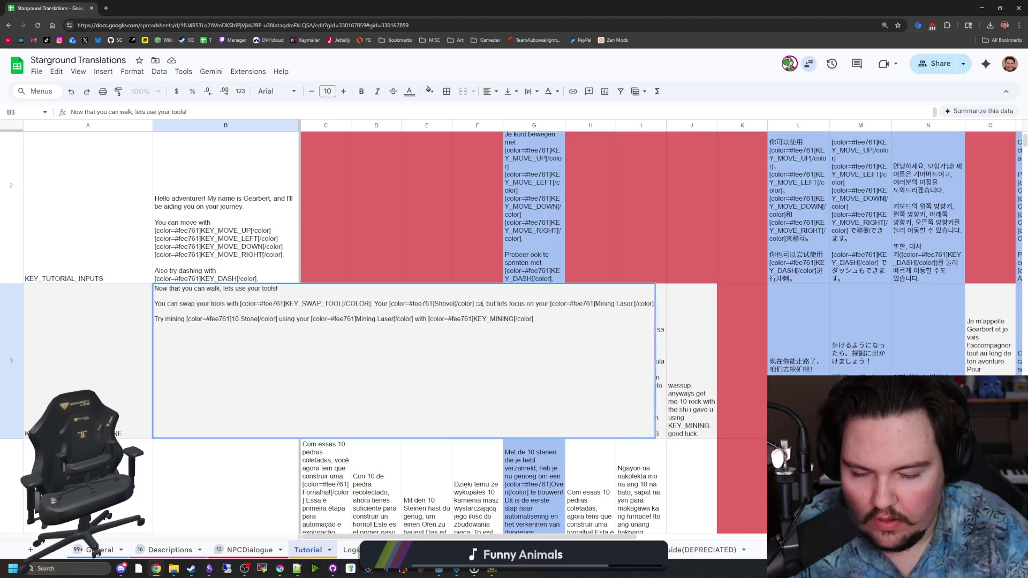
type("or dig")
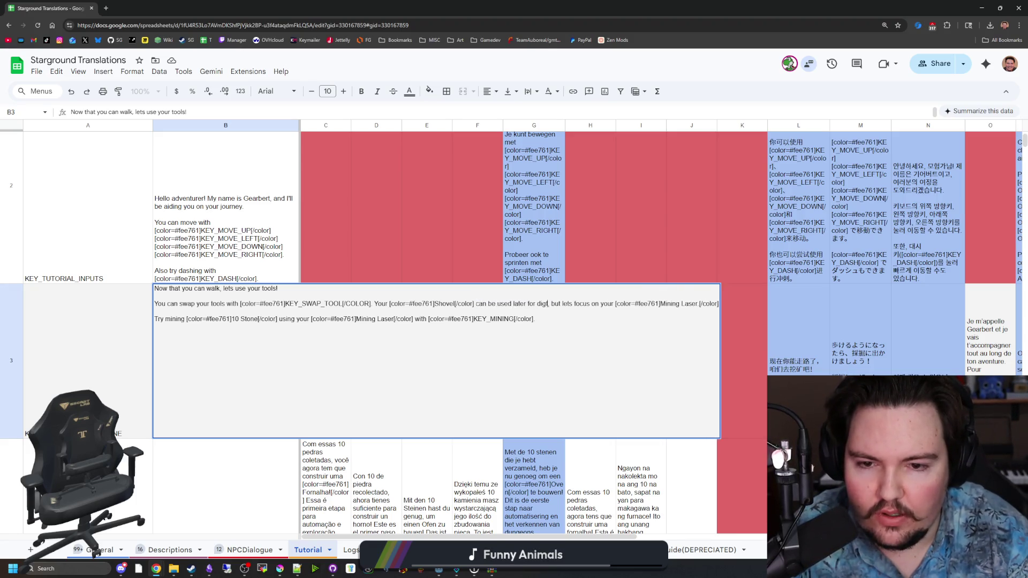
type("ging up floors")
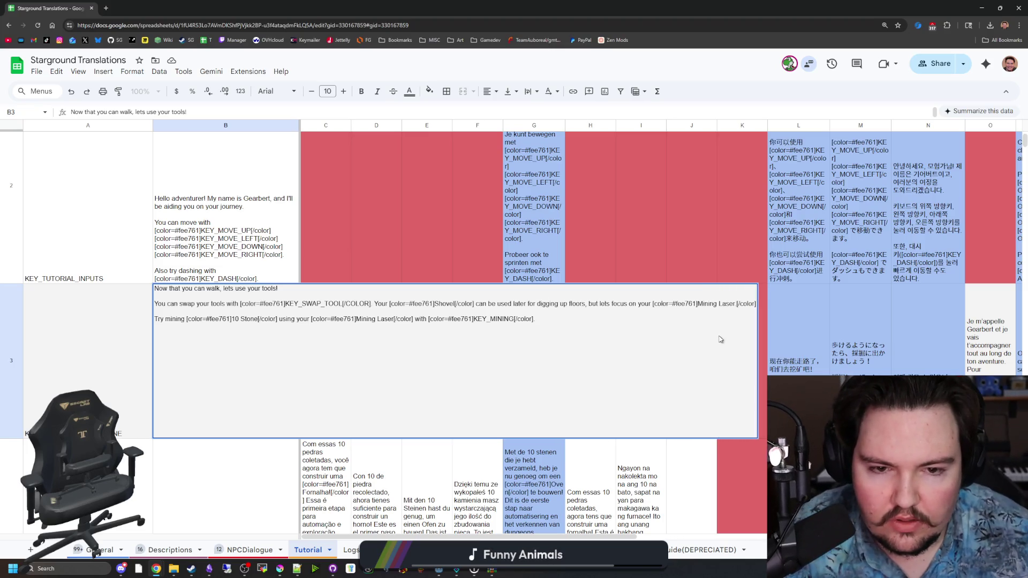
key("shift+End")
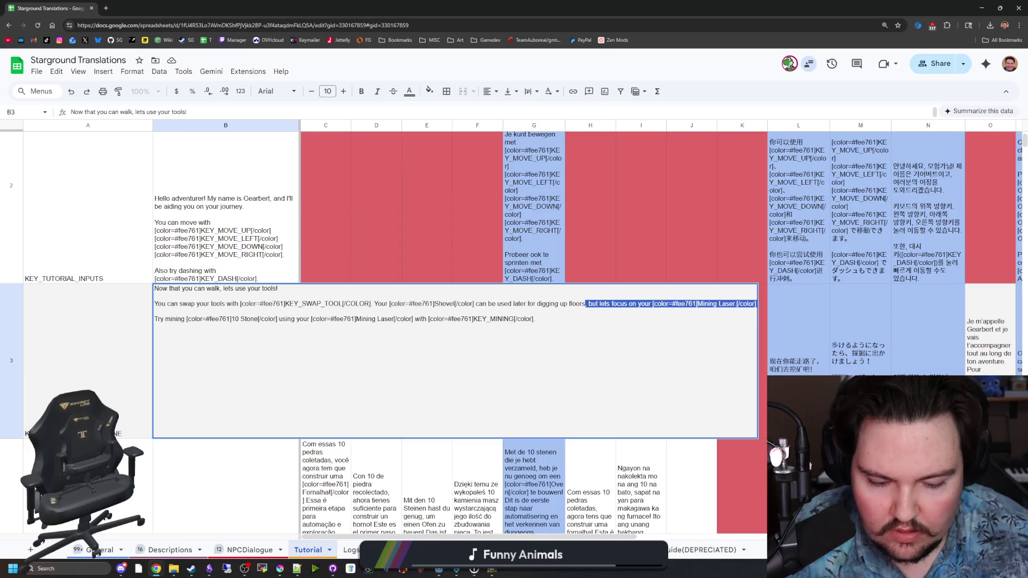
type(".")
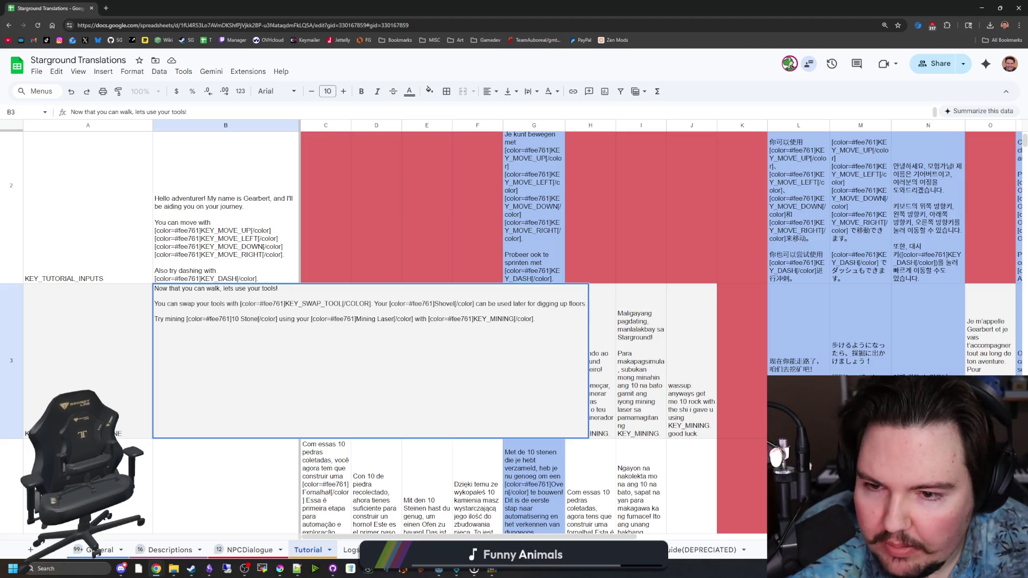
key("BackSpace")
key("BackSpace")
key("BackSpace")
type("color")
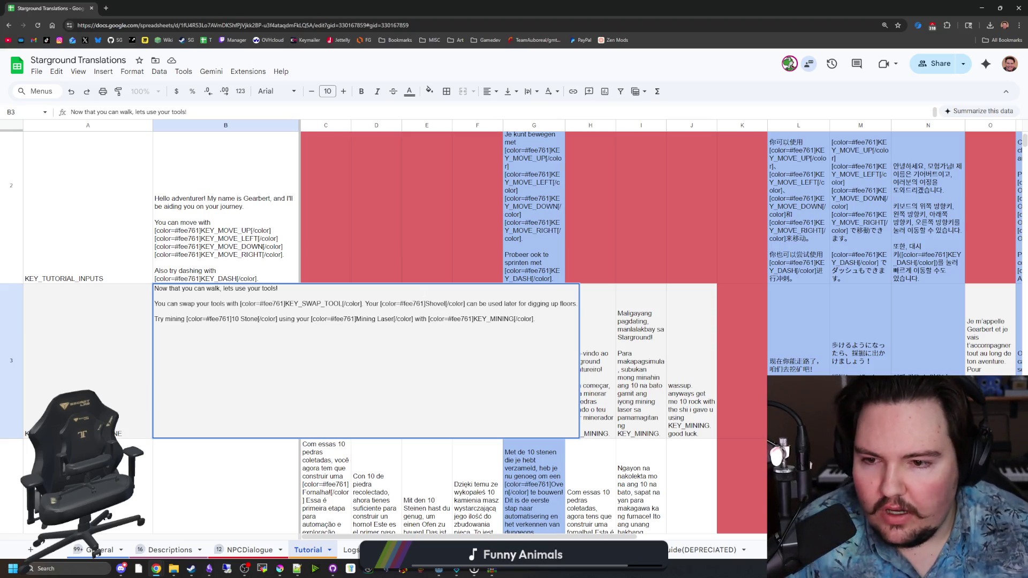
left_click(224, 237)
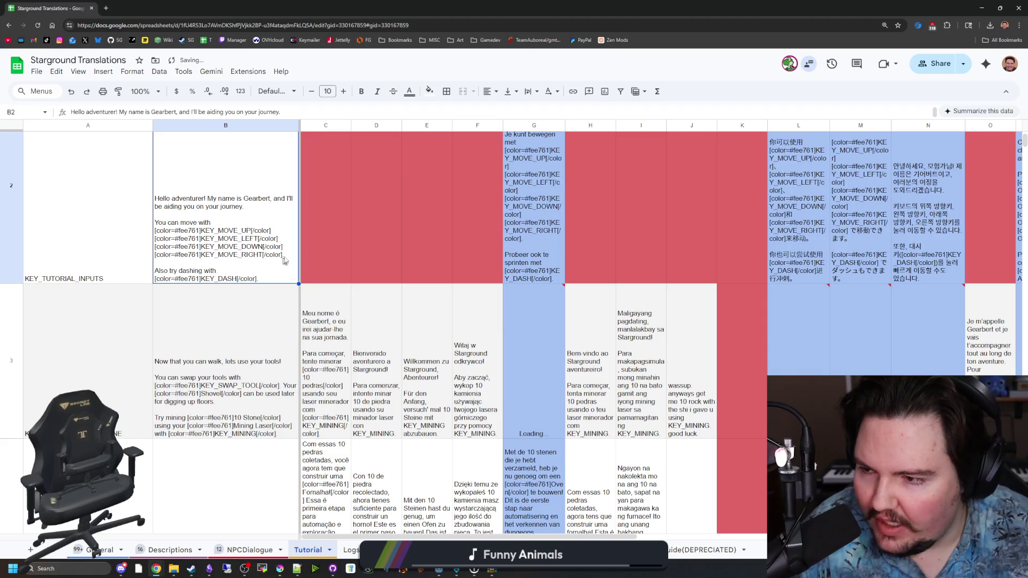